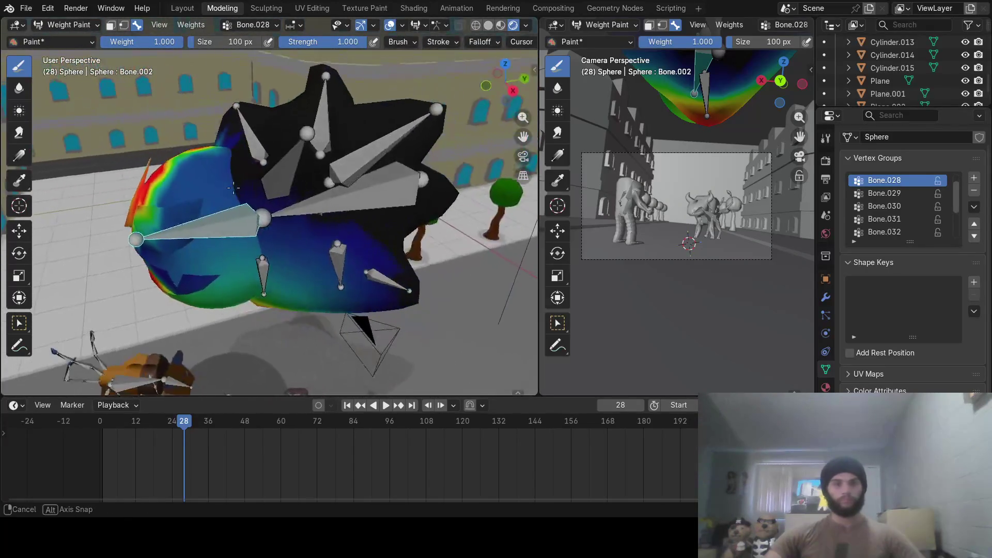
Paint full red Bone.028 weight over the sphere's ball, top, front and below the bone.
mouse_move(225, 185)
left_mouse_down()
mouse_move(163, 185)
mouse_move(141, 246)
left_mouse_up()
middle_click_drag(141, 218, 209, 264)
left_click_drag(209, 263, 255, 252)
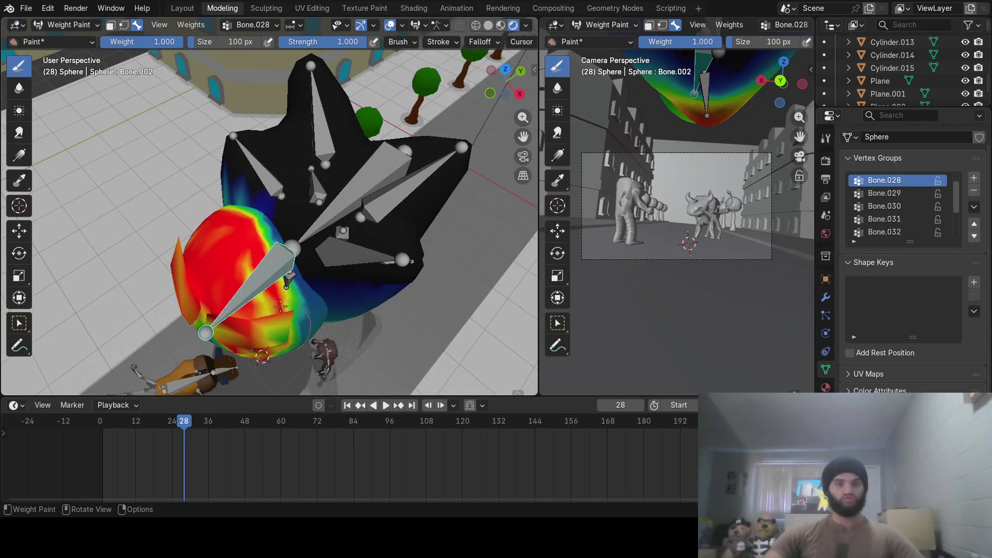
middle_click_drag(263, 338, 214, 247)
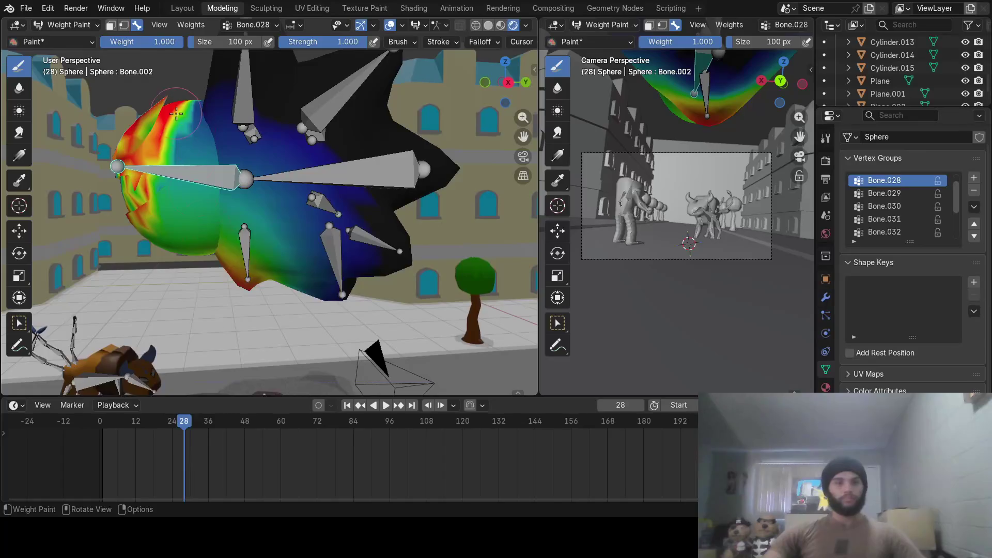
left_click_drag(176, 113, 187, 120)
mouse_move(185, 185)
left_mouse_down()
mouse_move(152, 194)
mouse_move(131, 167)
left_mouse_up()
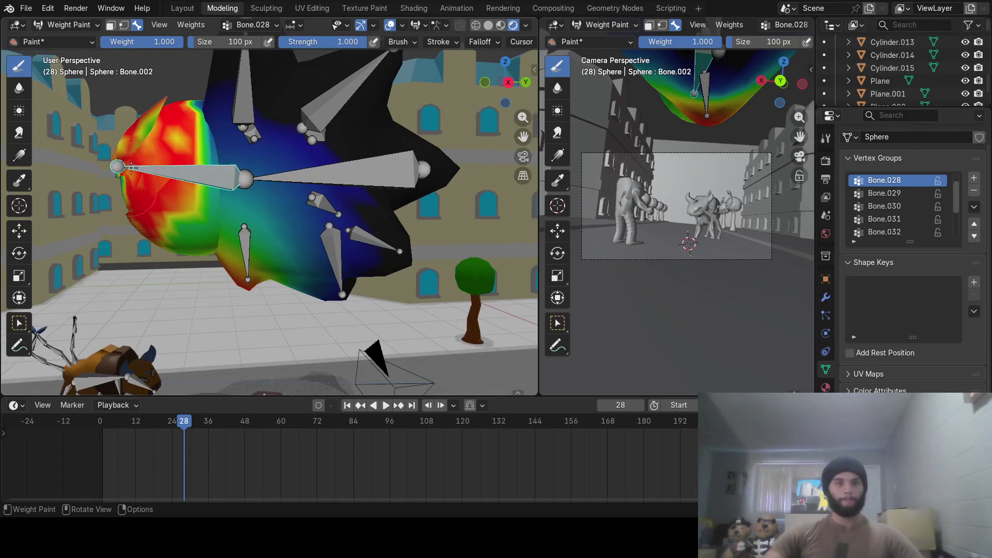
left_click_drag(184, 219, 196, 137)
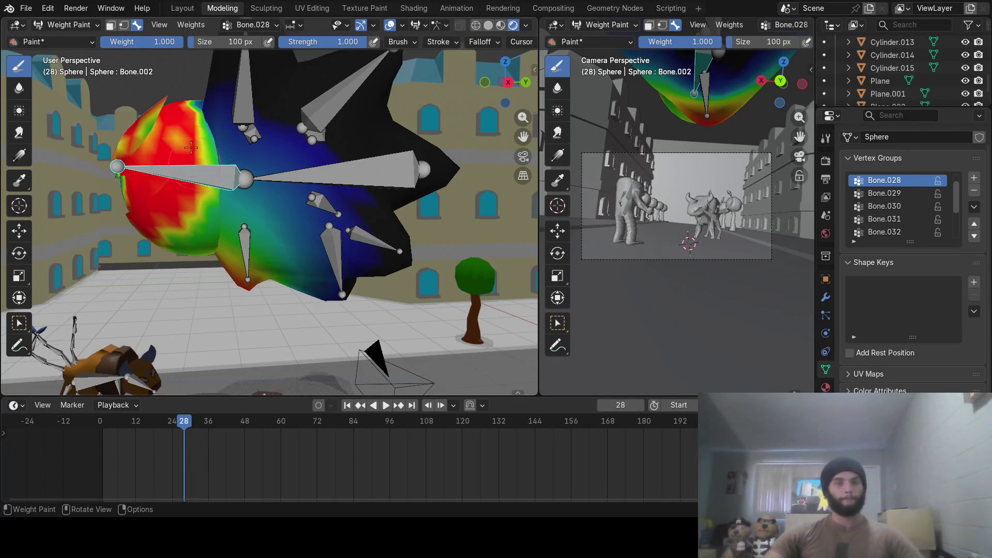
left_click_drag(204, 177, 195, 184)
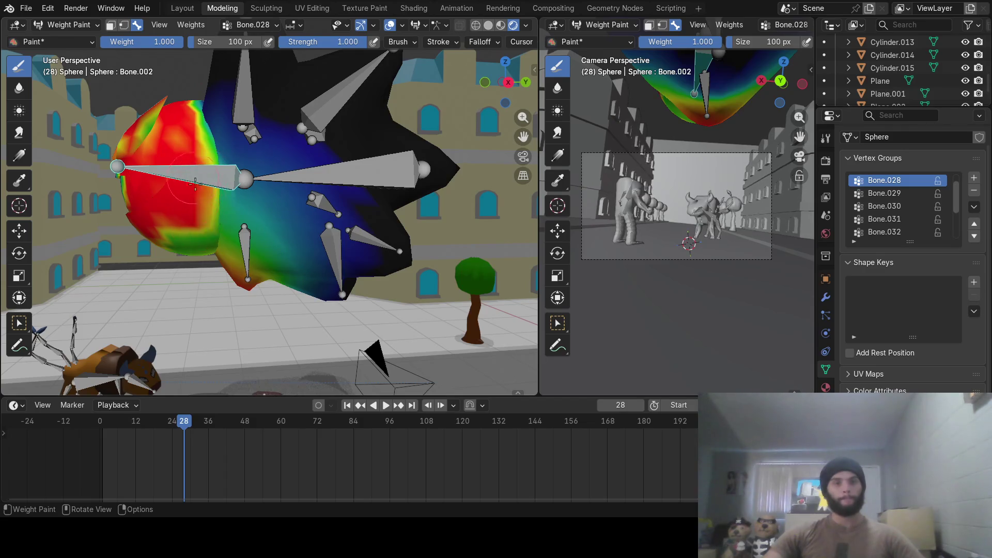
Inspect the painted sphere from several angles and paint red weight onto its left flap.
mouse_move(165, 198)
middle_mouse_down()
mouse_move(231, 165)
mouse_move(405, 215)
mouse_move(236, 140)
mouse_move(266, 265)
middle_mouse_up()
scroll(404, 214, "up", 2)
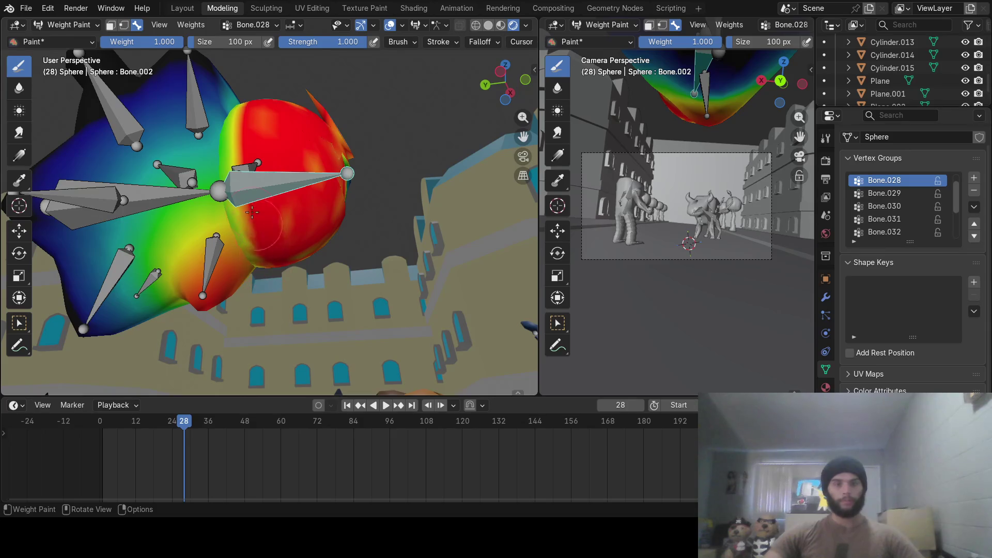
middle_click_drag(298, 233, 116, 222)
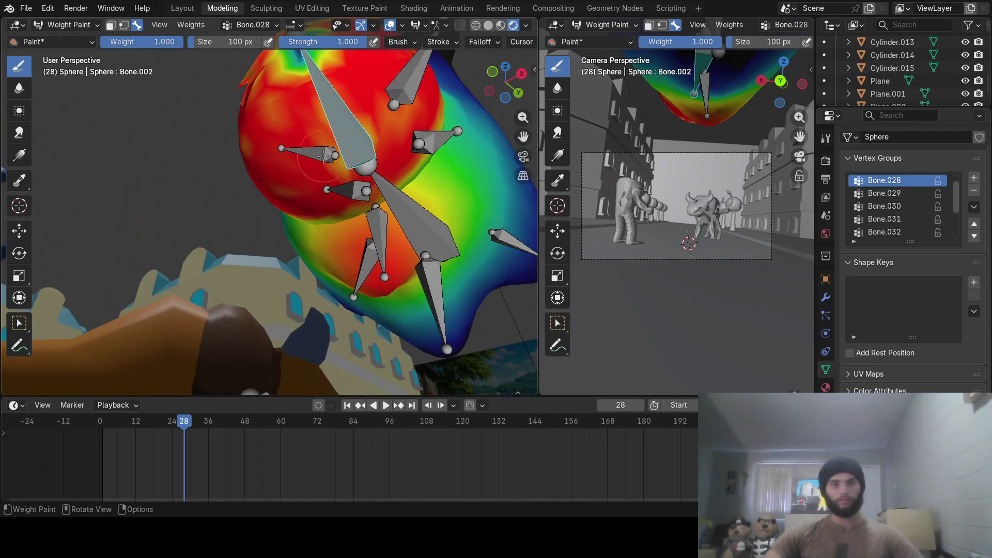
middle_click_drag(352, 137, 258, 171)
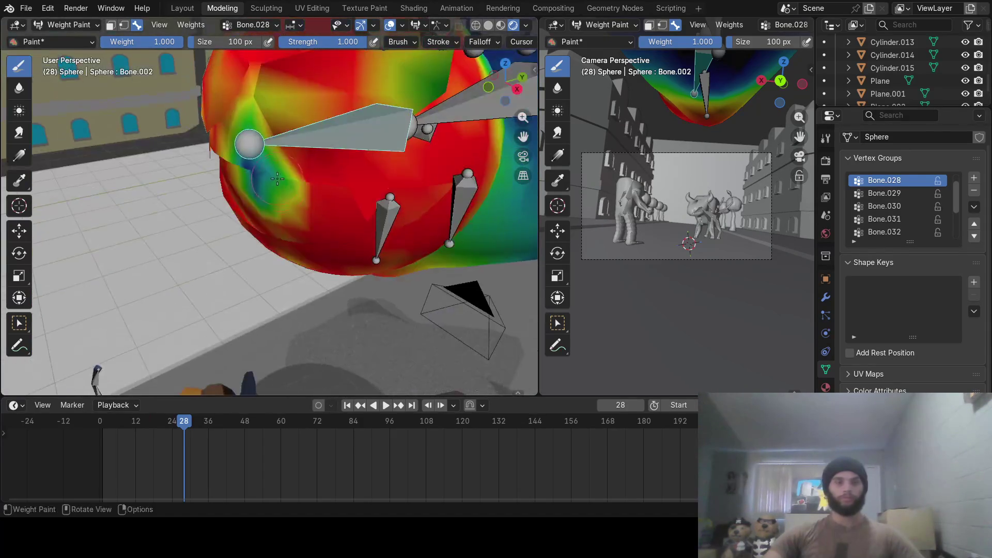
left_click_drag(271, 192, 294, 175)
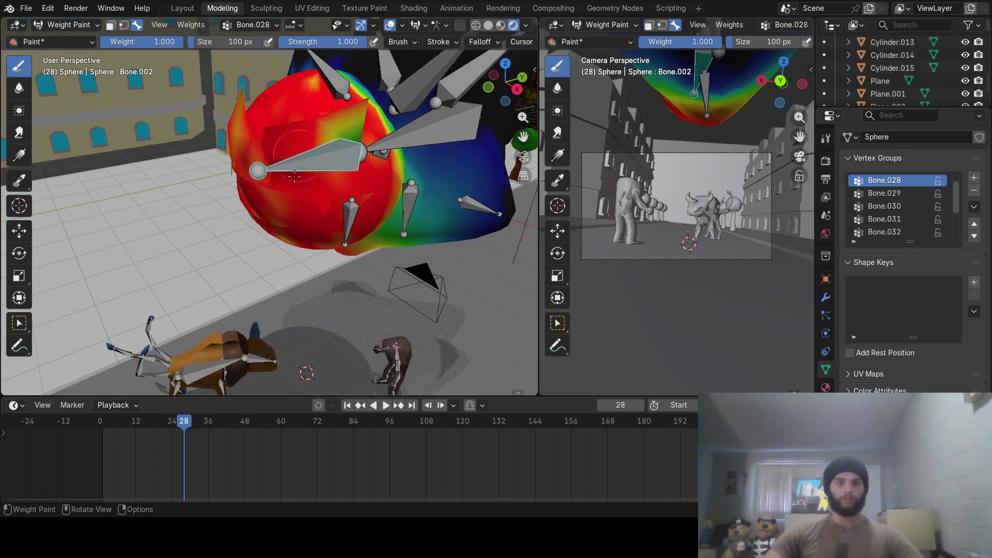
middle_click_drag(356, 150, 303, 160)
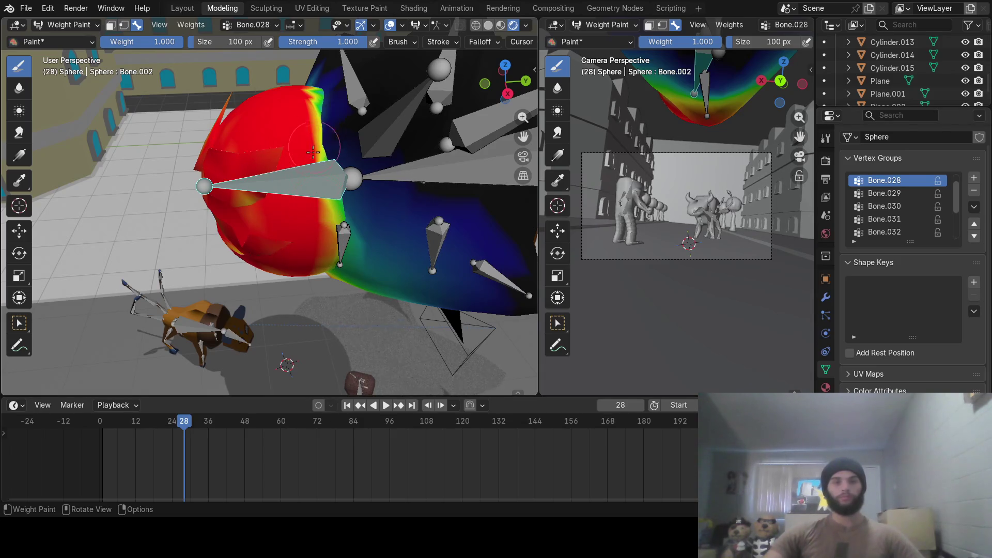
middle_click_drag(292, 75, 345, 179)
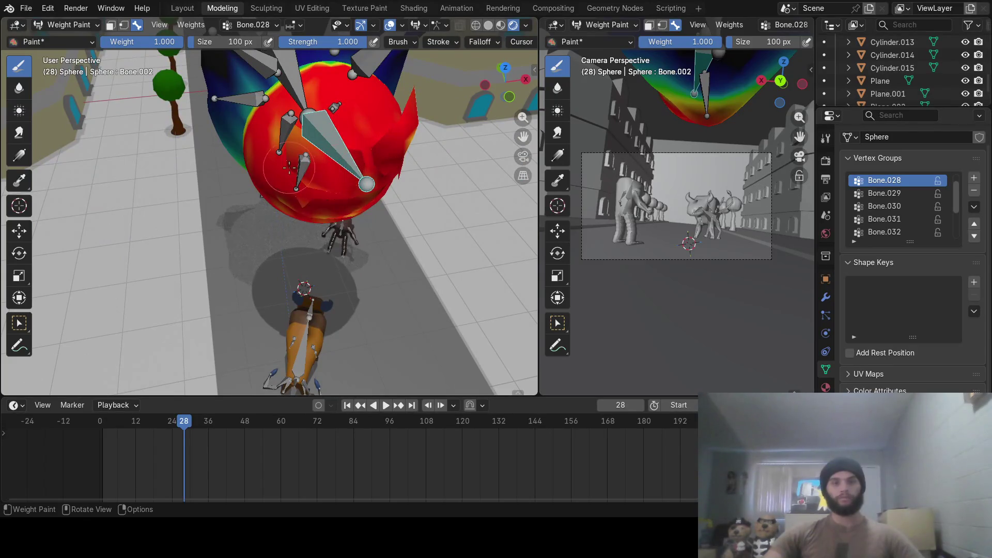
middle_click_drag(290, 167, 345, 143)
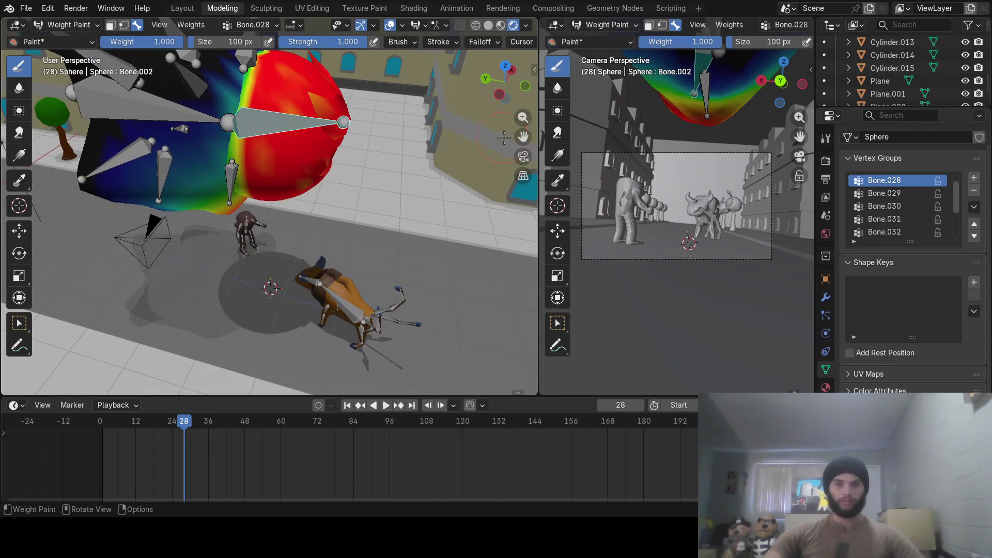
Widen the left 3D viewport by dragging the divider right.
mouse_move(541, 174)
left_mouse_down()
mouse_move(666, 172)
mouse_move(655, 172)
left_mouse_up()
middle_click_drag(605, 186, 384, 200)
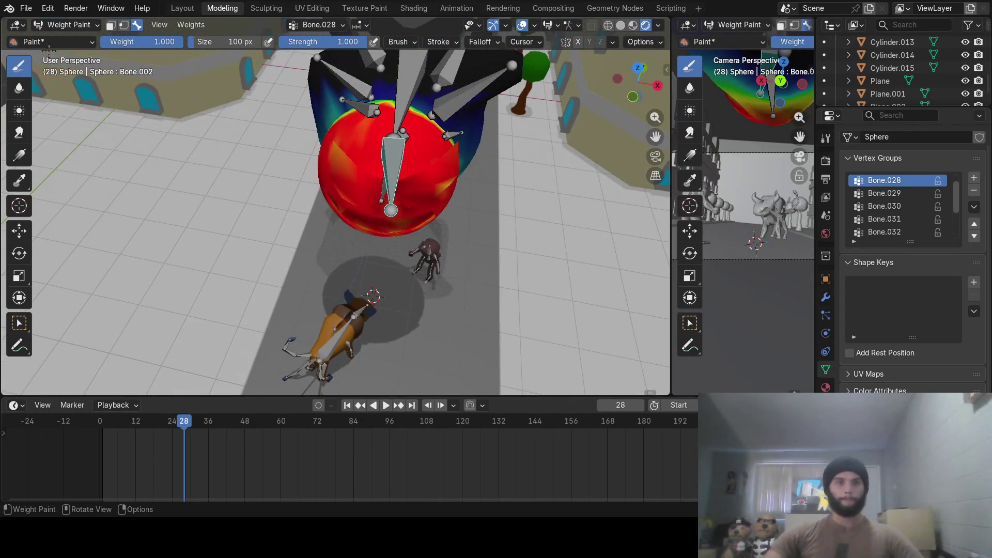
Enable the Bone Selection mask in Weight Paint, briefly toggling through Edit Mode and back.
middle_click_drag(407, 223, 348, 223)
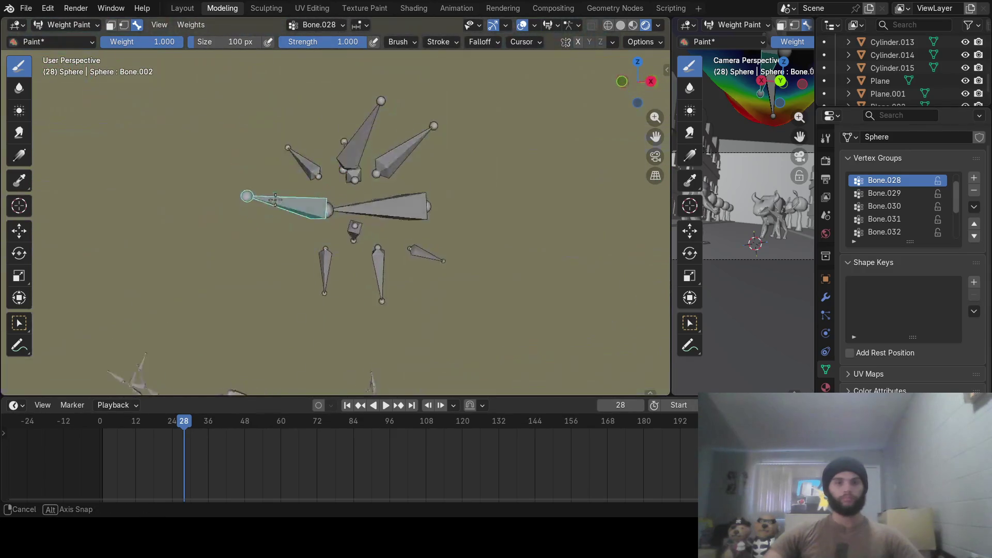
mouse_move(348, 223)
middle_mouse_down()
mouse_move(443, 231)
mouse_move(210, 138)
middle_mouse_up()
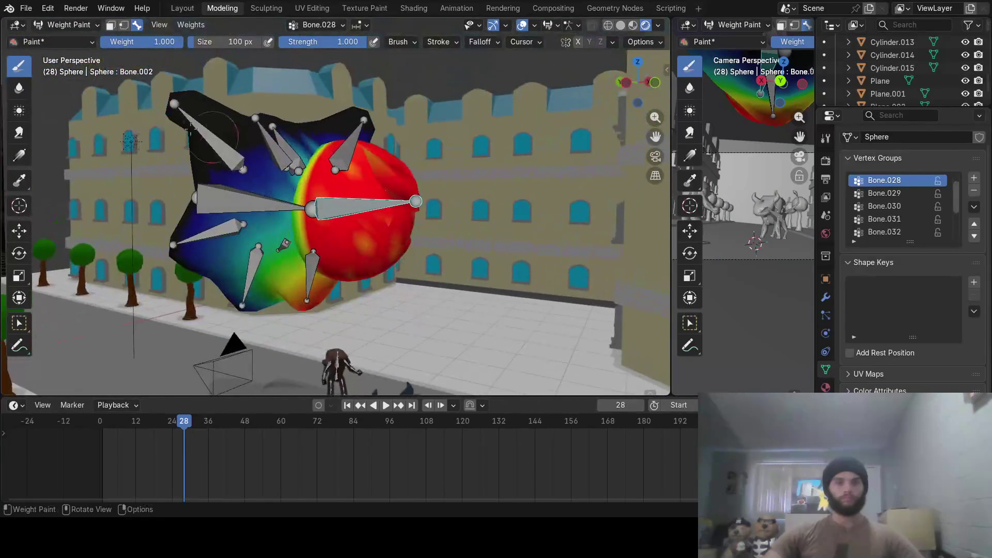
left_click(137, 24)
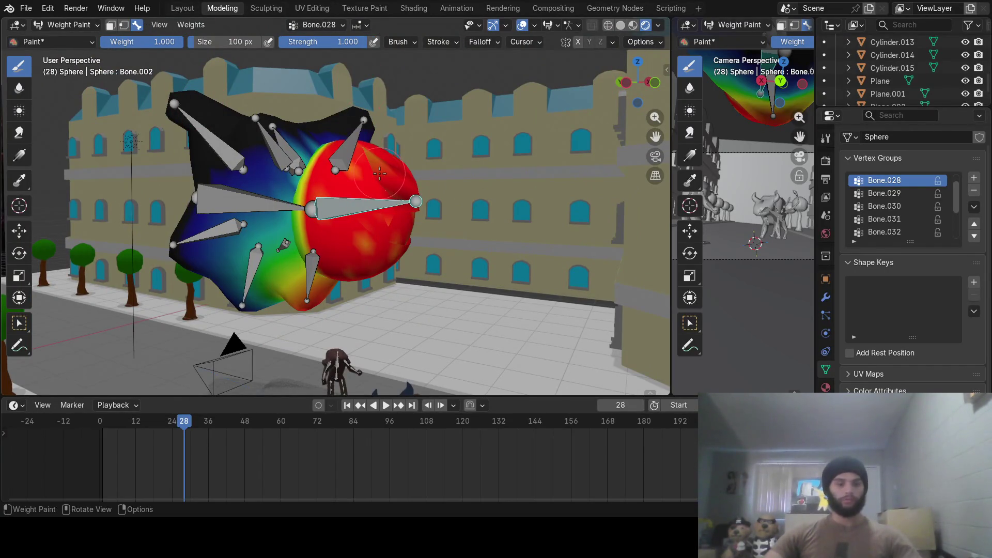
key("Tab")
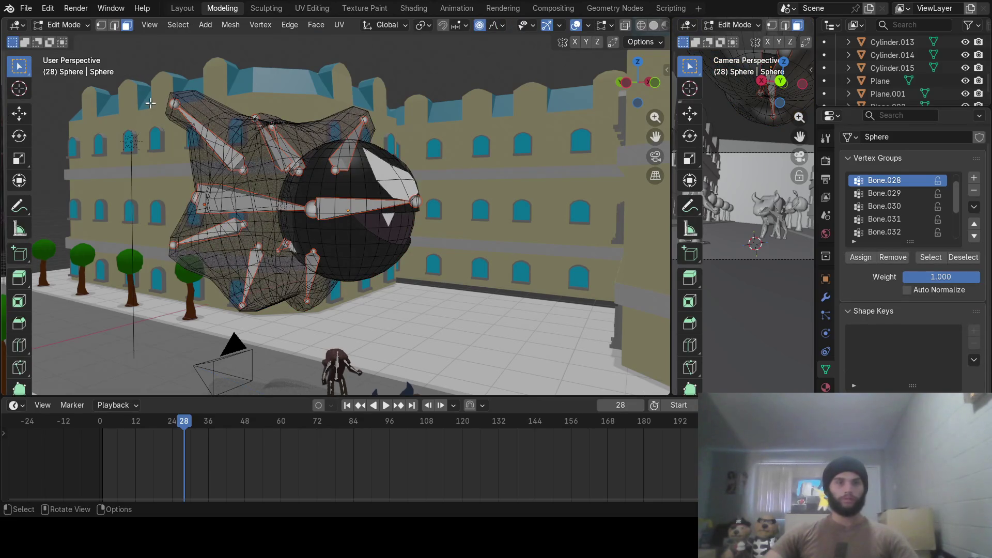
key("Tab")
left_click(75, 26)
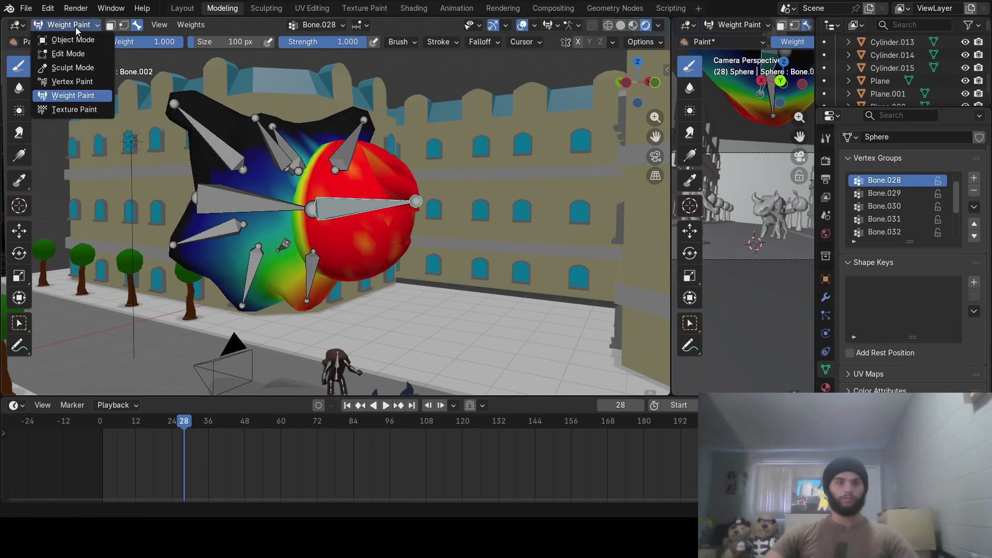
Make the armature active and switch it into Pose Mode.
left_click(77, 38)
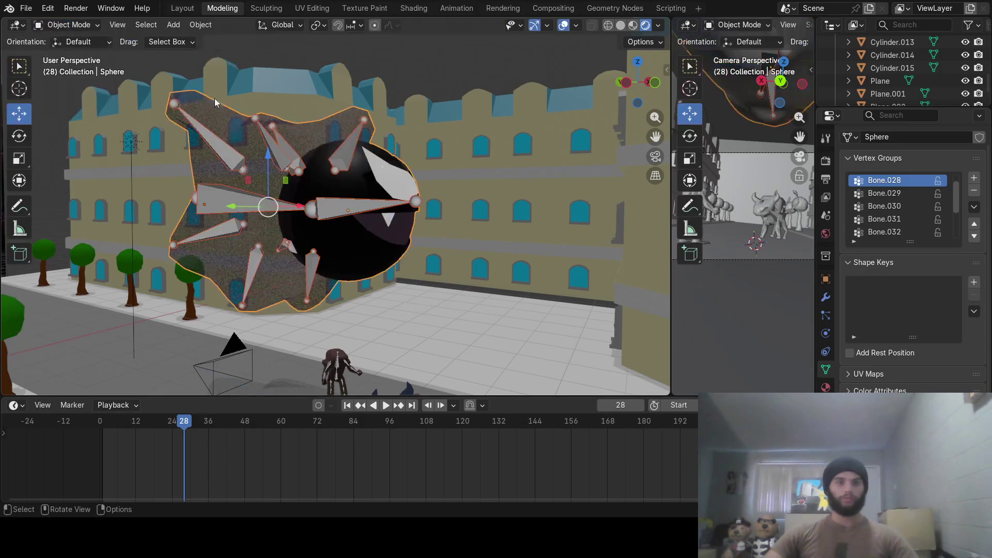
left_click(344, 202)
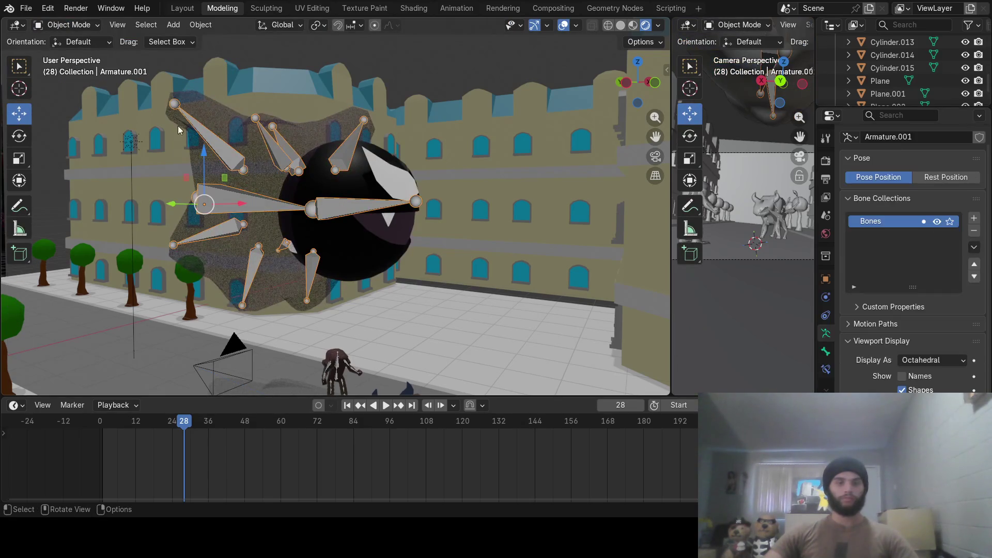
left_click(68, 24)
left_click(68, 67)
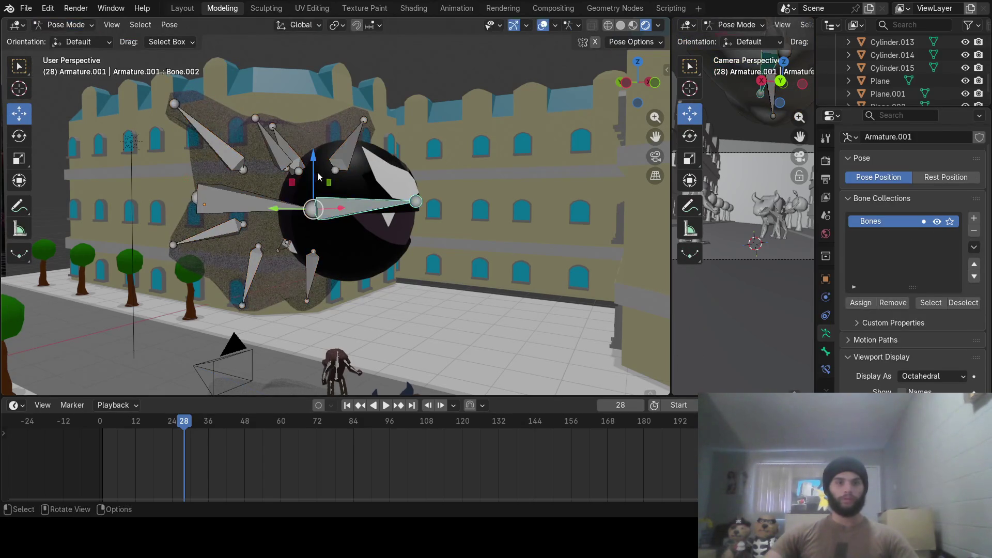
Rotate Bone.002 about the global Z axis twice, swinging the sphere's flap down and left.
key("r")
key("z")
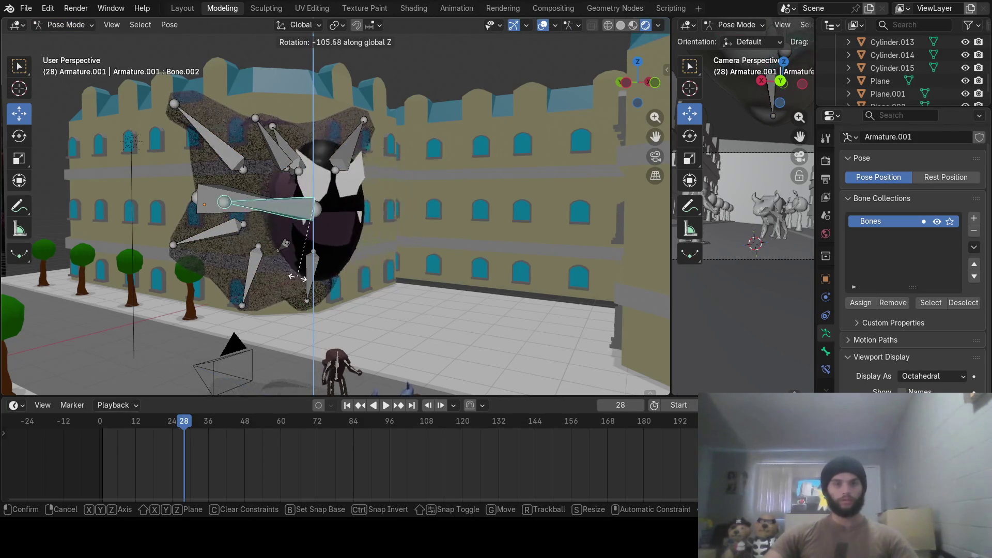
left_click(313, 316)
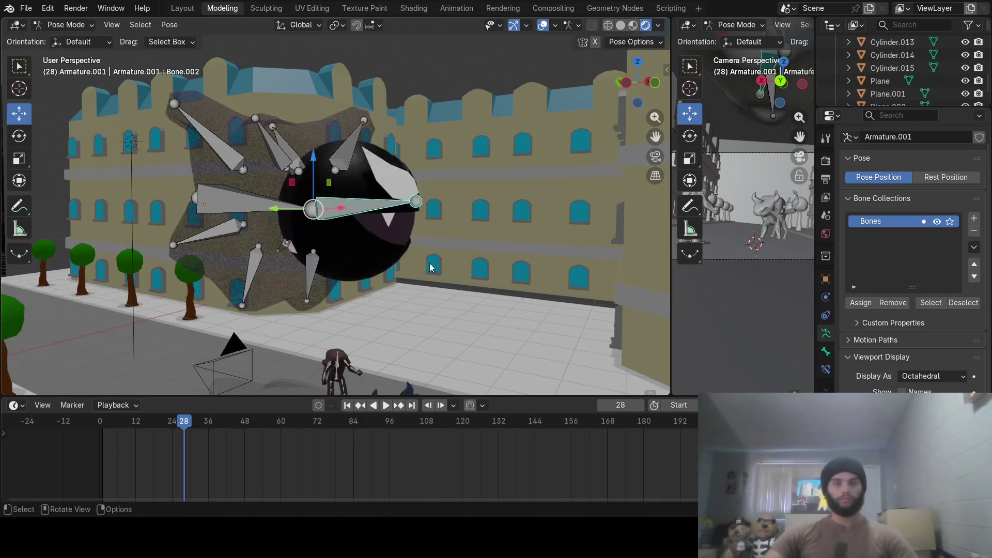
middle_click_drag(314, 316, 314, 316)
key("r")
key("z")
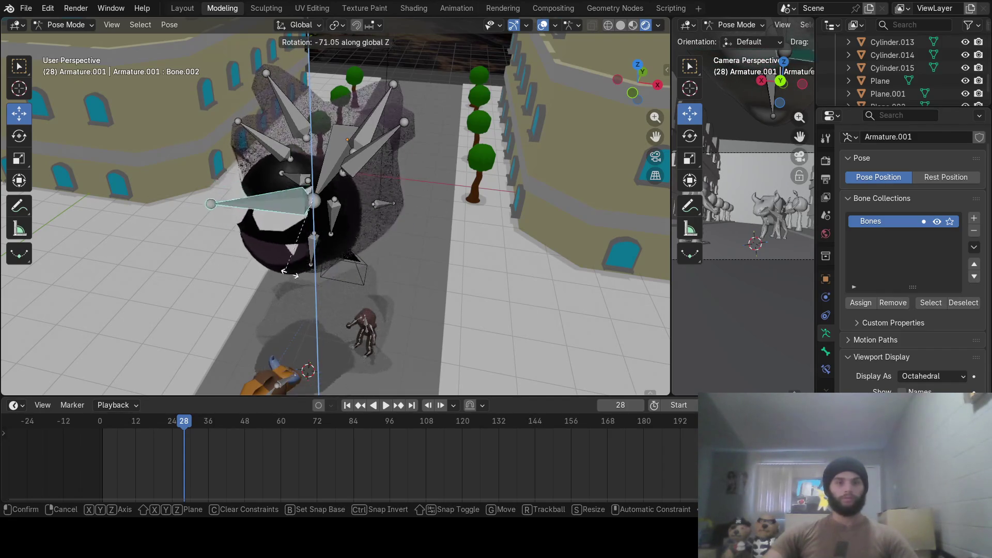
left_click(305, 229)
middle_click_drag(305, 229, 444, 221)
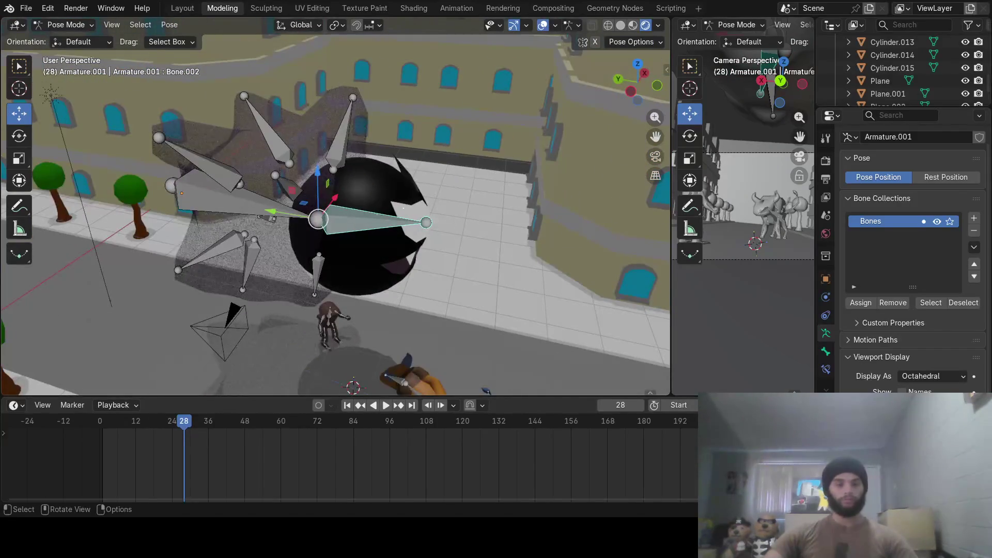
Rotate Bone.002 about Z again to near-horizontal and then a further new angle, checking the weights.
key("r")
key("z")
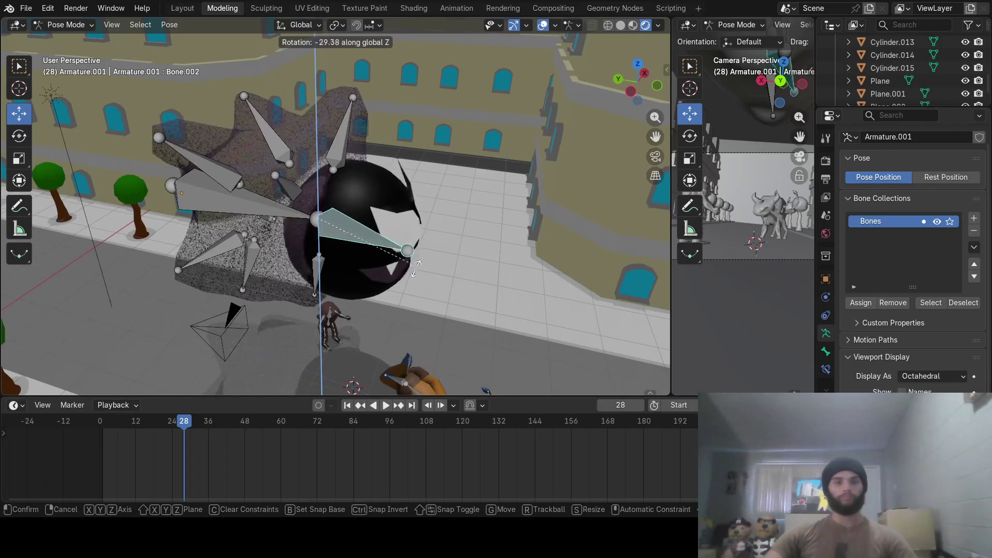
left_click(450, 220)
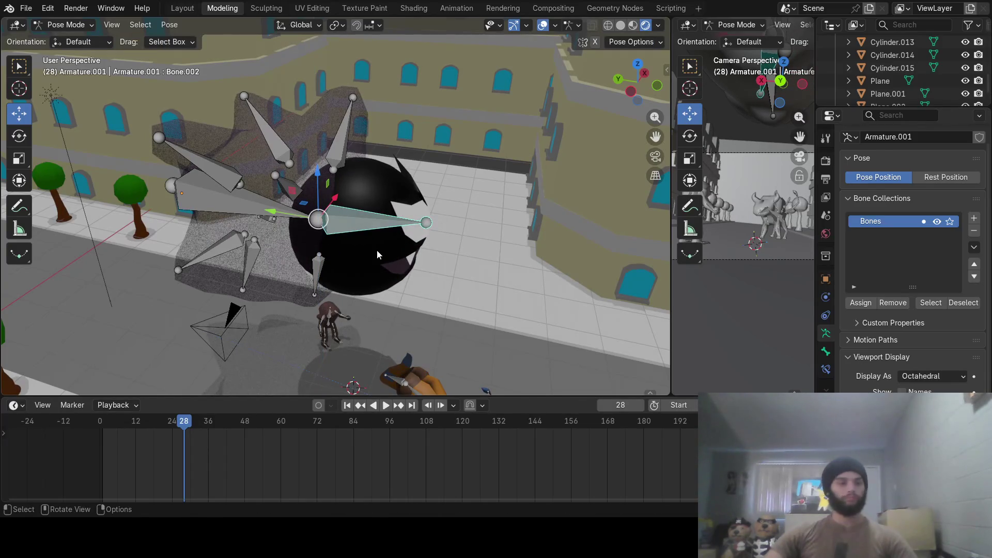
middle_click_drag(420, 260, 185, 220)
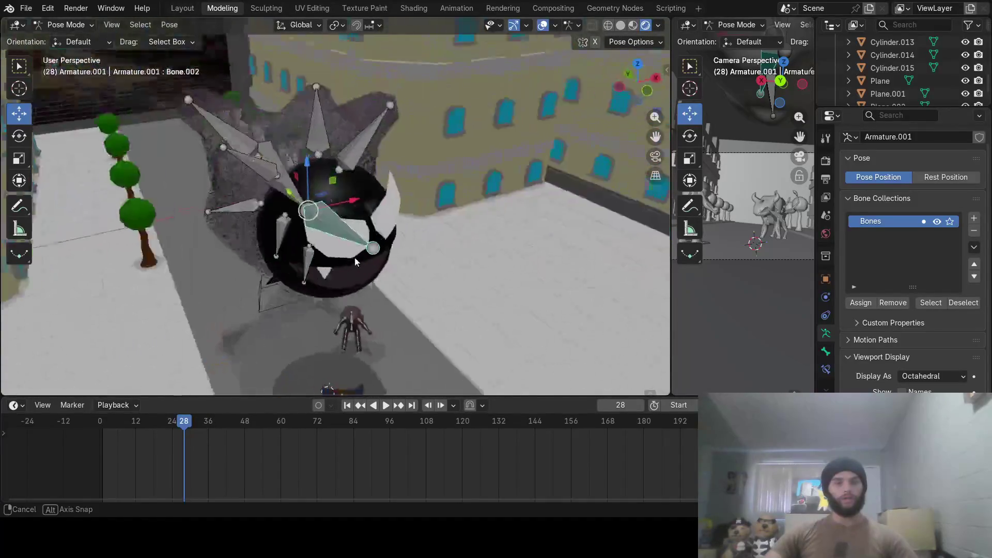
mouse_move(185, 221)
middle_mouse_down()
mouse_move(458, 222)
mouse_move(271, 236)
middle_mouse_up()
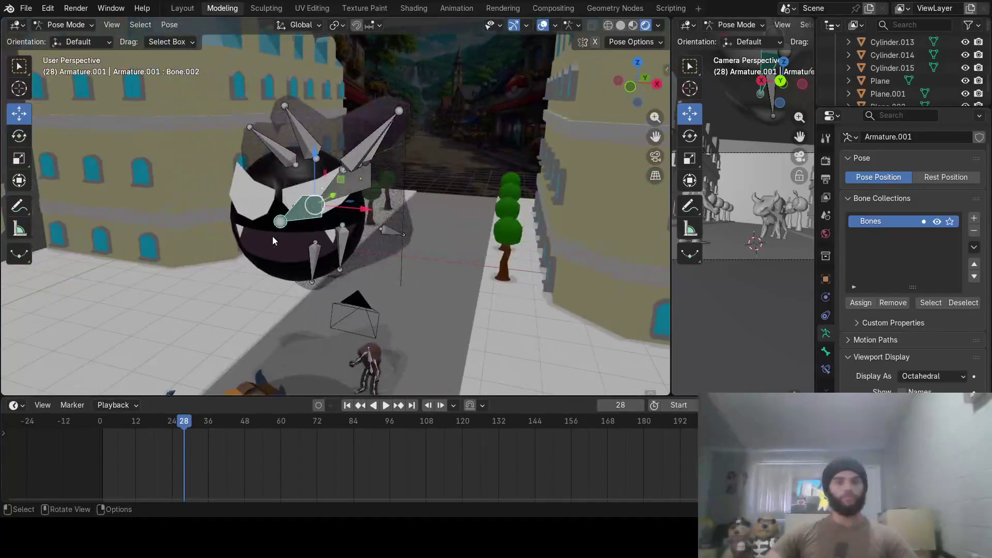
key("r")
key("z")
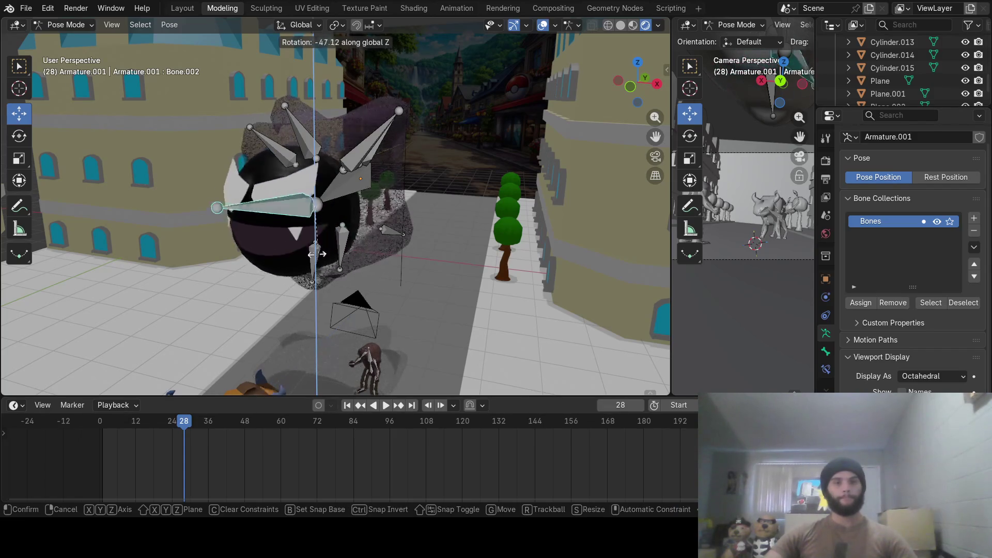
left_click(355, 216)
middle_click_drag(354, 216, 367, 244)
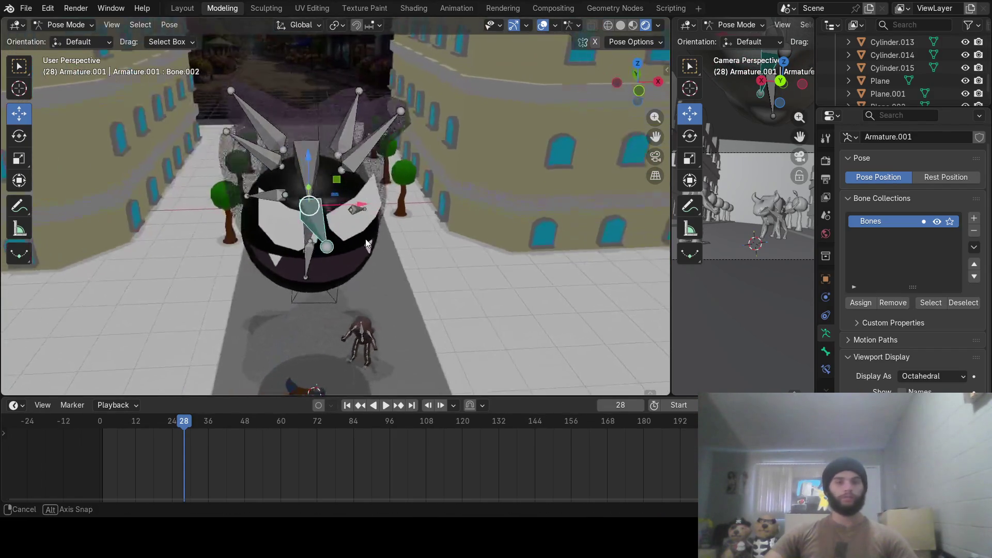
left_click(72, 23)
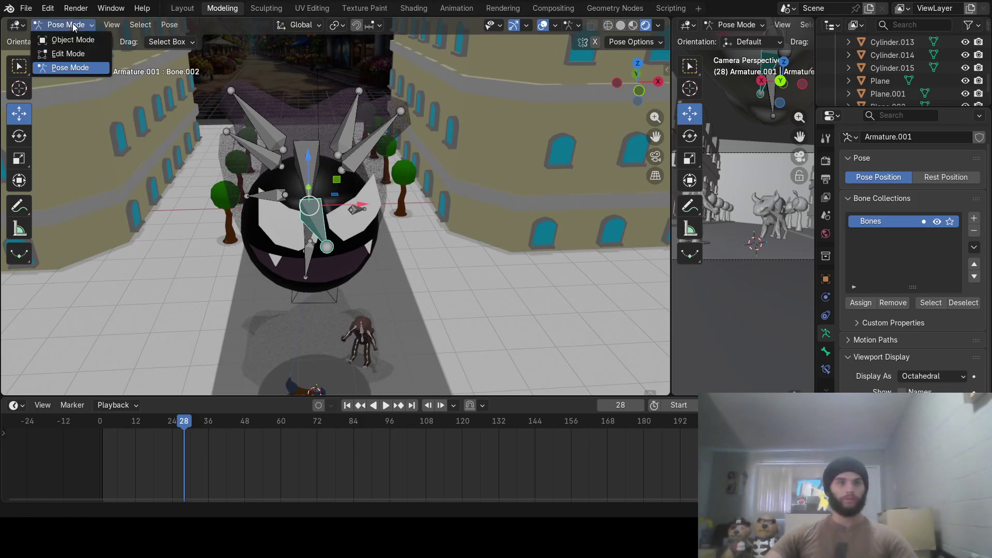
In Object Mode, scale the ghost armature to about a fifth size and move it down near the camera.
left_click(72, 43)
mouse_move(411, 162)
middle_mouse_down()
mouse_move(382, 160)
mouse_move(391, 146)
middle_mouse_up()
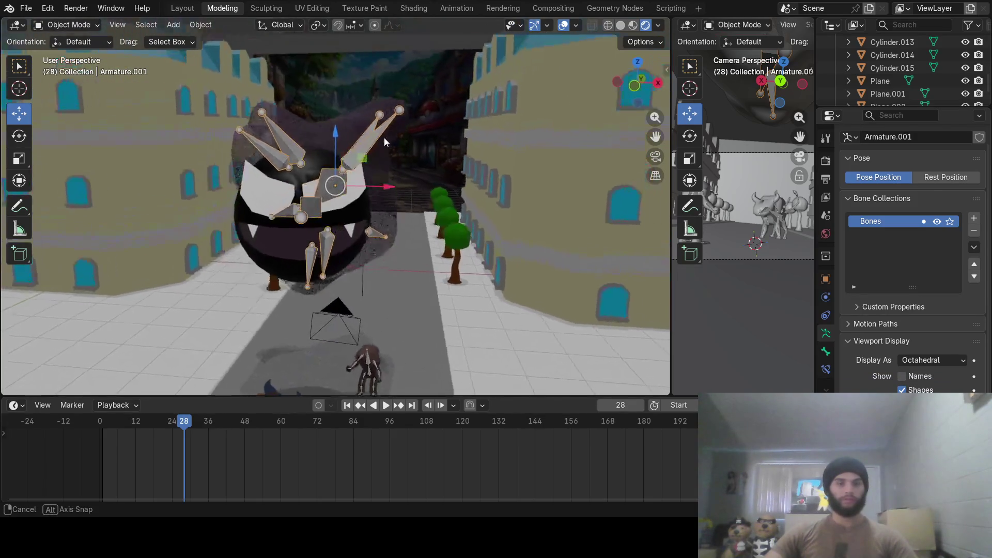
key("s")
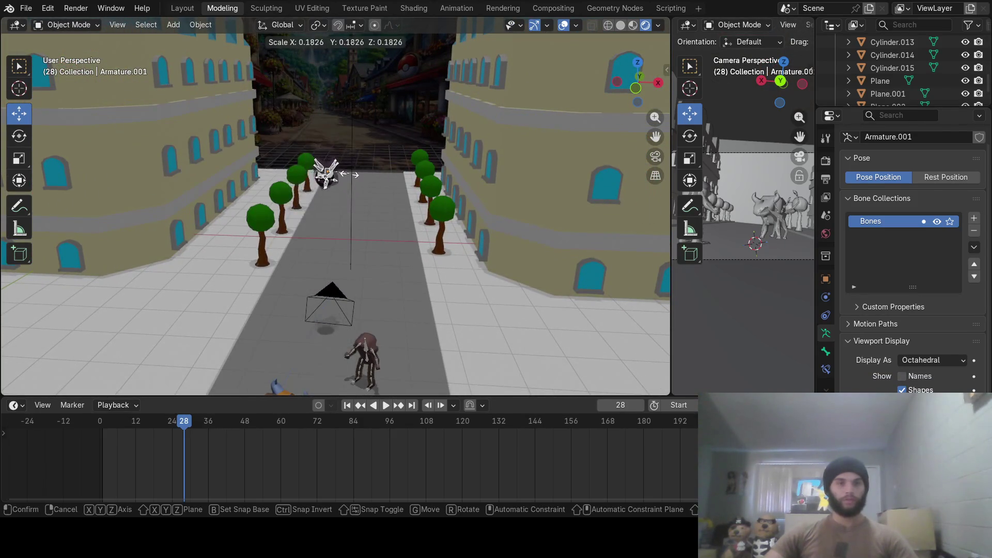
left_click(333, 164)
mouse_move(324, 122)
left_mouse_down()
mouse_move(337, 258)
mouse_move(326, 271)
left_mouse_up()
mouse_move(326, 271)
middle_mouse_down()
mouse_move(464, 356)
mouse_move(314, 322)
mouse_move(354, 215)
mouse_move(322, 173)
middle_mouse_up()
scroll(313, 323, "up", 2)
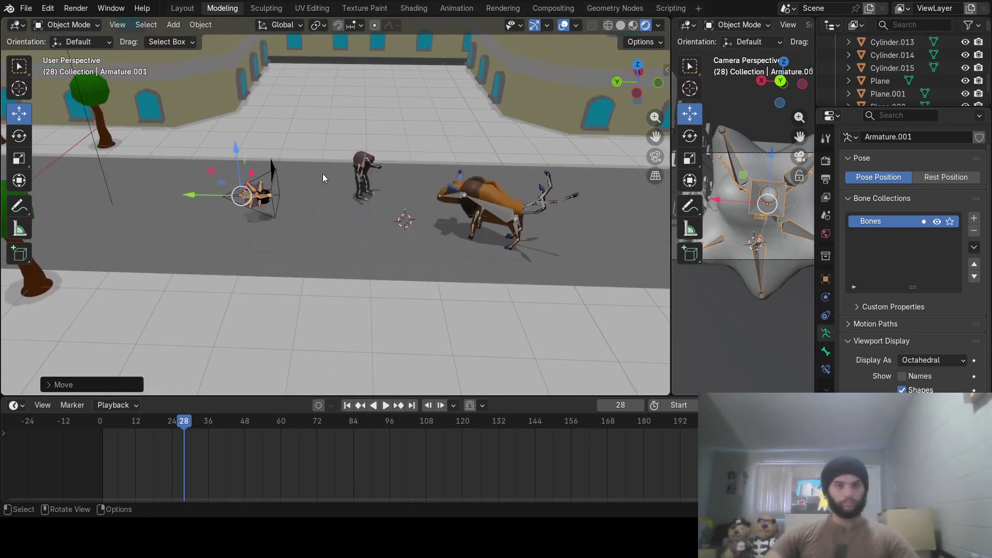
scroll(296, 205, "up", 3)
scroll(295, 205, "up", 1)
Slide the ghost along the street next to the hunched figure and turn it about Z.
left_click_drag(129, 186, 352, 208)
mouse_move(351, 208)
middle_mouse_down()
mouse_move(381, 207)
mouse_move(371, 209)
middle_mouse_up()
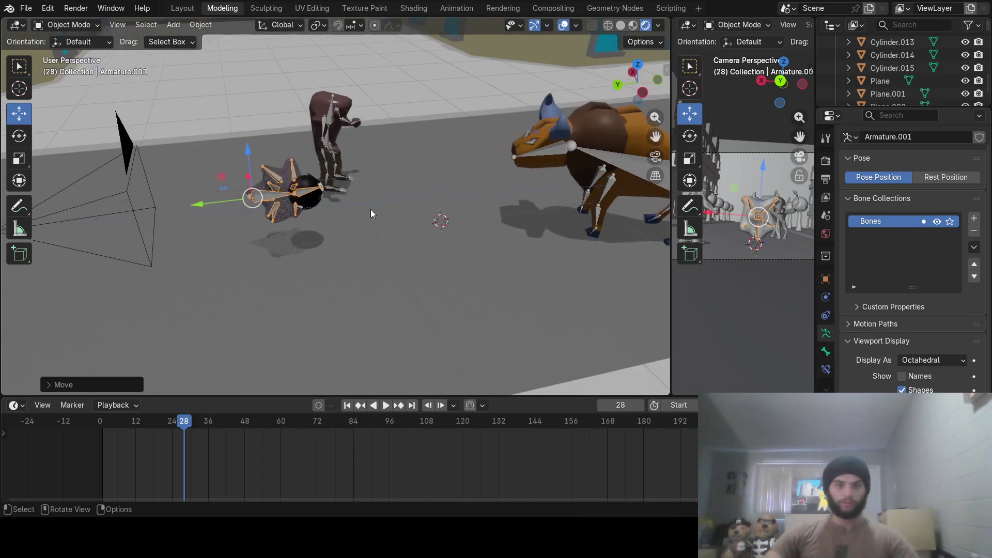
mouse_move(202, 203)
left_mouse_down()
mouse_move(410, 186)
mouse_move(488, 110)
left_mouse_up()
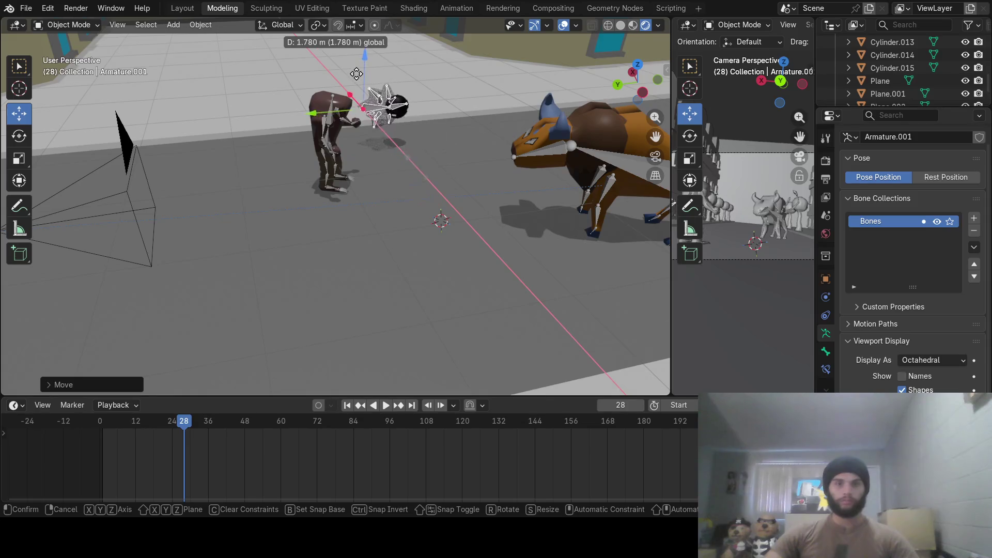
key("r")
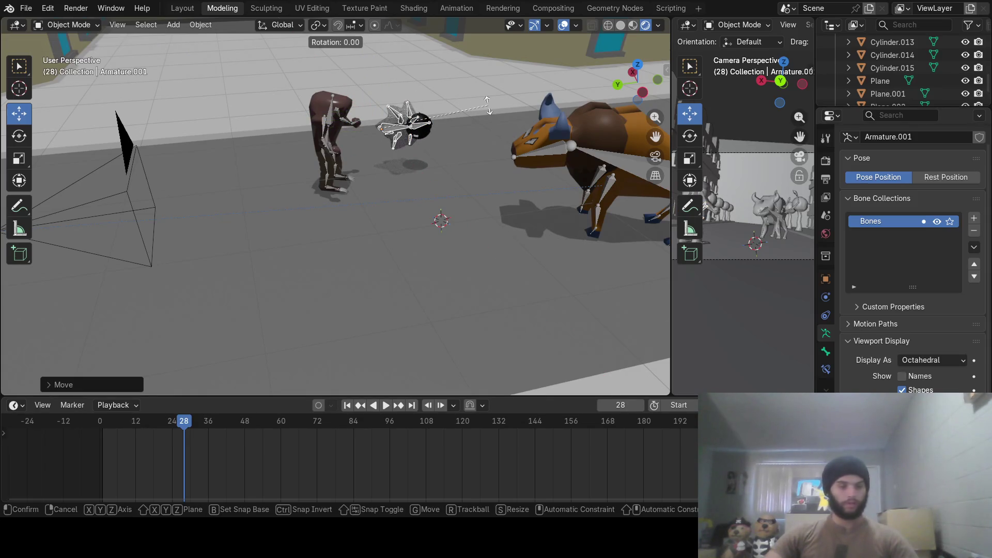
key("z")
left_click(359, 200)
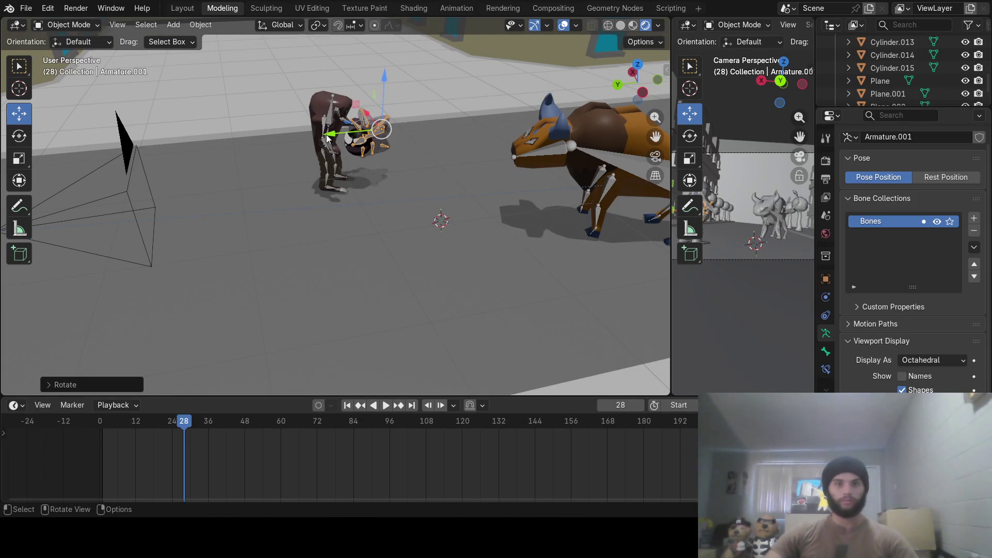
left_click_drag(328, 138, 420, 126)
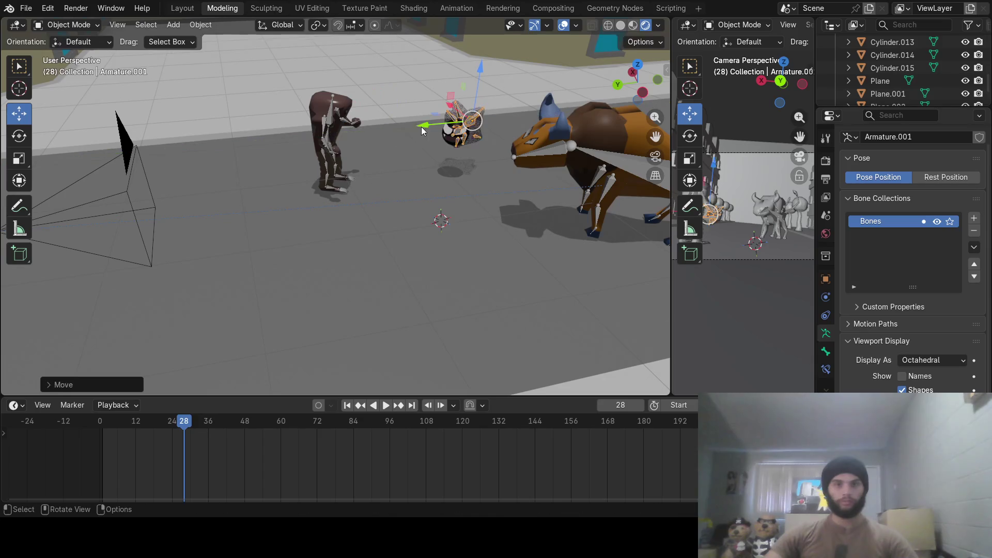
left_click(80, 10)
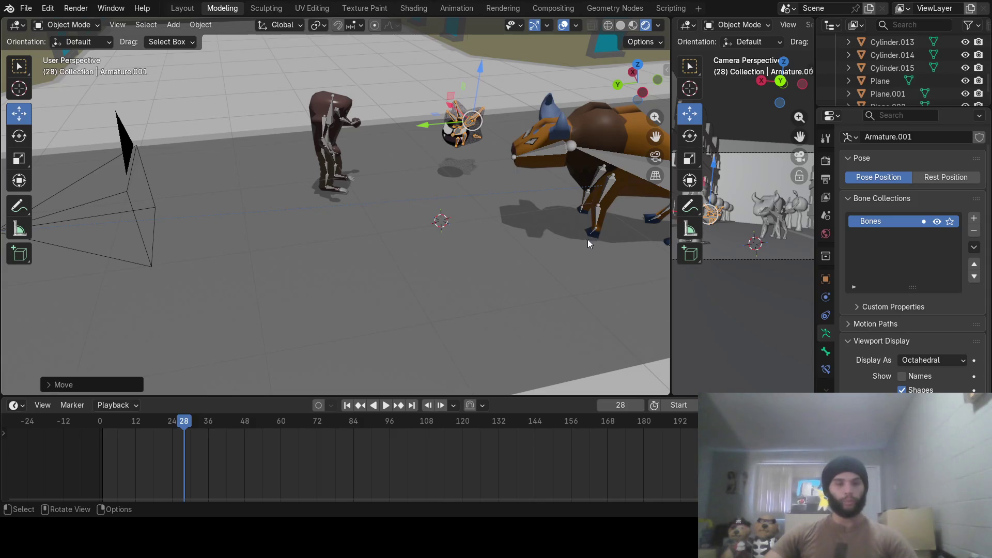
Move the ghost beside the horned creature and rotate it about Z to face the creature.
key("g")
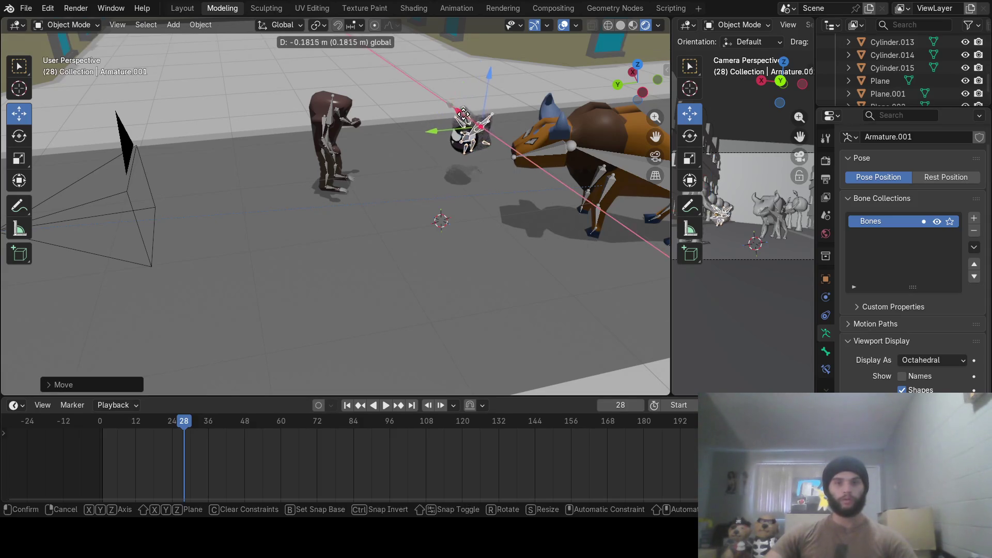
left_click(557, 154)
key("r")
key("z")
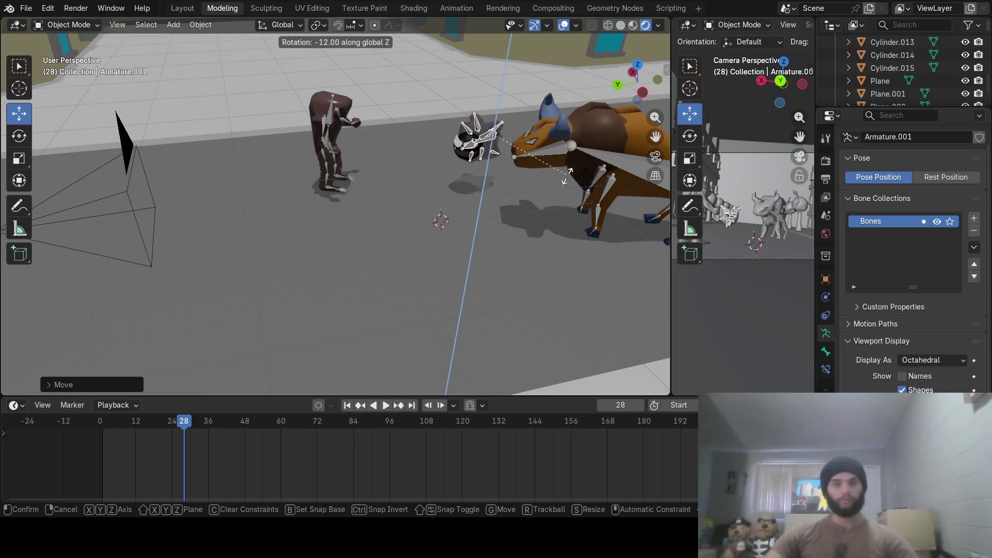
left_click(566, 183)
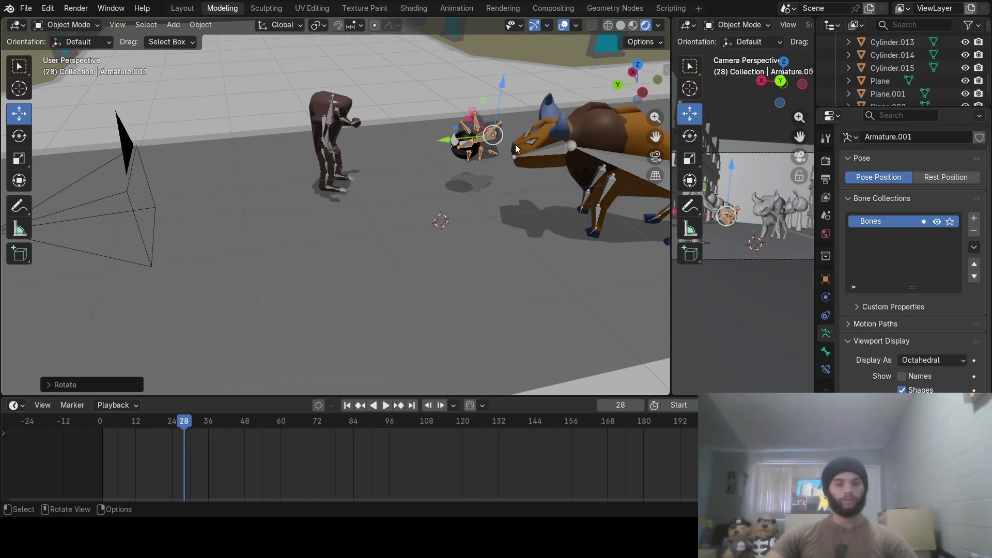
key("r")
key("z")
left_click(228, 54)
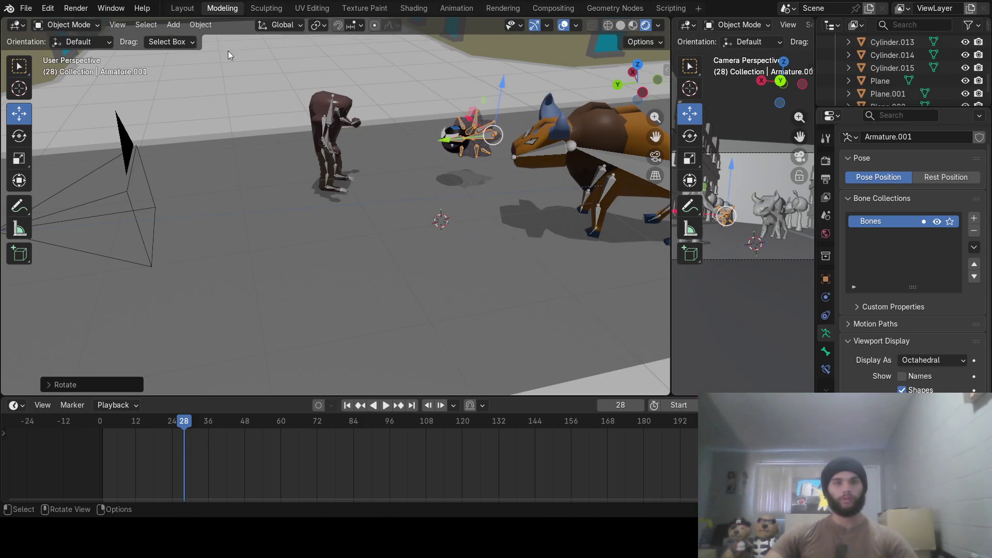
left_click(70, 13)
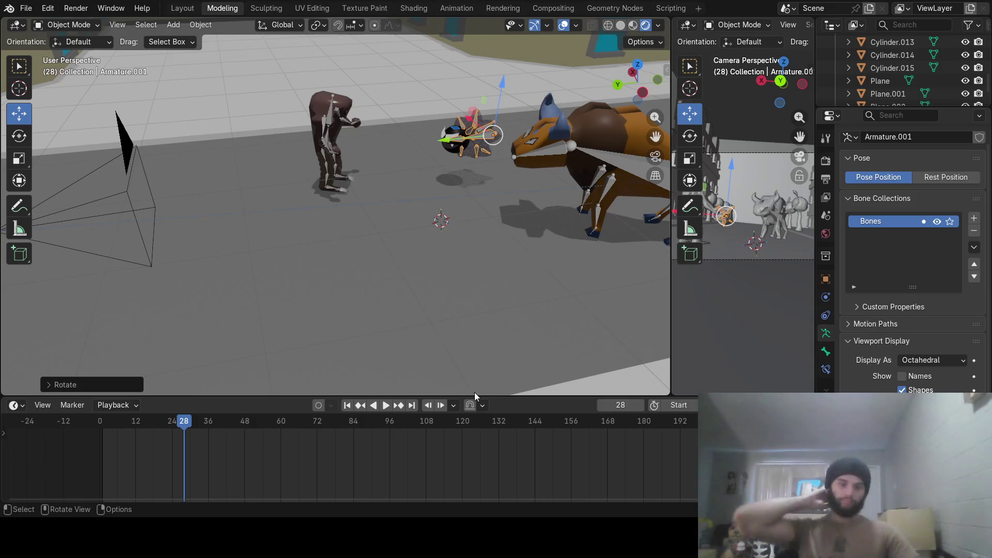
Save the city scene with Ctrl+S.
mouse_move(478, 263)
middle_mouse_down()
mouse_move(475, 235)
mouse_move(367, 241)
middle_mouse_up()
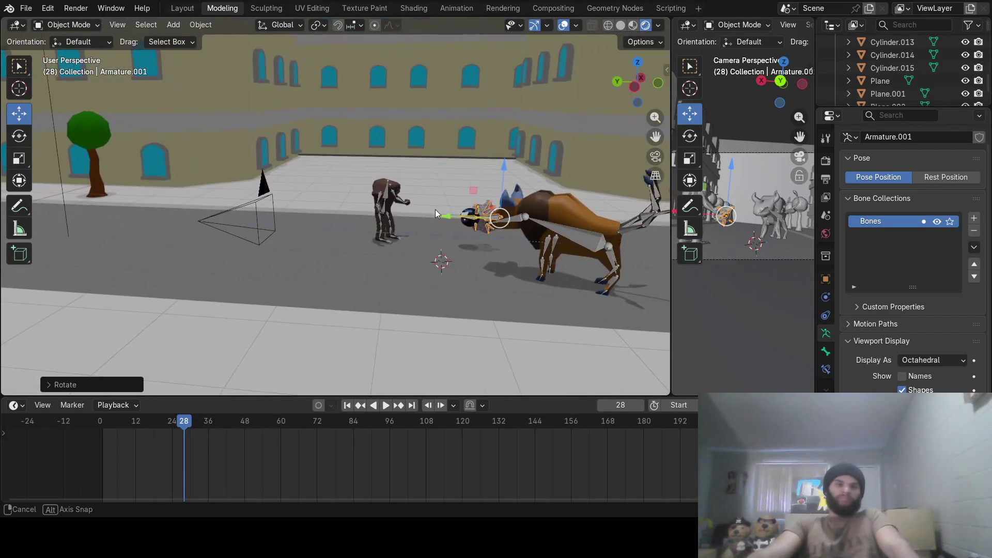
middle_click_drag(366, 241, 439, 215)
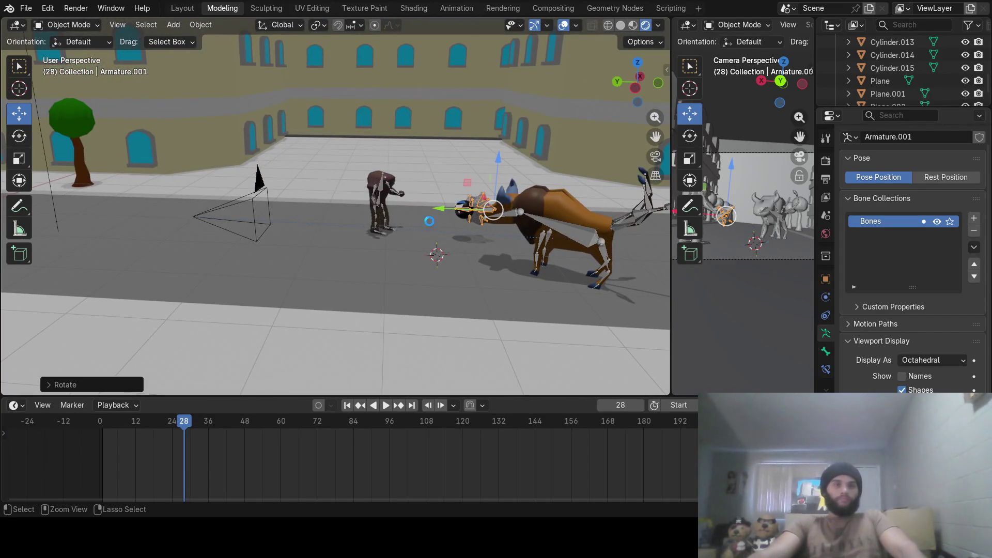
key("ctrl+s")
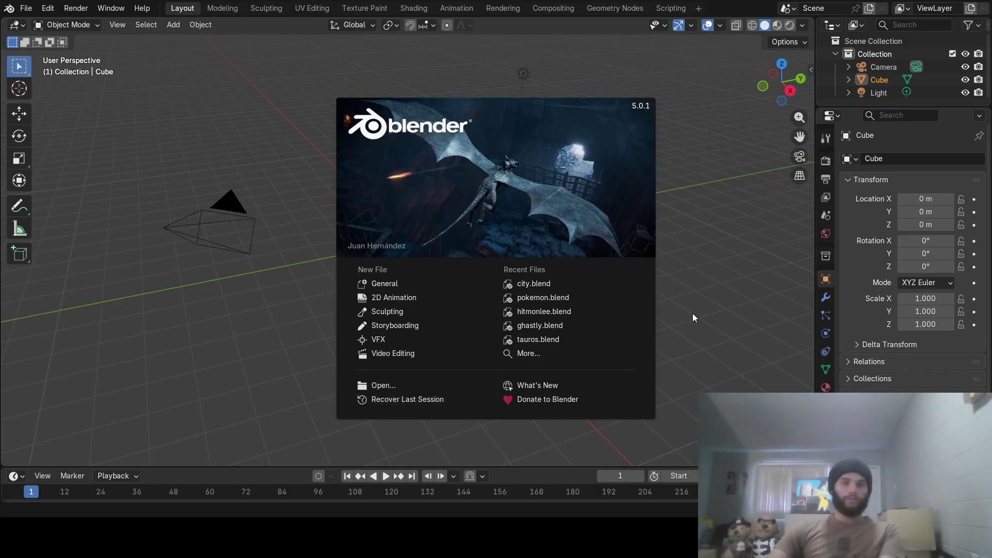
Dismiss the splash and look over the default cube, toggling Edit Mode and back.
left_click(691, 314)
mouse_move(647, 321)
middle_mouse_down()
mouse_move(432, 311)
mouse_move(452, 288)
middle_mouse_up()
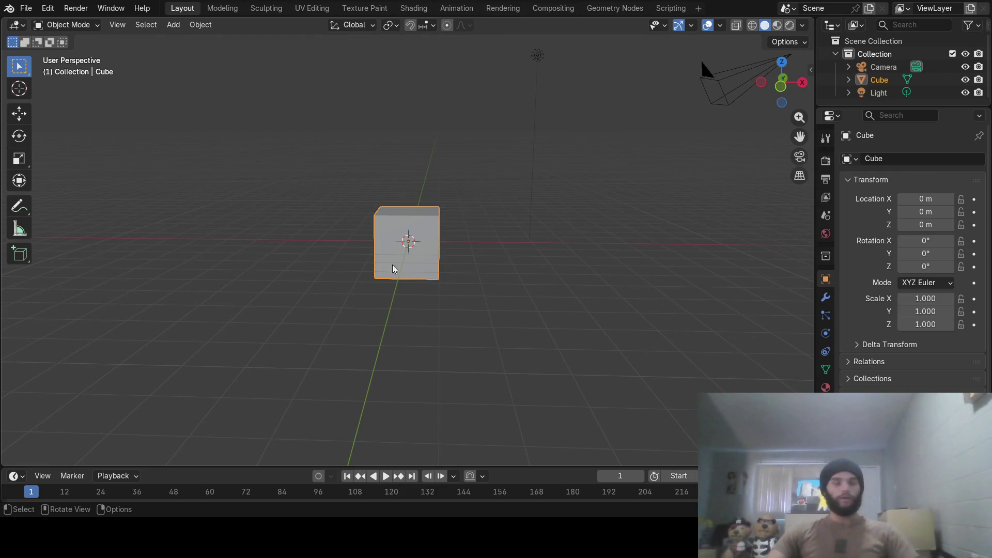
key("Tab")
middle_click_drag(478, 239, 340, 176)
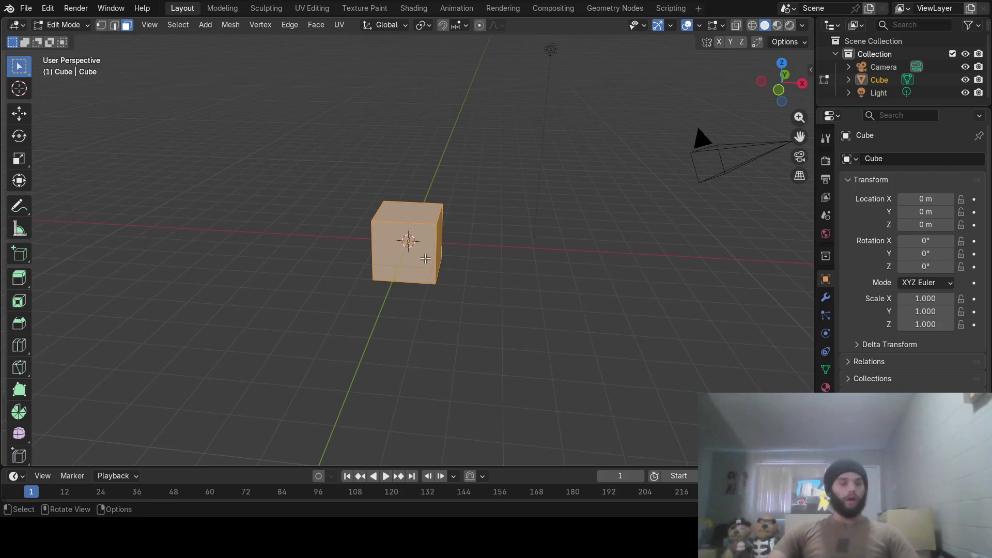
scroll(425, 257, "up", 5)
mouse_move(430, 256)
middle_mouse_down()
mouse_move(481, 251)
mouse_move(452, 250)
middle_mouse_up()
key("Tab")
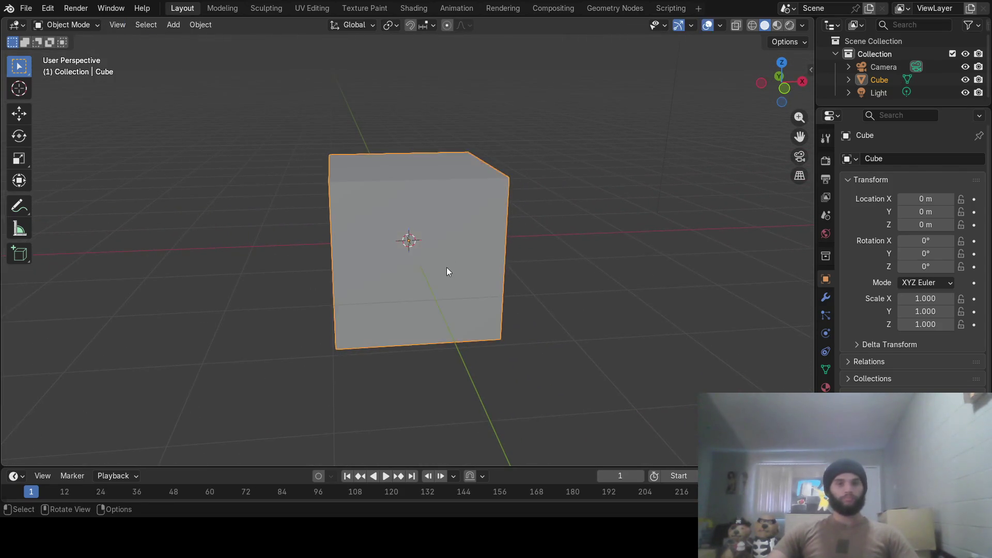
Scale the cube along Z to about twice its height and enter Edit Mode.
key("s")
key("z")
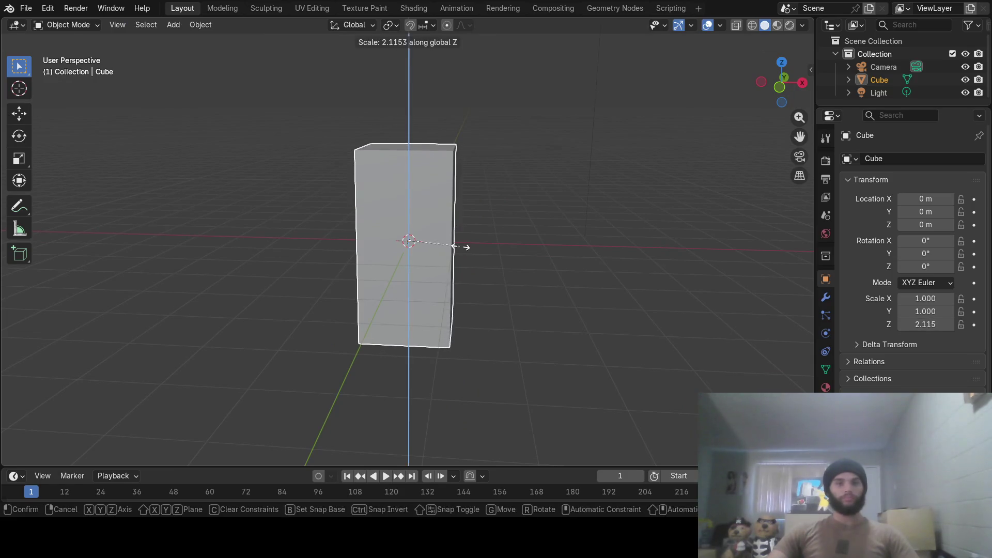
left_click(458, 253)
mouse_move(458, 253)
middle_mouse_down()
mouse_move(456, 348)
mouse_move(458, 319)
mouse_move(446, 336)
mouse_move(442, 325)
mouse_move(423, 333)
middle_mouse_up()
key("Tab")
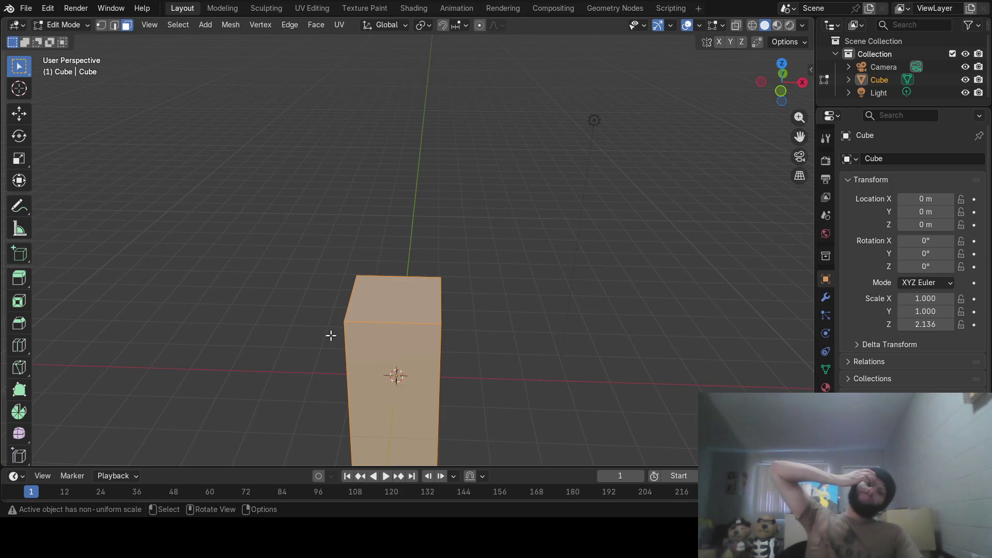
Extrude the top face upward in tapering sections to form a narrow neck, then a widening ring.
left_click(378, 295)
mouse_move(444, 312)
middle_mouse_down()
mouse_move(463, 276)
mouse_move(455, 288)
middle_mouse_up()
key("e")
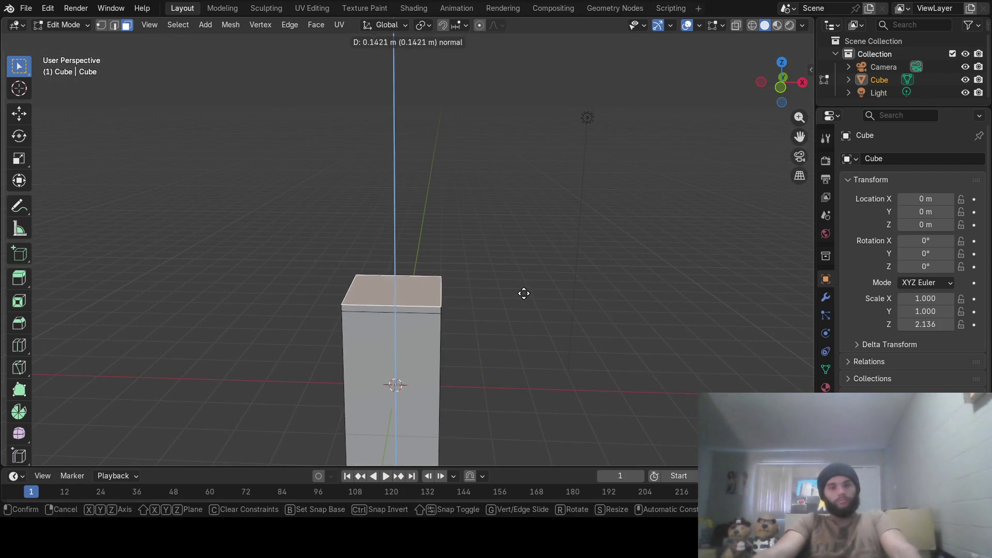
left_click(525, 283)
key("s")
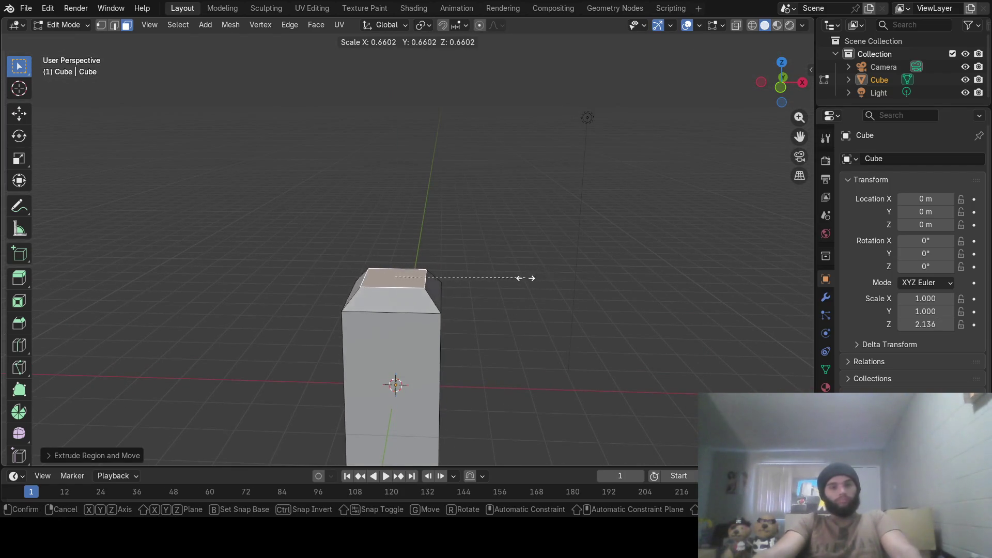
left_click(536, 277)
key("e")
left_click(541, 260)
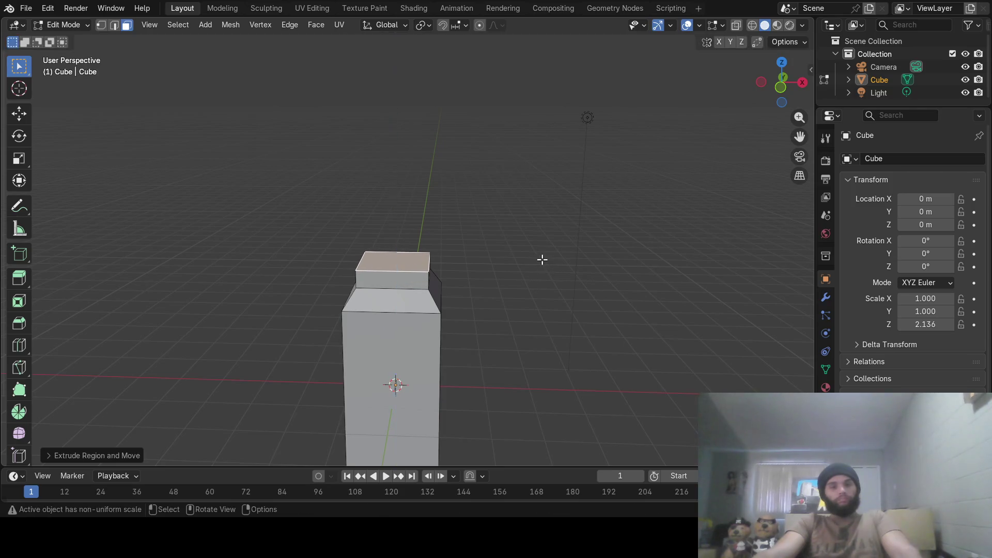
key("s")
left_click(520, 263)
key("e")
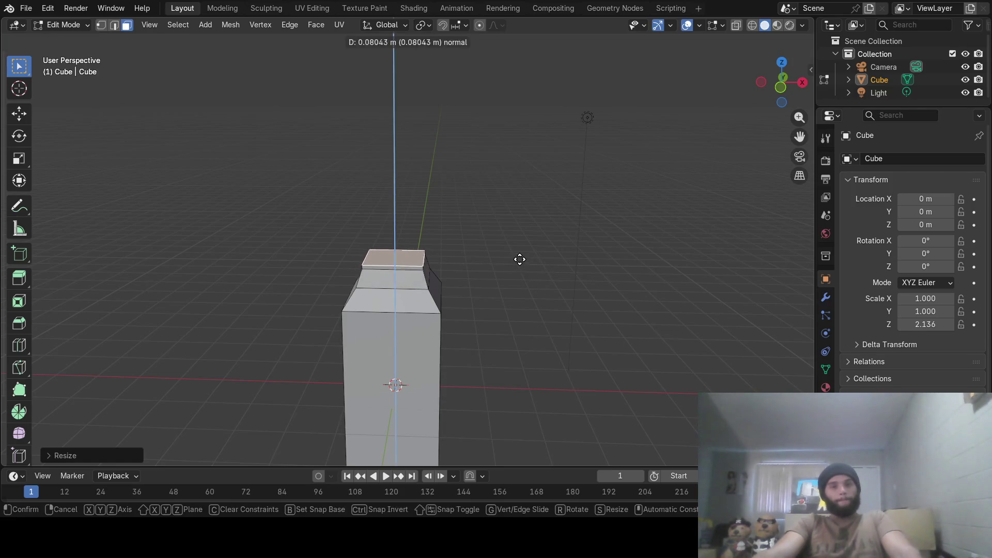
key("s")
left_click(584, 264)
Extrude and scale further rings upward to build a rounded, bulbous head above the neck.
key("e")
key("s")
left_click(614, 248)
key("e")
left_click(611, 229)
key("s")
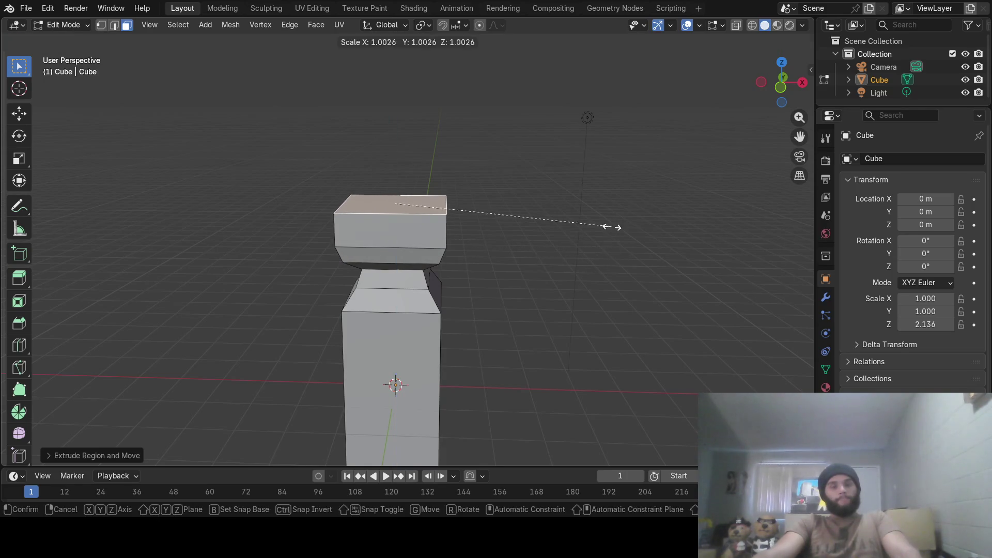
key("e")
left_click(616, 179)
key("s")
left_click(597, 173)
key("e")
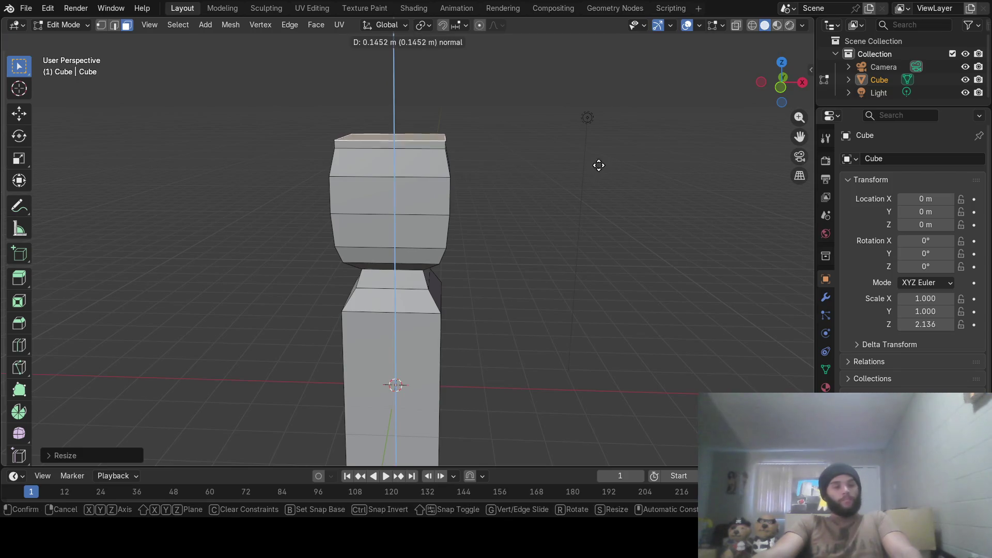
left_click(602, 149)
key("s")
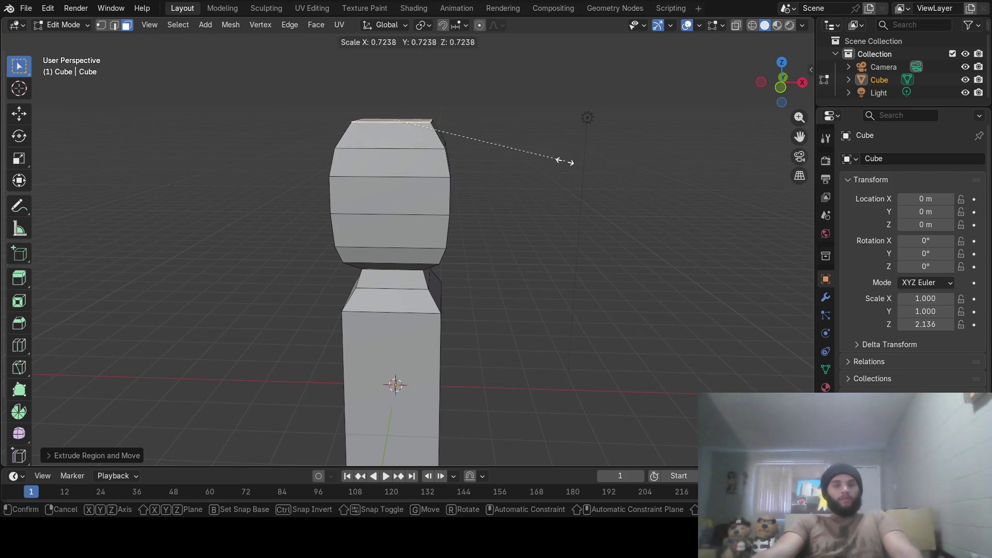
left_click(552, 160)
mouse_move(553, 164)
middle_mouse_down()
mouse_move(487, 239)
mouse_move(534, 239)
mouse_move(395, 265)
mouse_move(395, 255)
middle_mouse_up()
scroll(429, 256, "down", 2)
scroll(396, 252, "up", 2)
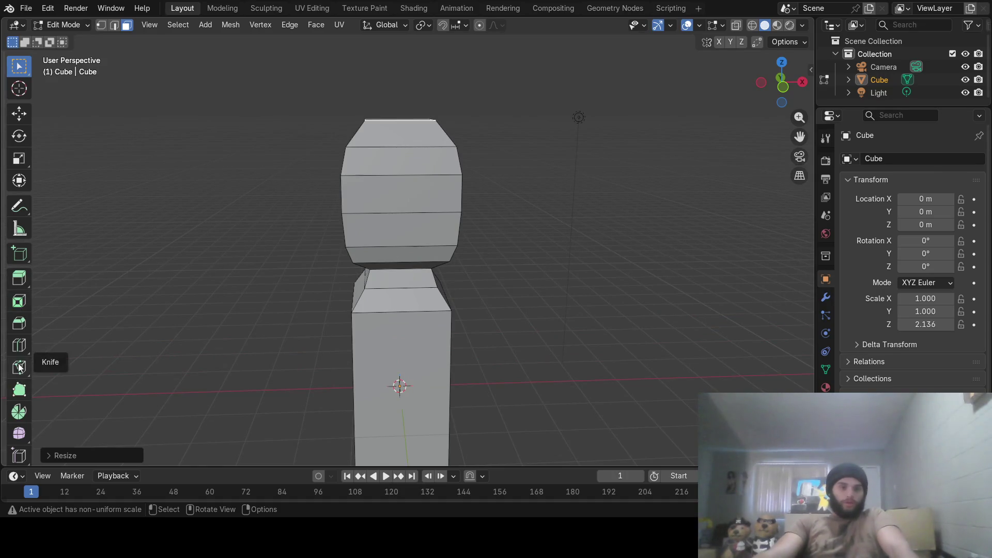
Add centred vertical loop cuts down the figure's head and body and preview another with Ctrl+R.
left_click(19, 344)
left_click_drag(401, 199, 357, 219)
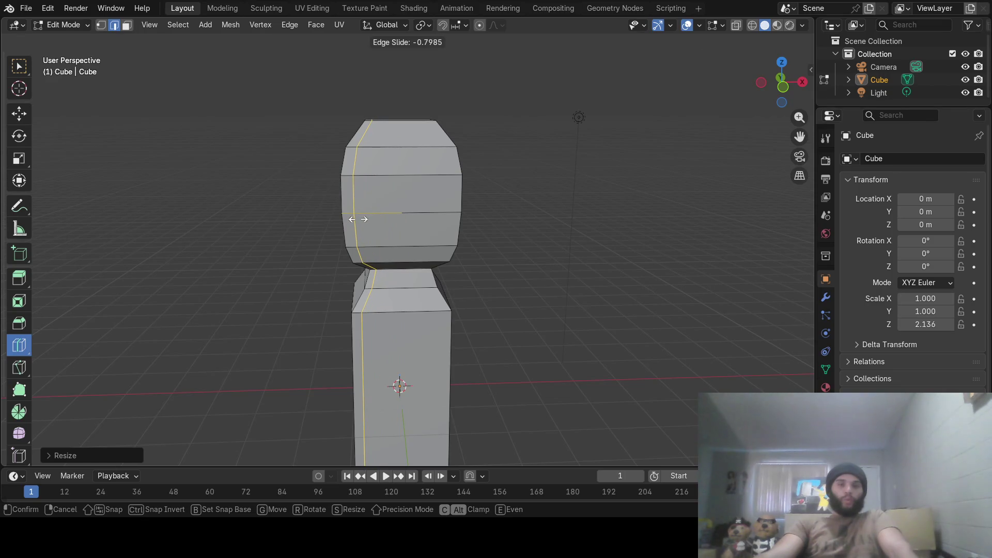
key("Escape")
mouse_move(380, 206)
left_mouse_down()
mouse_move(421, 206)
mouse_move(412, 204)
left_mouse_up()
mouse_move(412, 204)
middle_mouse_down()
mouse_move(483, 204)
mouse_move(392, 206)
mouse_move(564, 212)
mouse_move(455, 215)
middle_mouse_up()
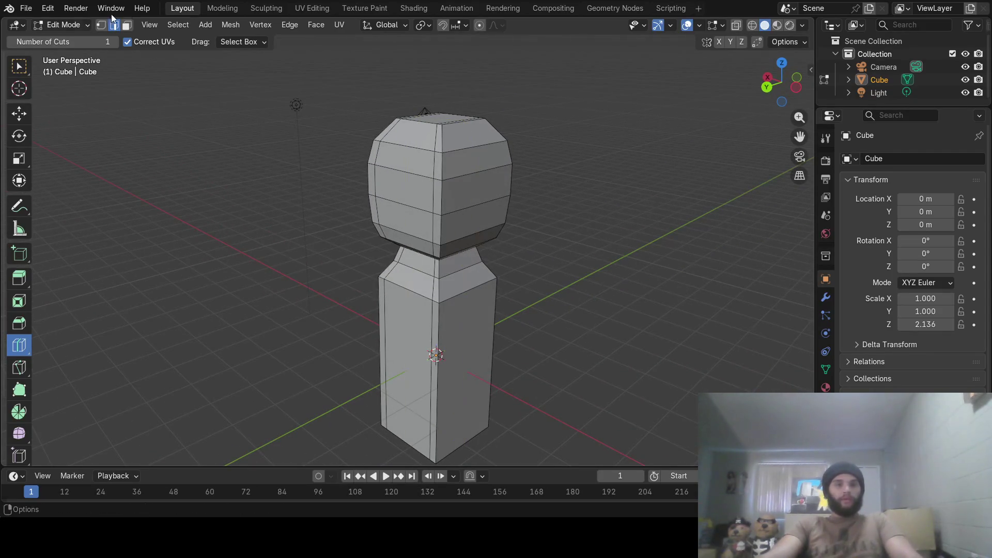
key("ctrl+r")
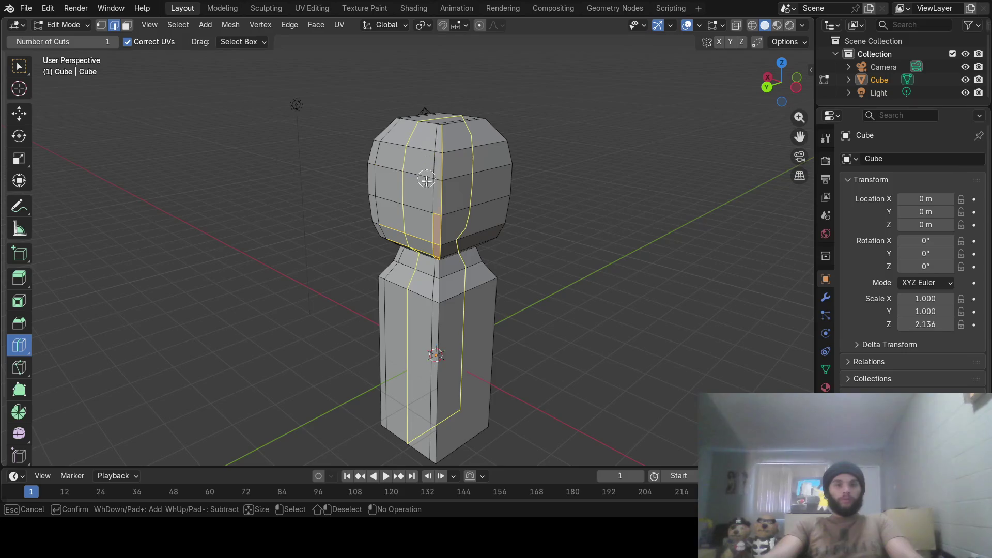
Confirm the loop cut and circle-select a vertical column of head faces.
left_click(429, 214)
mouse_move(428, 214)
middle_mouse_down()
mouse_move(542, 222)
mouse_move(531, 184)
middle_mouse_up()
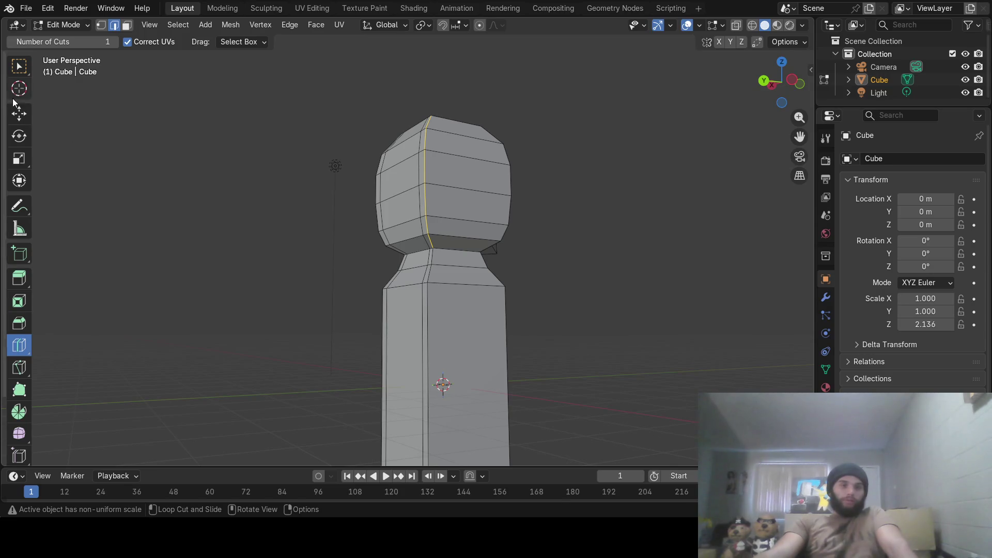
left_click(19, 66)
mouse_move(453, 157)
middle_mouse_down()
mouse_move(372, 148)
mouse_move(312, 212)
middle_mouse_up()
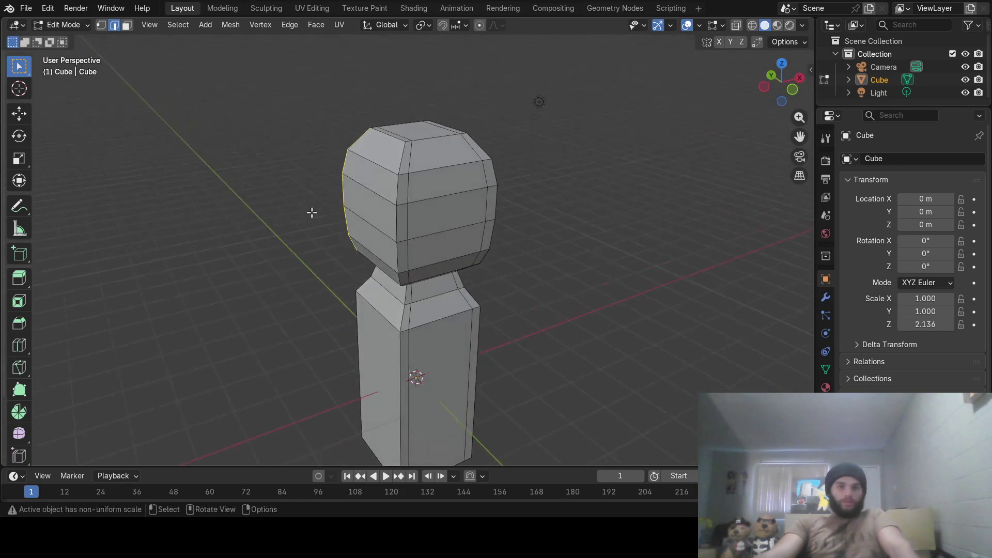
key("c")
left_click_drag(401, 160, 396, 277)
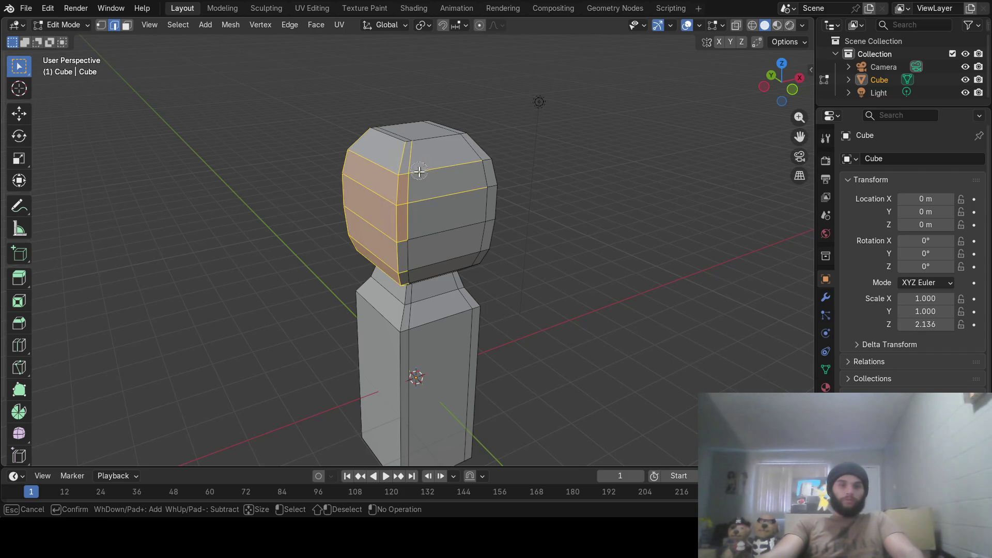
left_click_drag(418, 171, 415, 245, "shift")
left_click_drag(380, 158, 368, 220, "shift")
key("Escape")
middle_click_drag(370, 280, 441, 231)
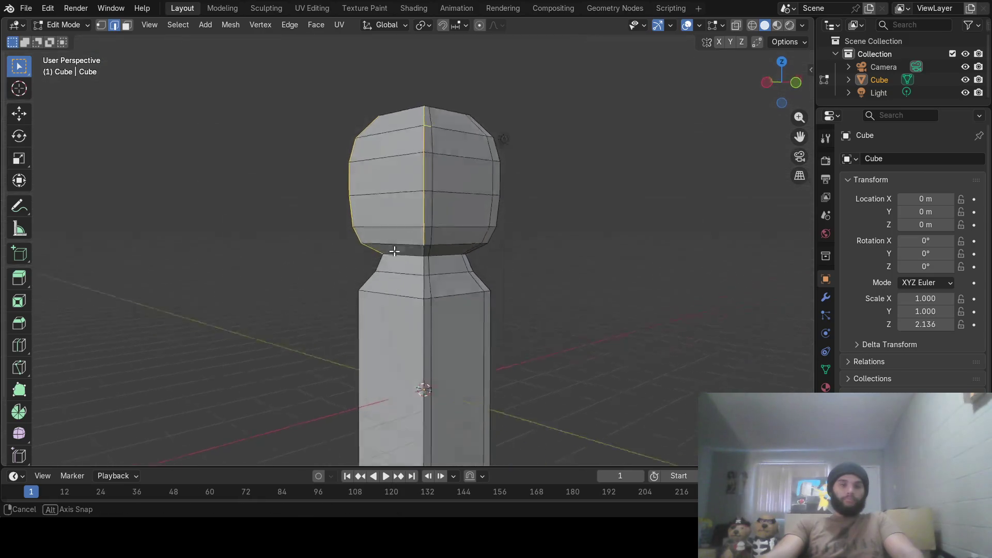
key("c")
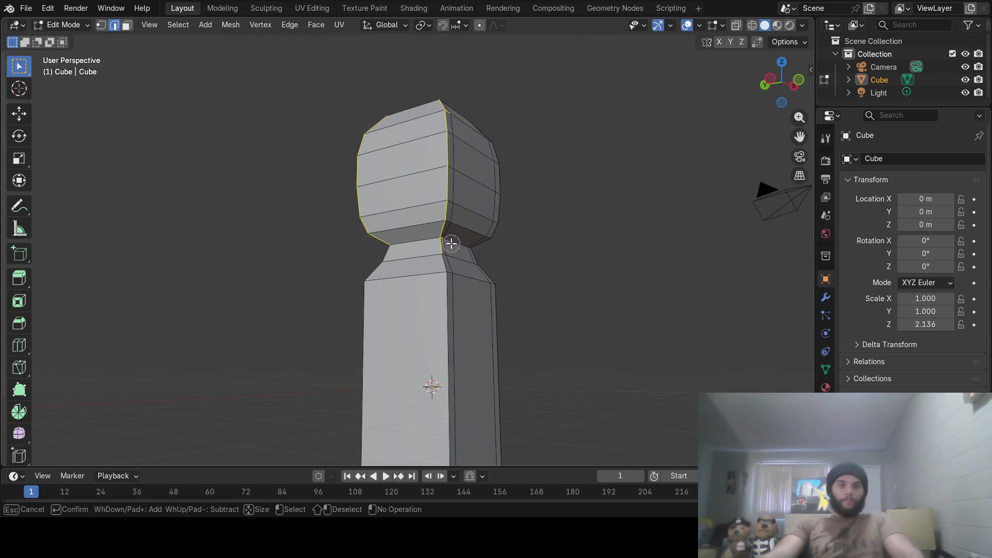
key("Escape")
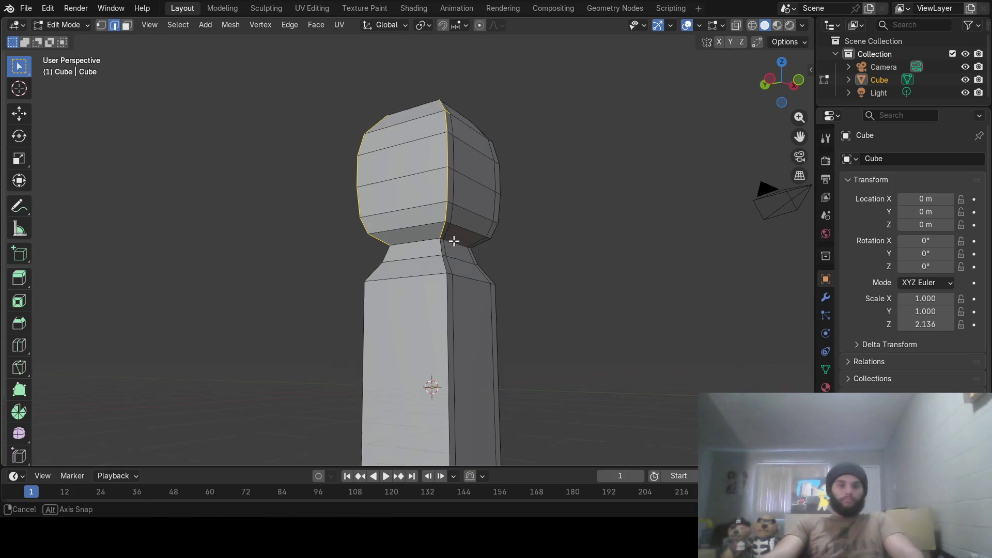
Scale the selected head loop inward along Y for a chamfered profile, then clear the selection.
middle_click_drag(456, 254, 499, 291)
key("s")
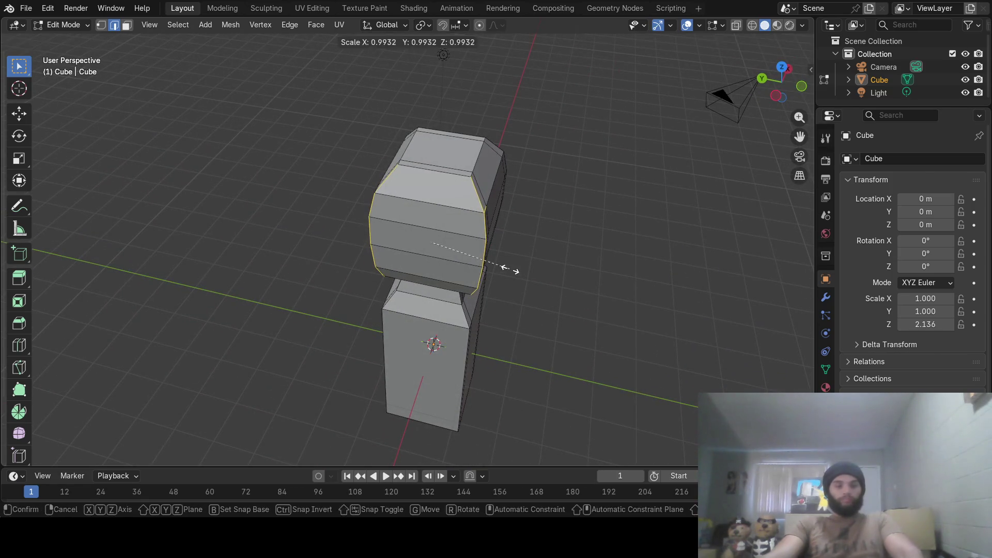
key("y")
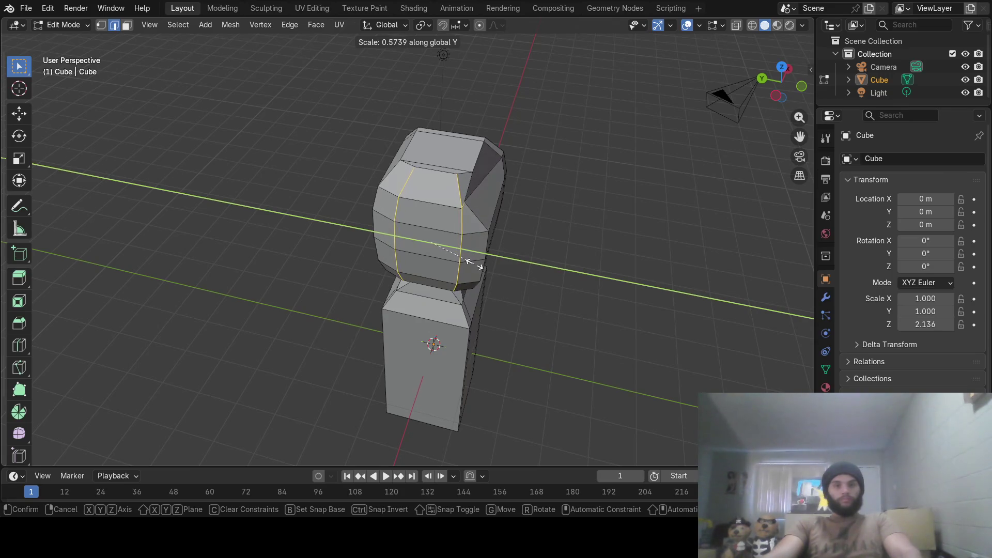
left_click(470, 263)
key("alt+a")
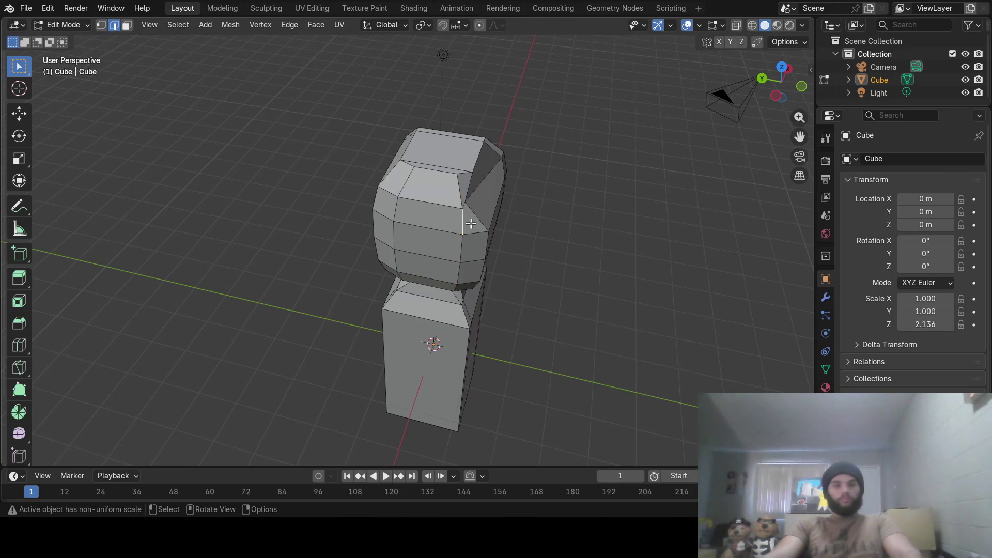
middle_click_drag(527, 217, 434, 208)
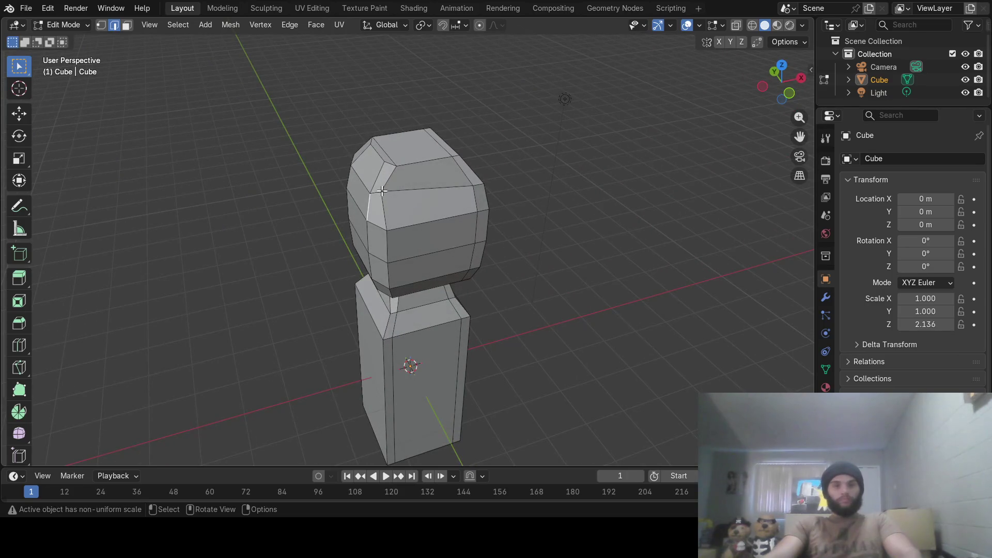
left_click(101, 25)
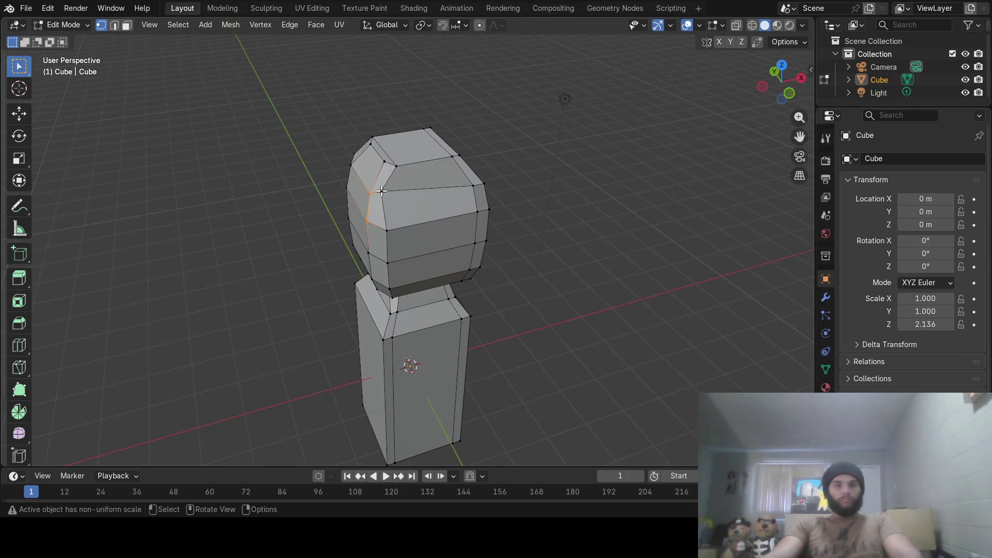
left_click(20, 114)
middle_click_drag(334, 191, 409, 235)
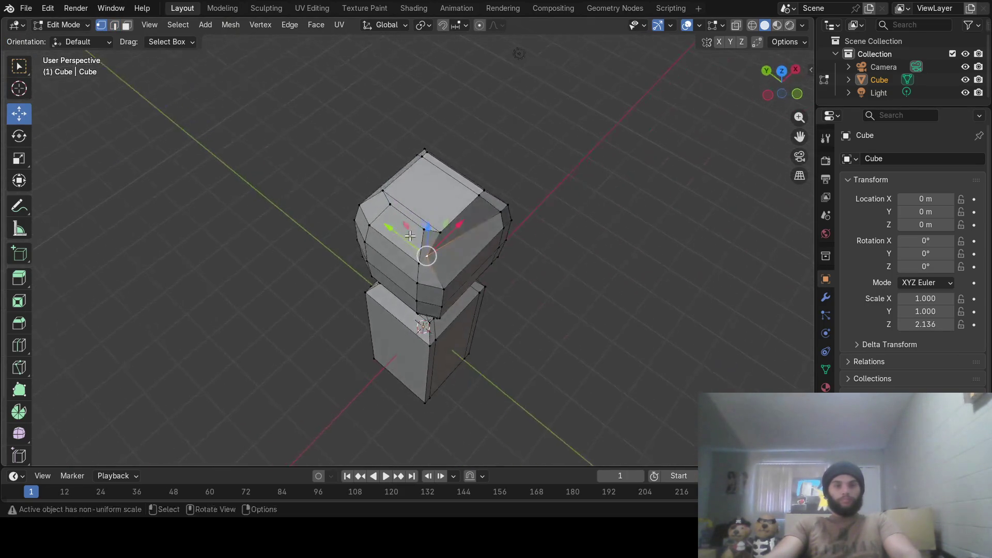
Shift the selected head vertex along the Y axis to round the head.
left_click_drag(387, 232, 397, 237)
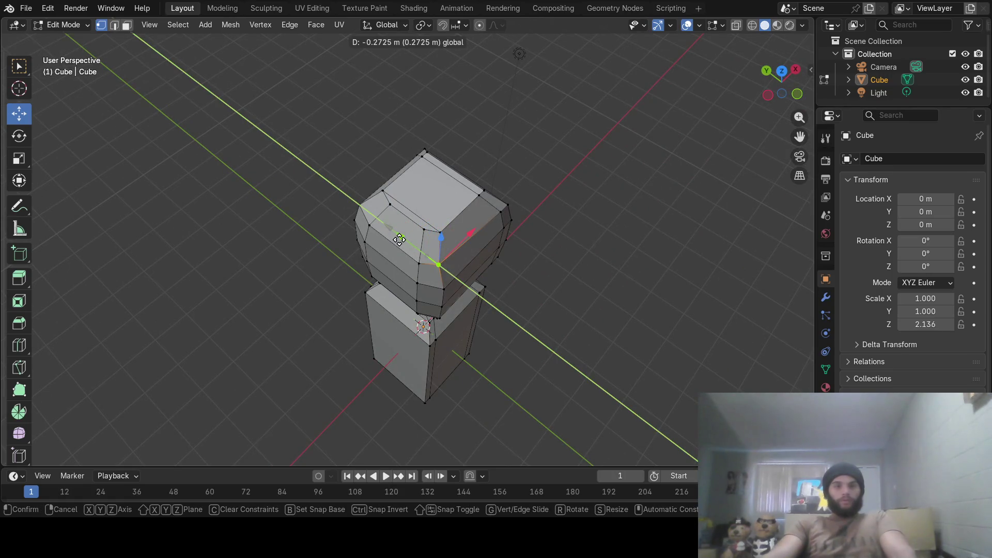
left_click_drag(402, 242, 401, 241)
mouse_move(401, 240)
middle_mouse_down()
mouse_move(509, 259)
mouse_move(560, 196)
mouse_move(447, 190)
mouse_move(235, 131)
middle_mouse_up()
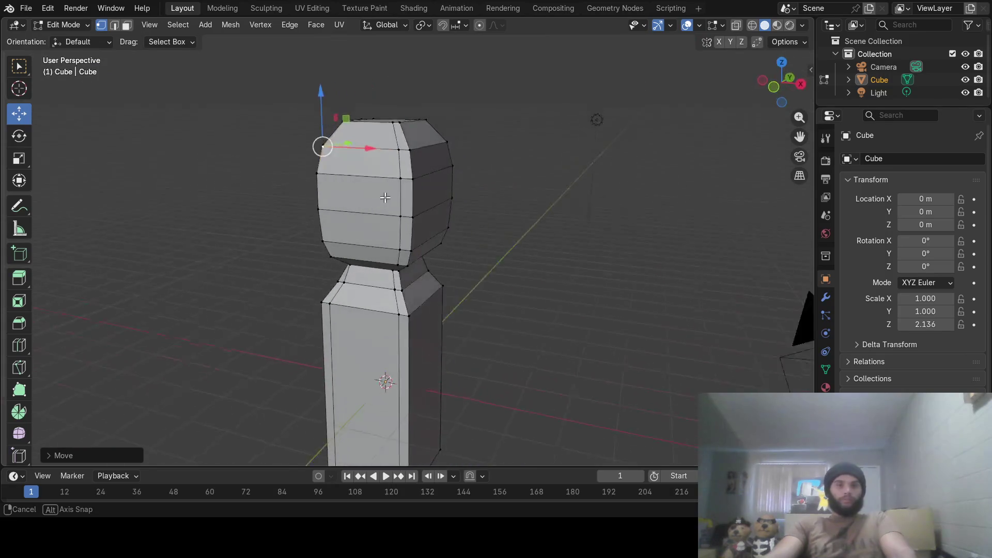
Brush-select the vertical edge loop down the head's front and its left-side faces.
left_click(114, 25)
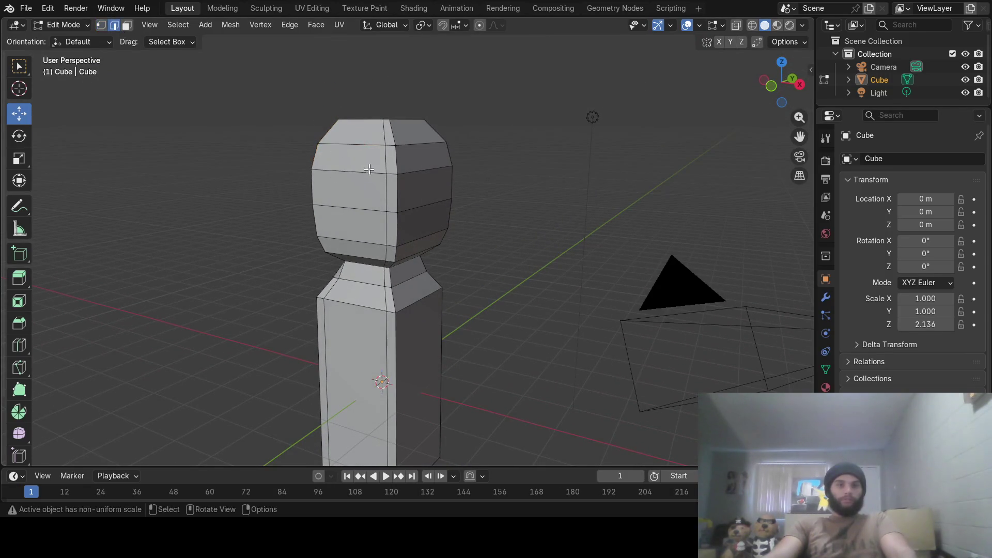
key("c")
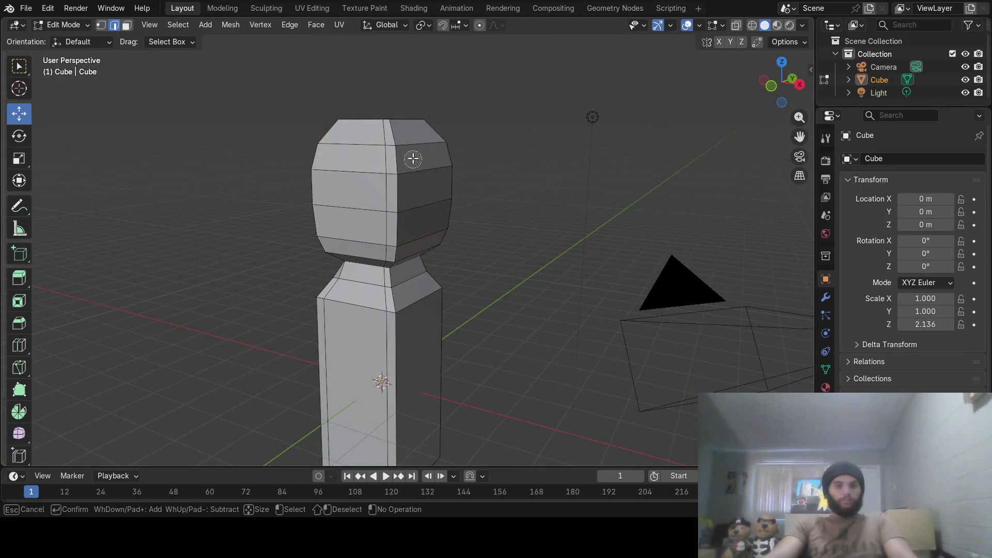
mouse_move(402, 144)
left_mouse_down()
mouse_move(396, 254)
mouse_move(427, 222)
mouse_move(409, 136)
left_mouse_up()
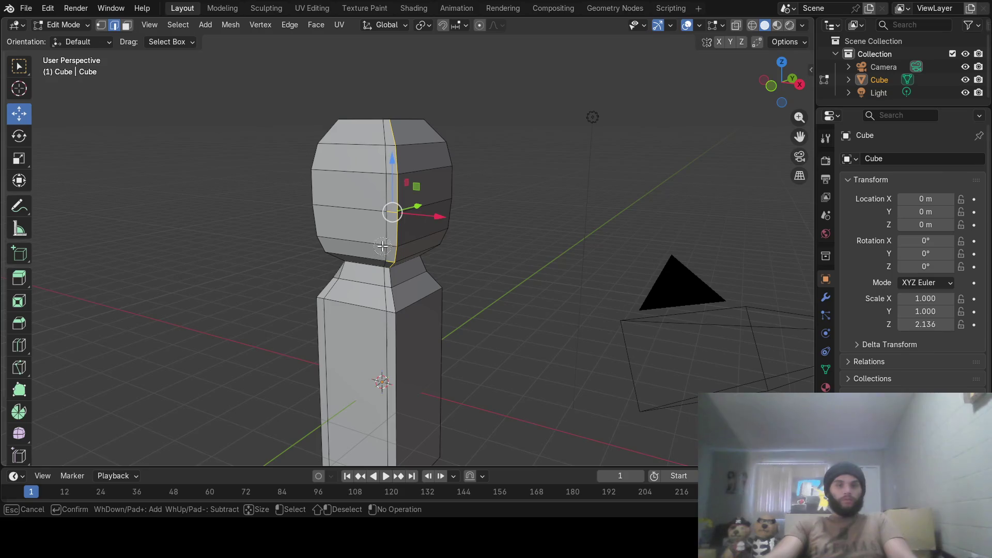
key("Escape")
mouse_move(383, 204)
middle_mouse_down()
mouse_move(394, 165)
mouse_move(358, 155)
middle_mouse_up()
key("c")
left_click_drag(377, 153, 377, 183)
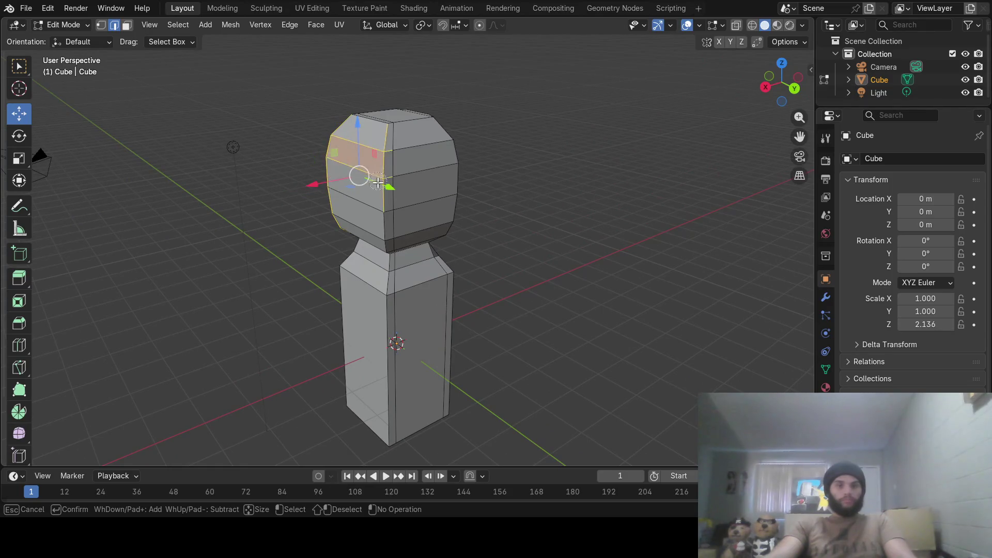
left_click_drag(379, 224, 377, 243)
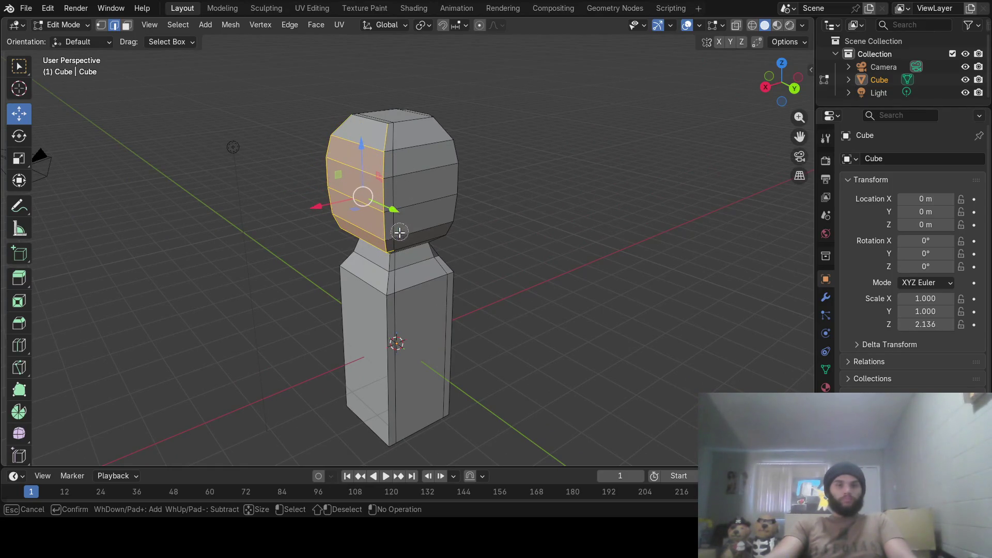
key("Escape")
mouse_move(356, 231)
middle_mouse_down()
mouse_move(449, 199)
mouse_move(461, 227)
middle_mouse_up()
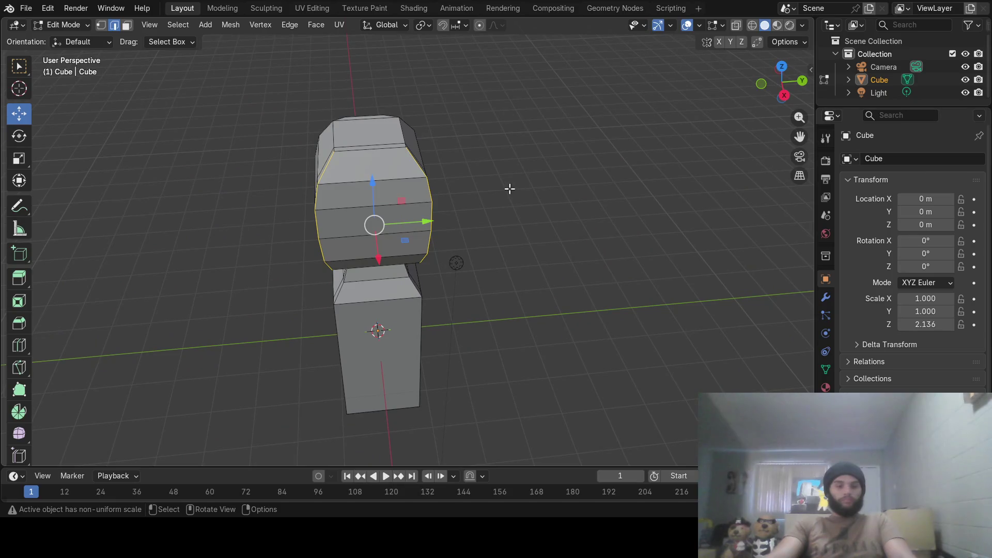
Narrow the selected loop along Y, then check the barrel-shaped head in Object Mode.
key("s")
key("y")
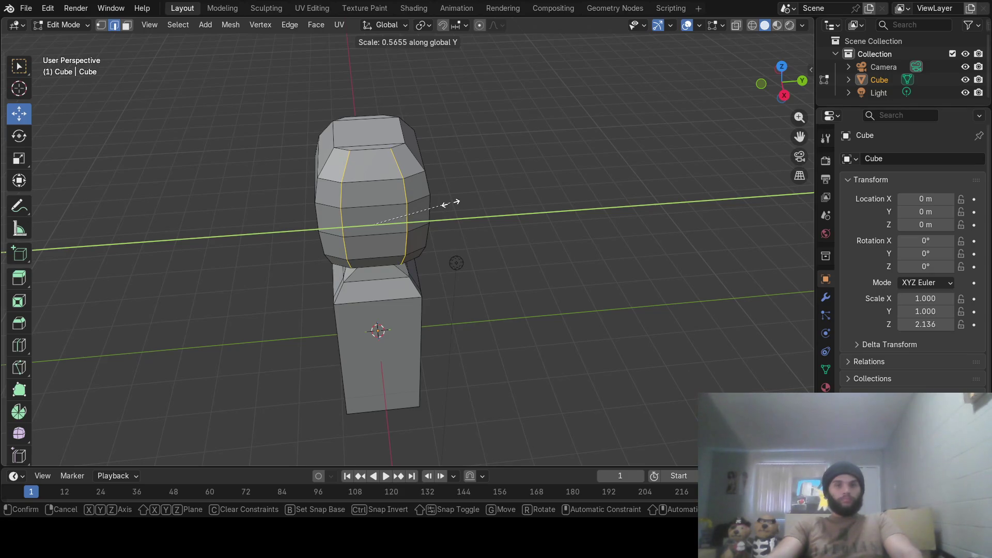
left_click(446, 203)
middle_click_drag(446, 203, 423, 184)
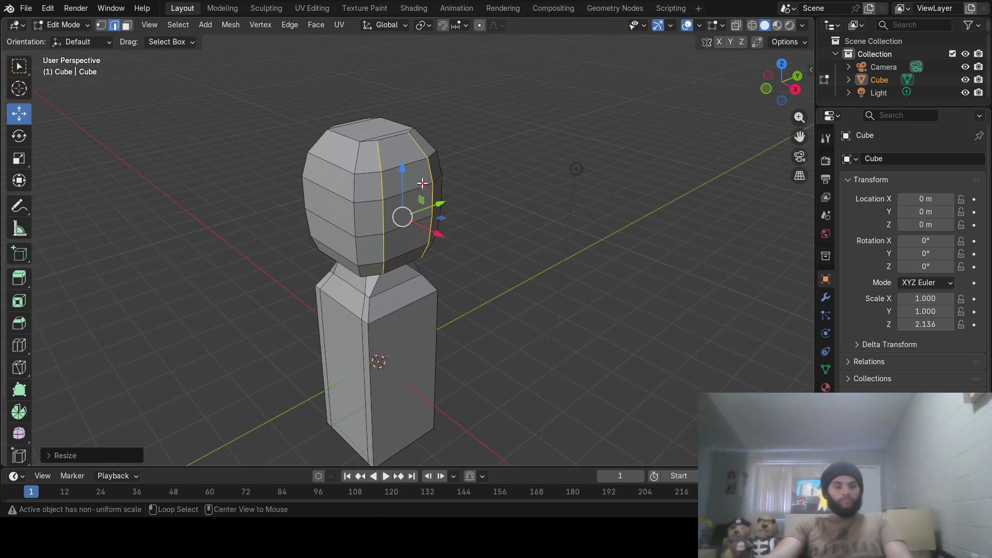
key("alt+a")
key("Tab")
mouse_move(378, 215)
middle_mouse_down()
mouse_move(576, 180)
mouse_move(460, 194)
mouse_move(577, 155)
mouse_move(489, 191)
mouse_move(507, 204)
mouse_move(662, 71)
mouse_move(475, 195)
mouse_move(106, 62)
middle_mouse_up()
key("Tab")
With X-ray on, squash the head faces shorter along Z and lower the head onto the body.
left_click(751, 26)
left_click(125, 26)
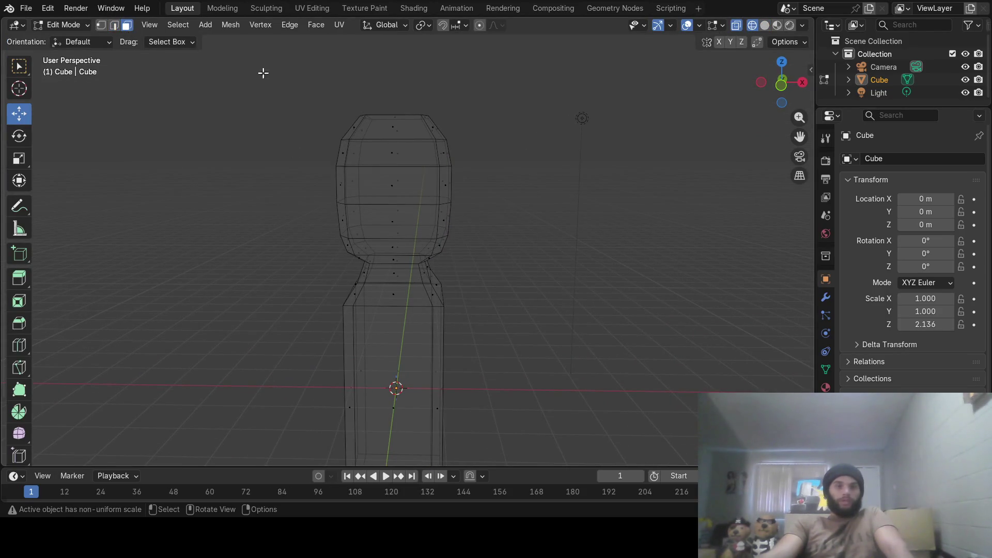
key("c")
scroll(427, 187, "down", 3)
mouse_move(427, 187)
left_mouse_down()
mouse_move(394, 155)
mouse_move(393, 183)
left_mouse_up()
mouse_move(393, 184)
middle_mouse_down()
mouse_move(416, 346)
mouse_move(421, 339)
mouse_move(340, 300)
mouse_move(522, 294)
mouse_move(527, 333)
mouse_move(354, 357)
mouse_move(336, 334)
mouse_move(576, 217)
mouse_move(538, 189)
mouse_move(543, 194)
middle_mouse_up()
key("Escape")
key("s")
key("z")
left_click(534, 215)
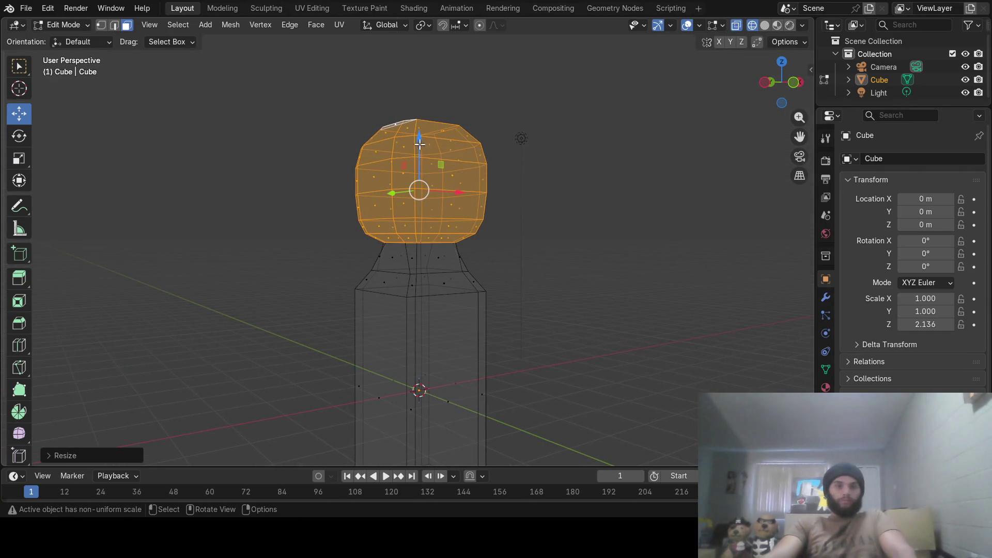
left_click_drag(416, 137, 437, 165)
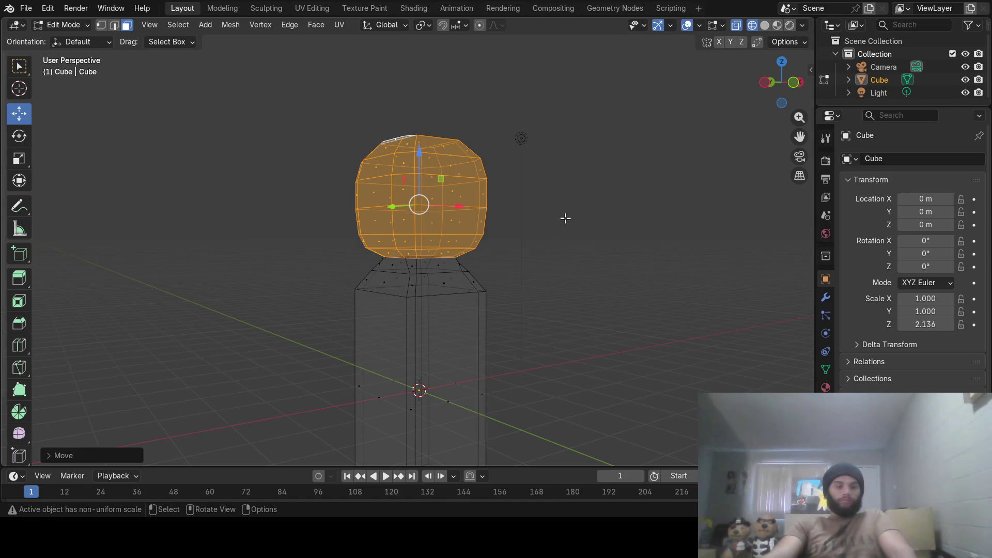
Return to Object Mode and view the figure with X-ray off and solid shading.
key("Tab")
middle_click_drag(573, 227, 541, 219)
left_click(737, 25)
left_click(764, 24)
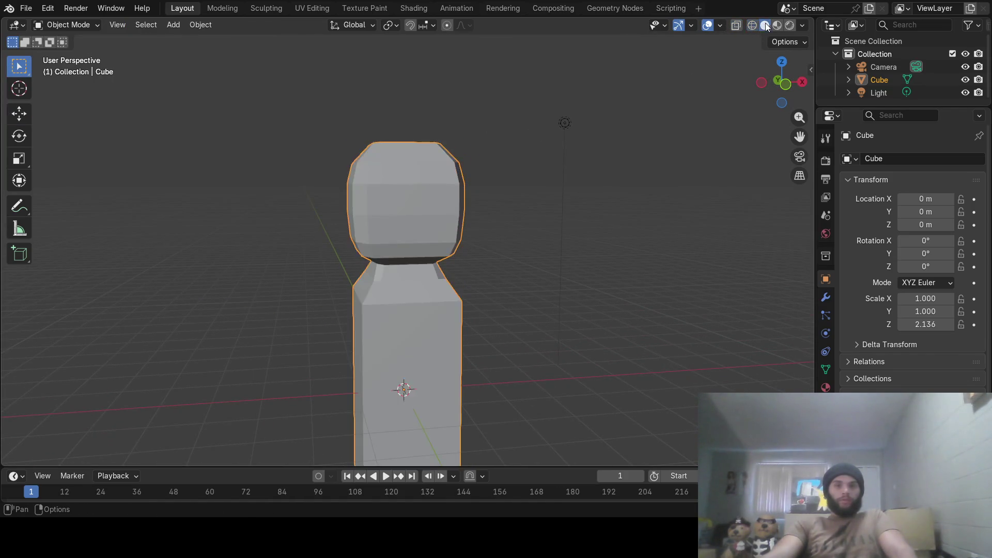
Enter mesh editing and brush-select only the body's bottom face.
mouse_move(564, 192)
middle_mouse_down()
mouse_move(630, 195)
mouse_move(561, 198)
mouse_move(500, 279)
mouse_move(538, 201)
mouse_move(619, 223)
mouse_move(516, 201)
mouse_move(515, 173)
mouse_move(515, 188)
middle_mouse_up()
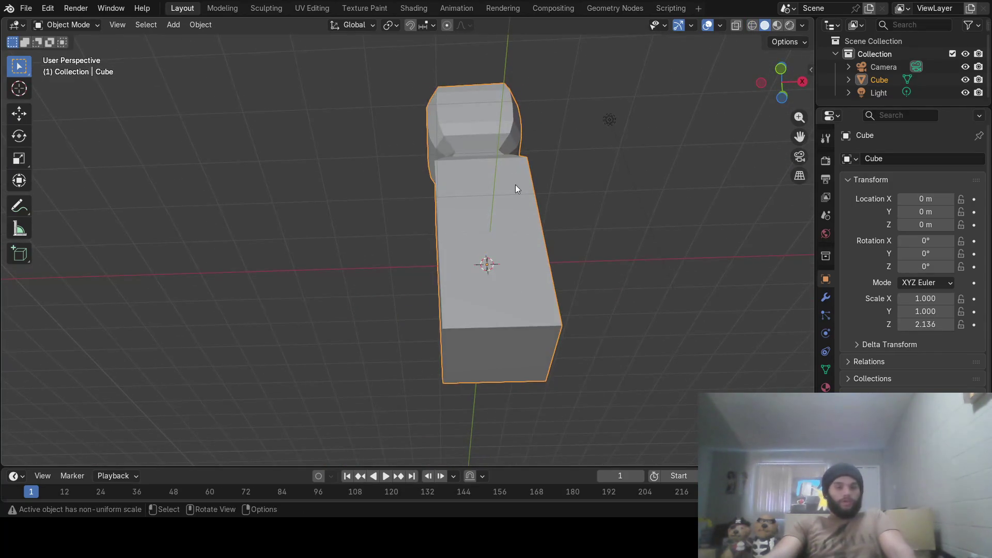
key("Tab")
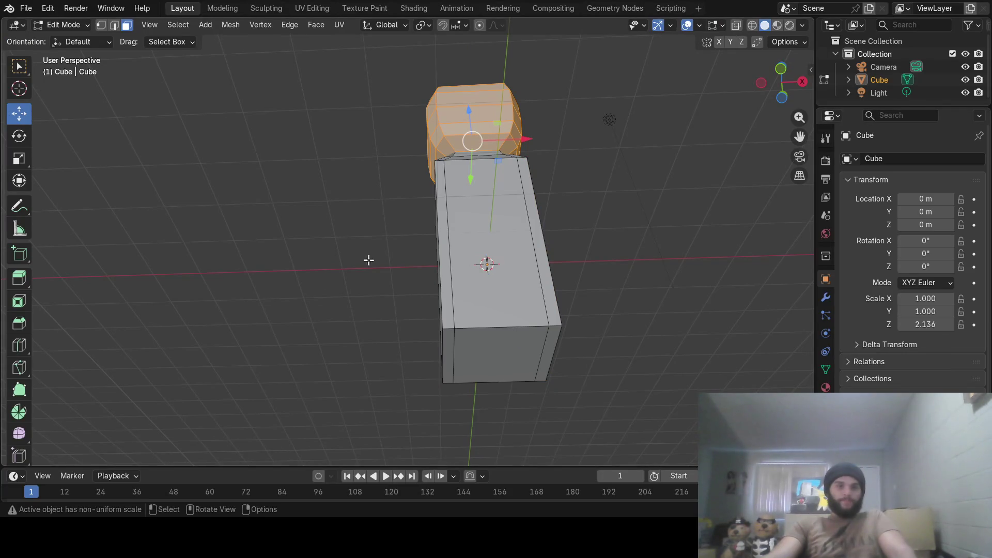
key("alt+a")
key("c")
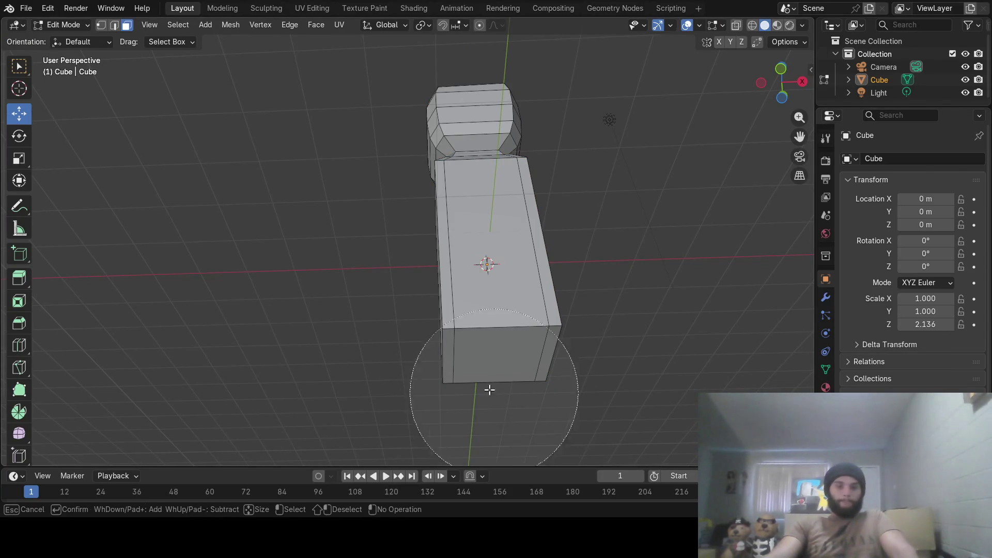
scroll(482, 377, "up", 4)
left_click(481, 369)
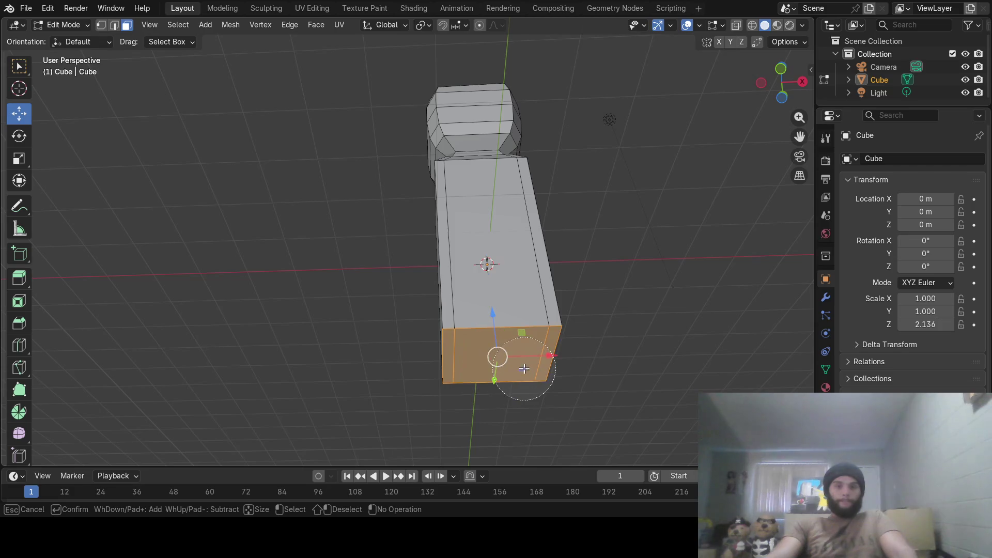
key("Escape")
middle_click_drag(508, 371, 516, 434)
Raise the bottom face along Z to shorten the body and scale it slightly smaller.
left_click_drag(480, 341, 498, 256)
key("s")
left_click(627, 297)
left_click_drag(481, 260, 481, 256)
mouse_move(481, 256)
middle_mouse_down()
mouse_move(516, 256)
mouse_move(450, 275)
middle_mouse_up()
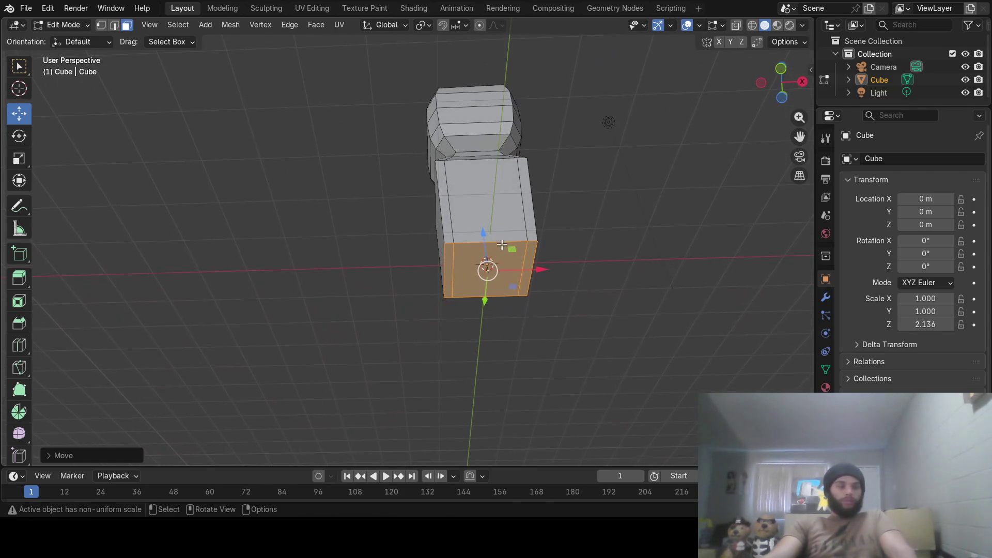
Subdivide the body's bottom face twice from the context menu.
right_click(449, 275)
left_click(454, 272)
right_click(469, 267)
left_click(466, 266)
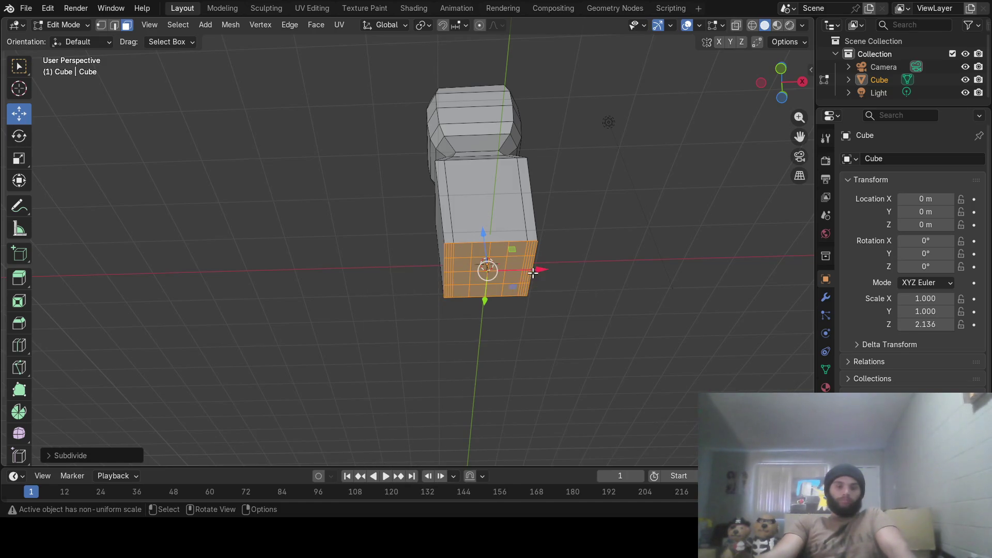
middle_click_drag(540, 287, 549, 291)
mouse_move(545, 280)
middle_mouse_down()
mouse_move(535, 284)
mouse_move(613, 316)
mouse_move(586, 314)
middle_mouse_up()
scroll(514, 286, "up", 2)
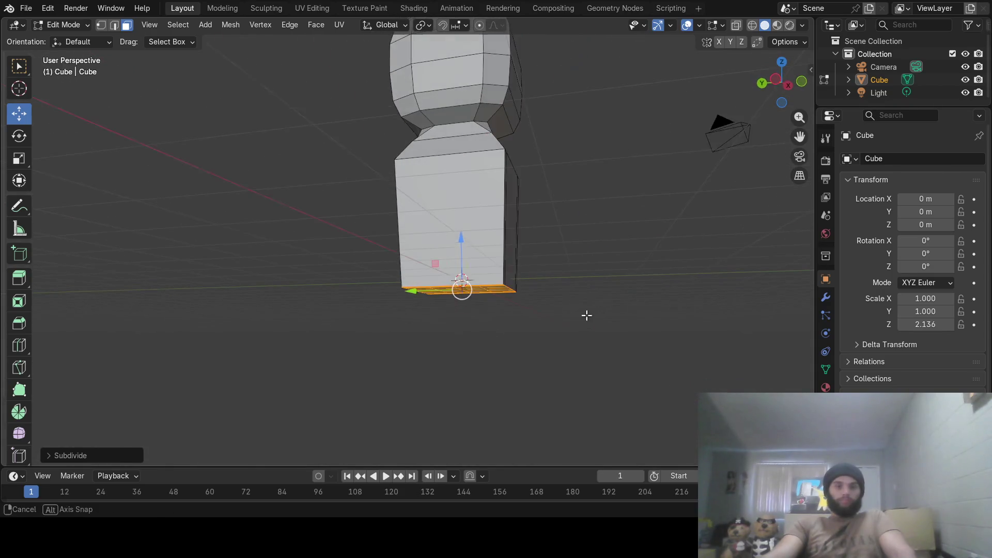
Squeeze the bottom face narrower along Y so the torso tapers to a wedge.
key("s")
key("y")
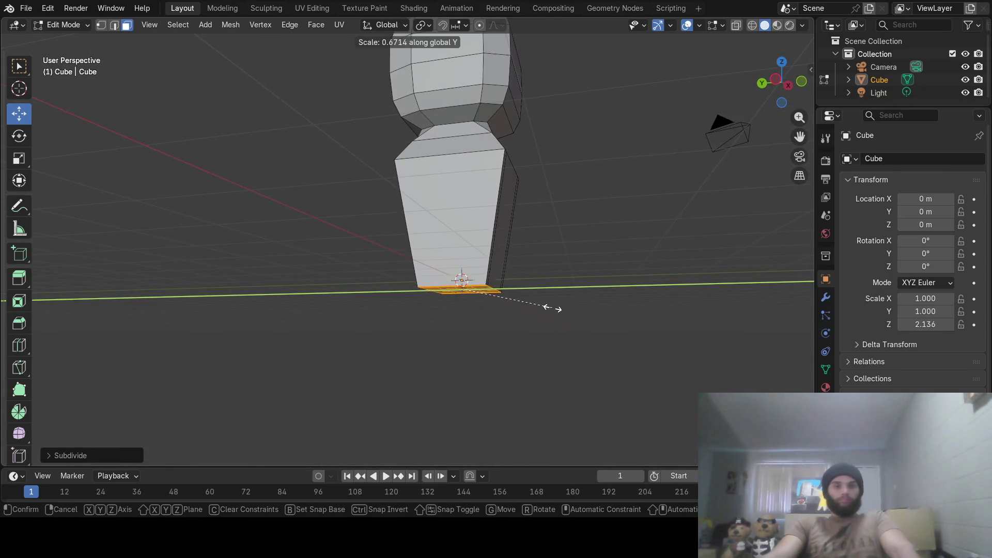
left_click(555, 304)
mouse_move(583, 306)
middle_mouse_down()
mouse_move(465, 328)
mouse_move(649, 321)
middle_mouse_up()
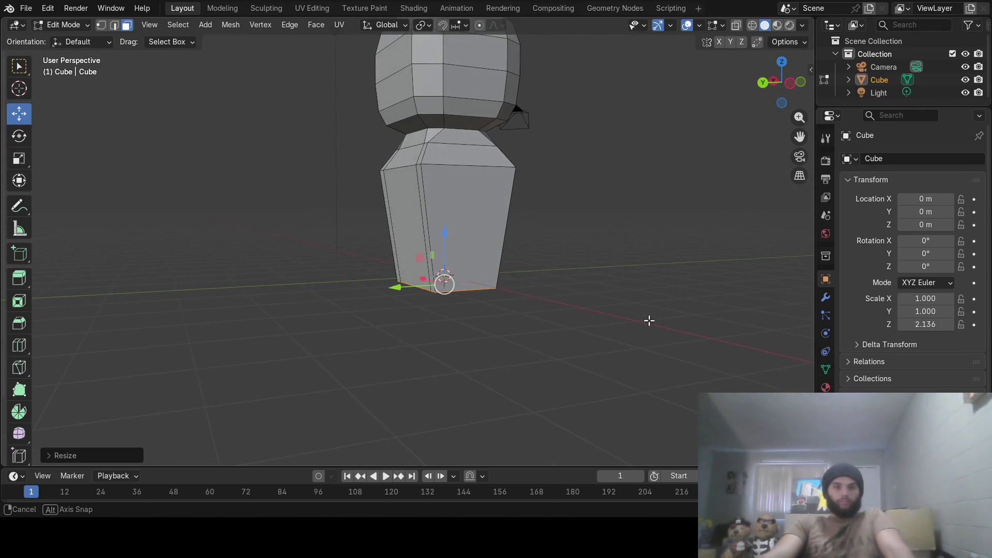
key("2")
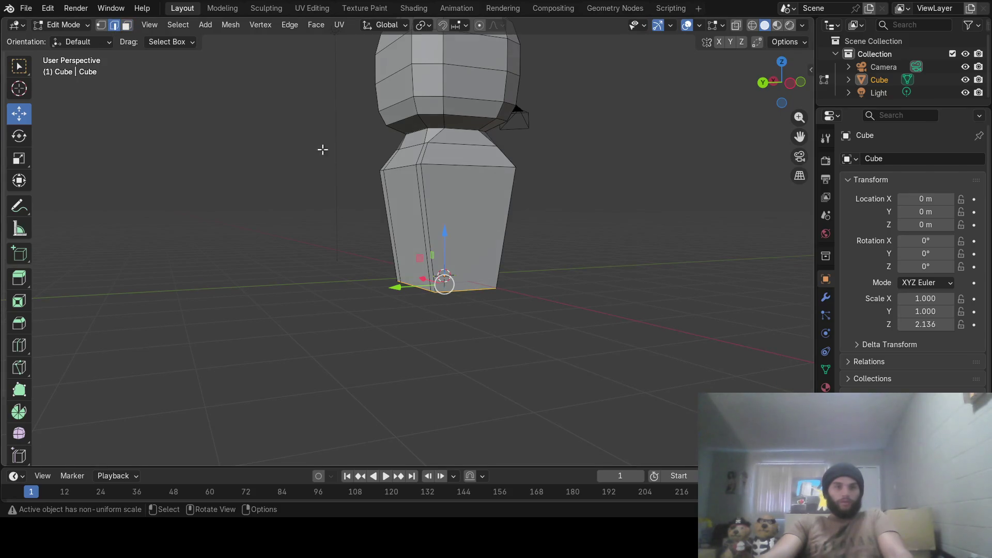
Scale the current selection along Y from a near-front view.
mouse_move(504, 222)
middle_mouse_down()
mouse_move(538, 226)
mouse_move(519, 244)
middle_mouse_up()
key("s")
key("y")
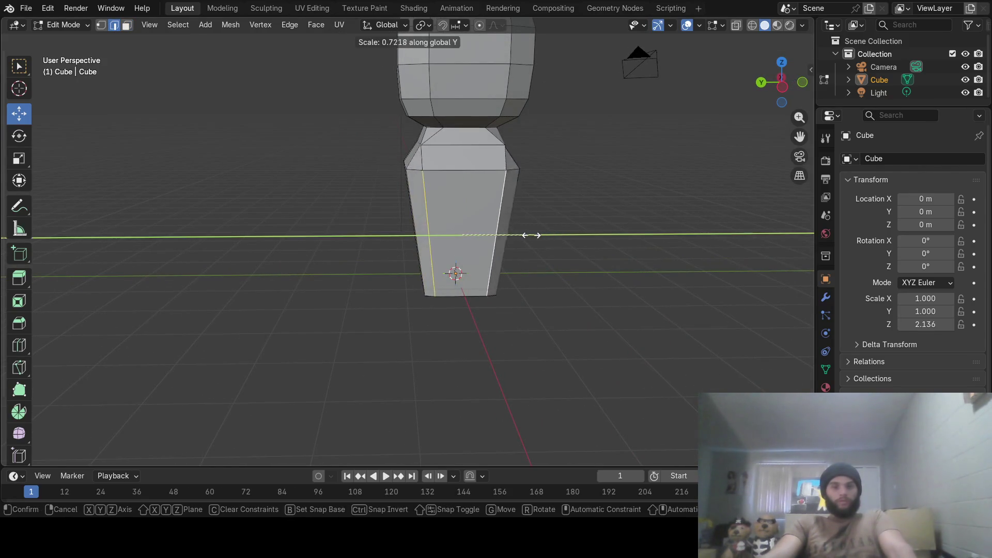
left_click(523, 234)
Pull two vertical body edges closer together along Y.
mouse_move(532, 229)
middle_mouse_down()
mouse_move(381, 220)
mouse_move(376, 199)
mouse_move(321, 188)
mouse_move(331, 182)
middle_mouse_up()
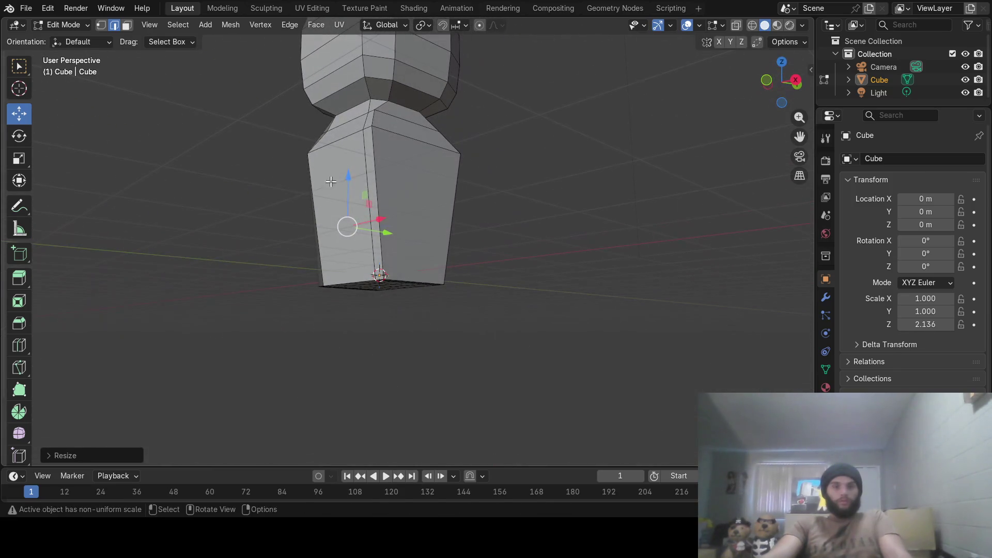
left_click(374, 189, "shift")
left_click(451, 200, "shift")
key("s")
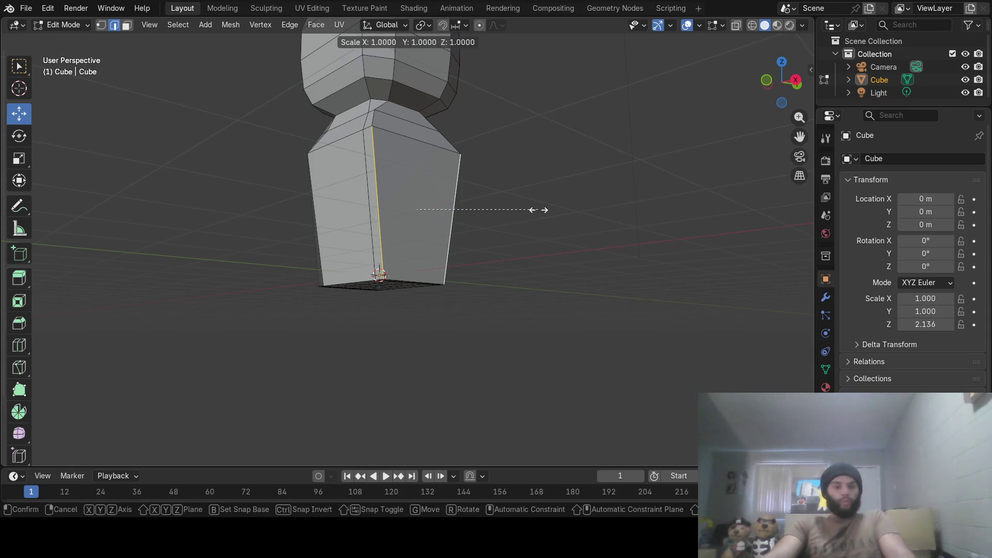
key("y")
left_click(502, 212)
Pull another pair of vertical body edges inward along X.
mouse_move(493, 213)
middle_mouse_down()
mouse_move(565, 191)
mouse_move(464, 199)
mouse_move(457, 221)
mouse_move(347, 211)
middle_mouse_up()
left_click(479, 207, "shift")
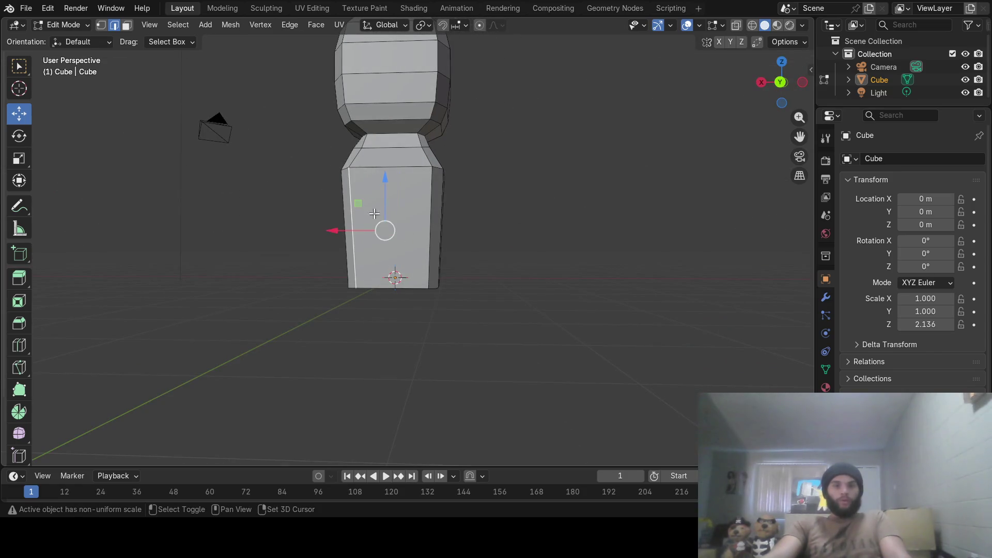
left_click(425, 217, "shift")
key("s")
key("x")
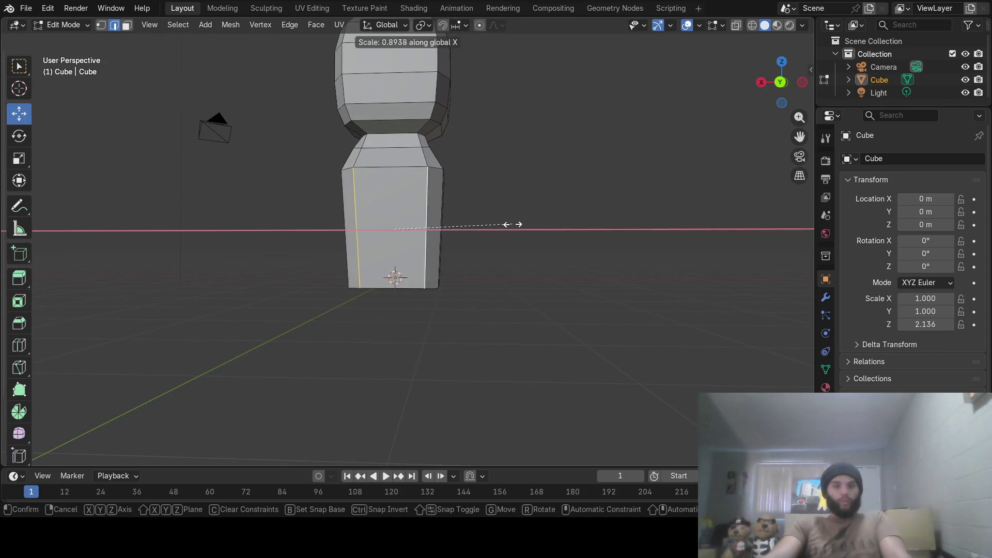
left_click(493, 227)
Check the chamfered torso in Object Mode, then resume mesh editing from a higher angle.
middle_click_drag(503, 223, 259, 239)
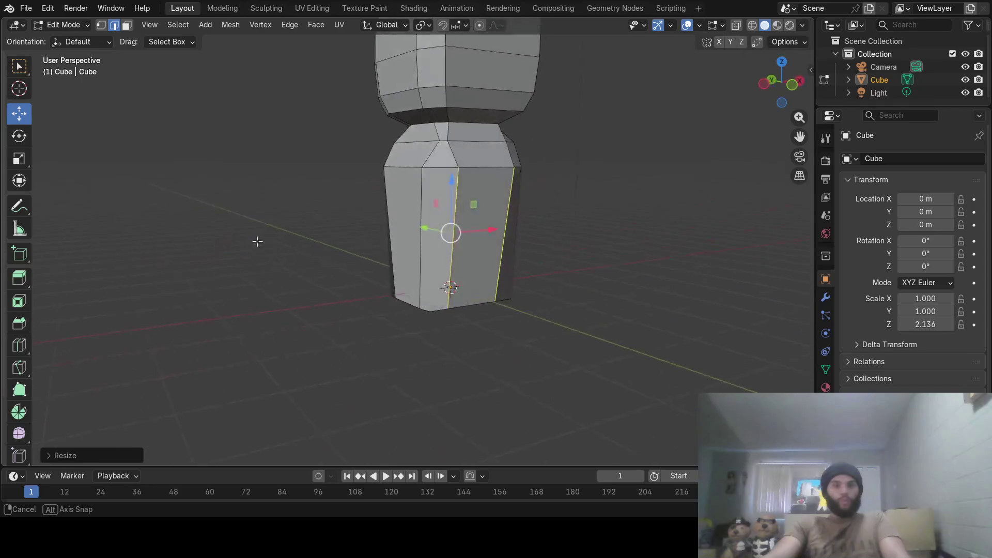
key("Tab")
mouse_move(441, 268)
middle_mouse_down()
mouse_move(295, 240)
mouse_move(381, 305)
mouse_move(417, 239)
mouse_move(401, 209)
mouse_move(424, 233)
middle_mouse_up()
key("Tab")
key("shift+space")
key("g")
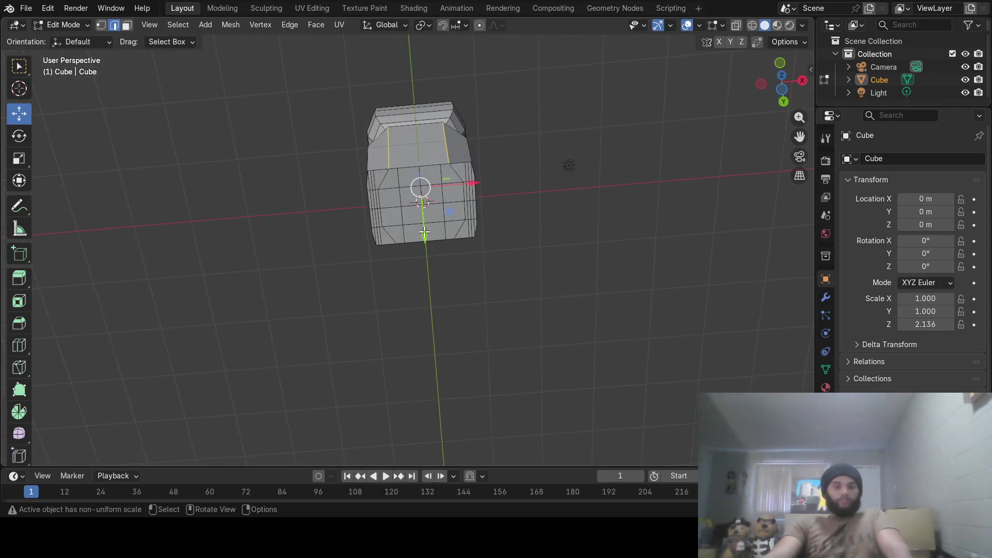
scroll(423, 232, "up", 2)
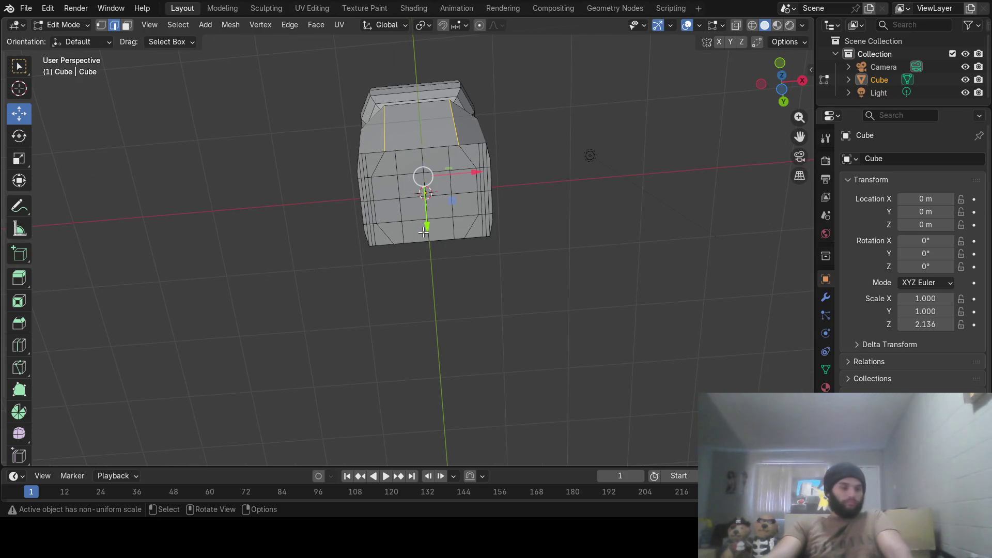
Brush-select the left half of the bottom faces and extrude them down into a blocky leg.
middle_click_drag(424, 231, 431, 228)
scroll(430, 227, "up", 2)
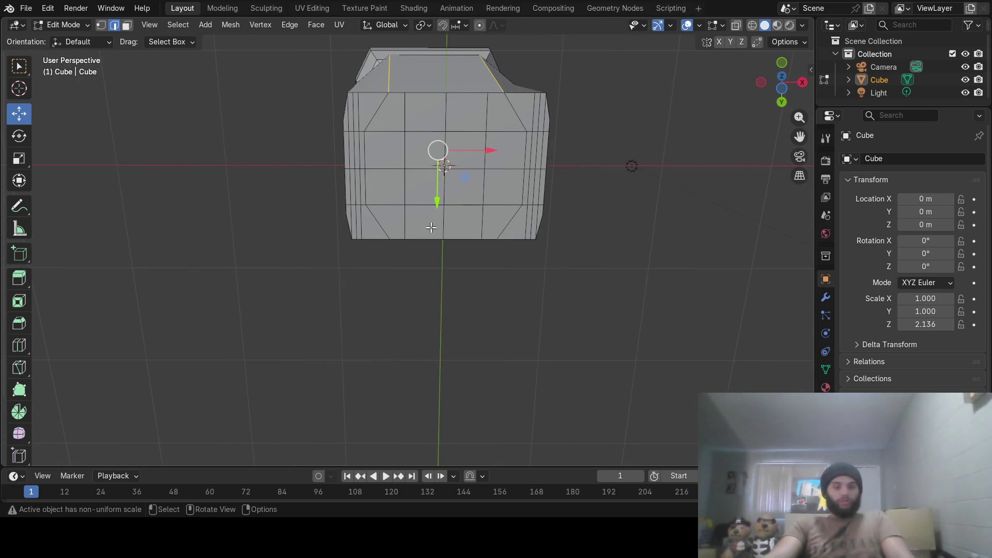
left_click(126, 24)
key("c")
mouse_move(411, 120)
left_mouse_down()
mouse_move(375, 133)
mouse_move(378, 192)
left_mouse_up()
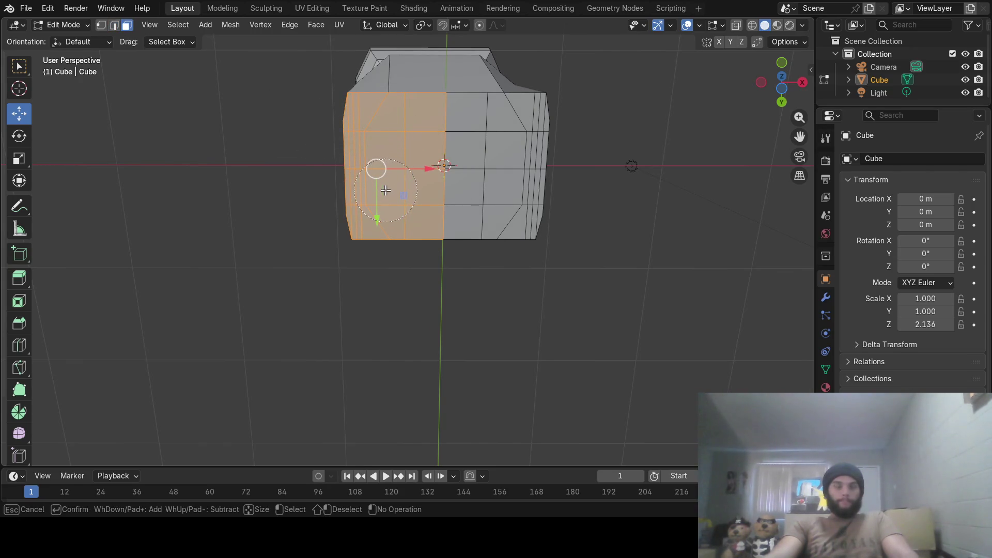
key("Escape")
middle_click_drag(385, 190, 400, 286)
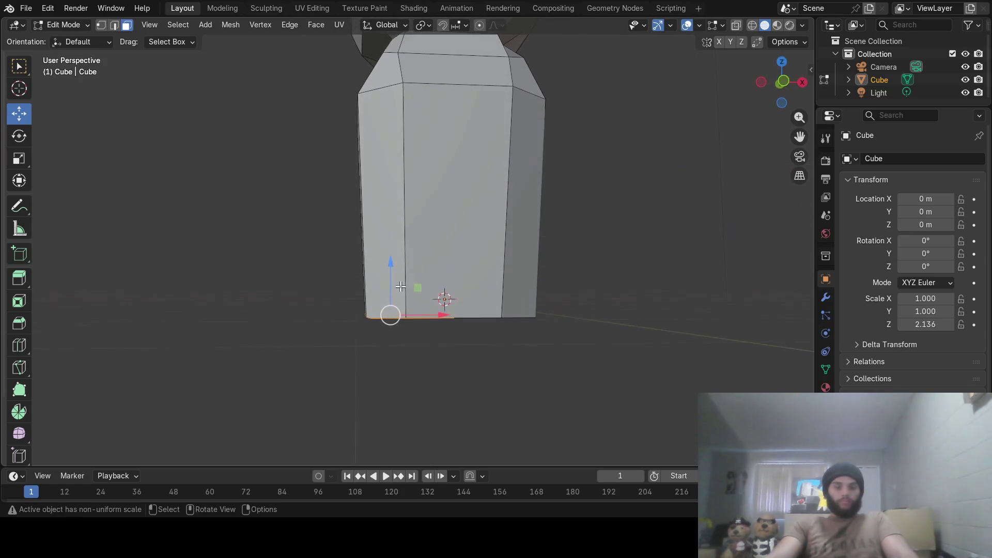
key("e")
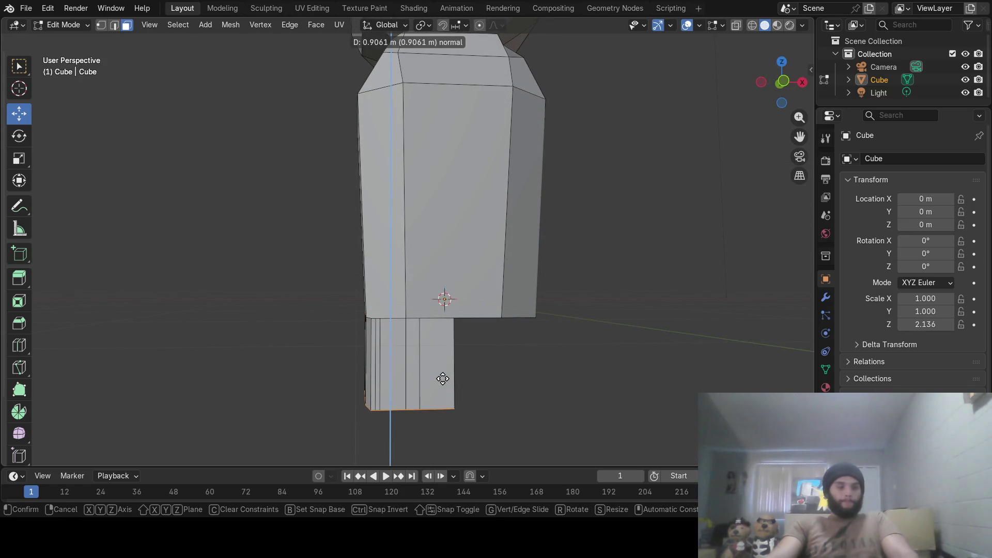
left_click(442, 374)
mouse_move(442, 374)
middle_mouse_down()
mouse_move(487, 364)
mouse_move(520, 414)
mouse_move(496, 361)
middle_mouse_up()
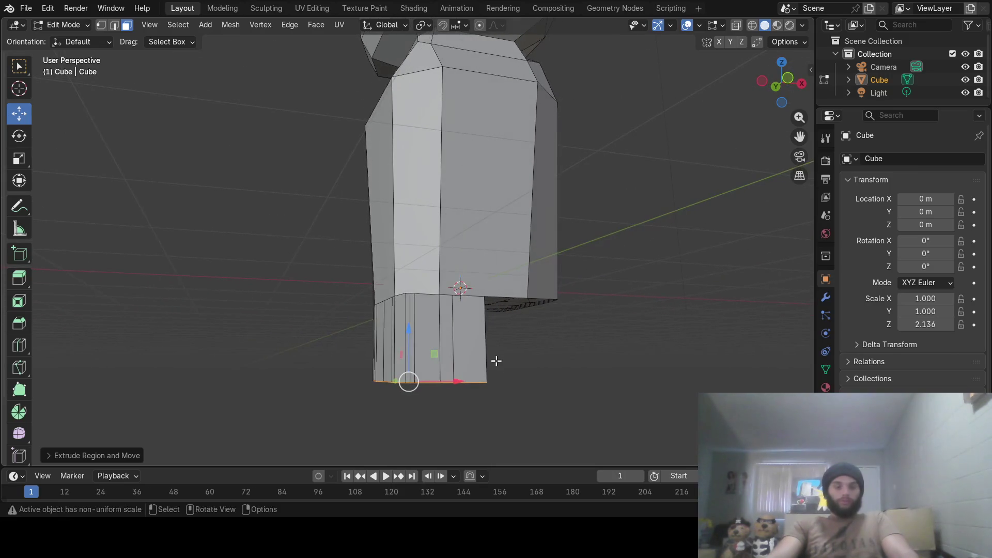
Extrude the leg's end downward to lengthen it, undoing a misplaced extrusion.
key("e")
left_click(497, 386)
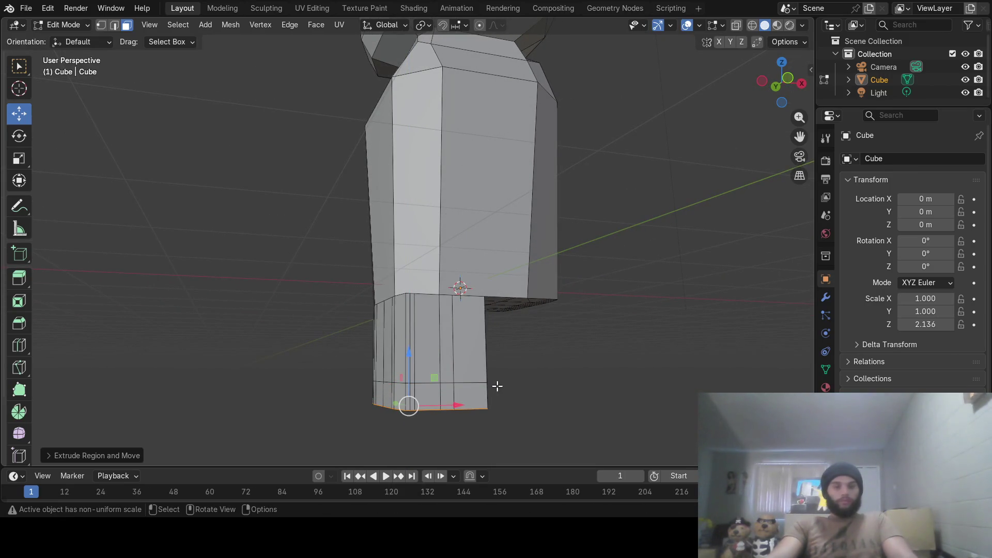
key("ctrl+z")
key("ctrl+z")
key("e")
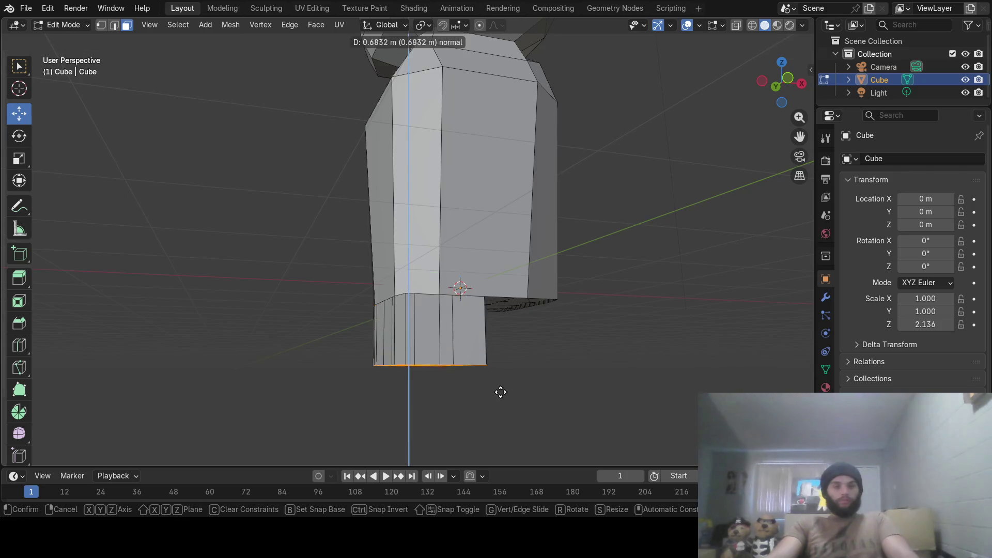
left_click(498, 435)
mouse_move(498, 435)
middle_mouse_down()
mouse_move(542, 363)
mouse_move(579, 381)
mouse_move(508, 301)
mouse_move(401, 295)
mouse_move(445, 294)
middle_mouse_up()
Tilt the leg's end face around X, narrow it along Y and shift it forward.
key("e")
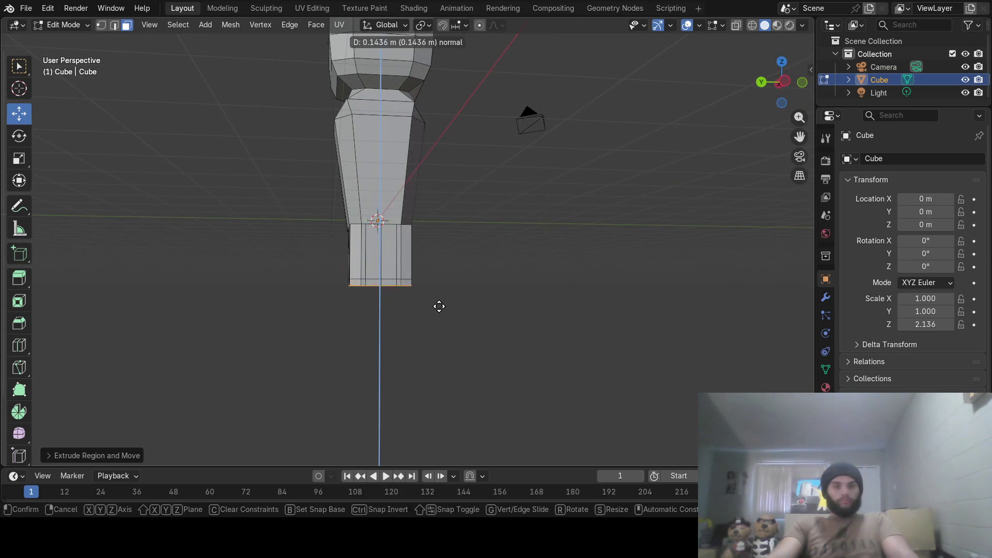
left_click(441, 313)
key("r")
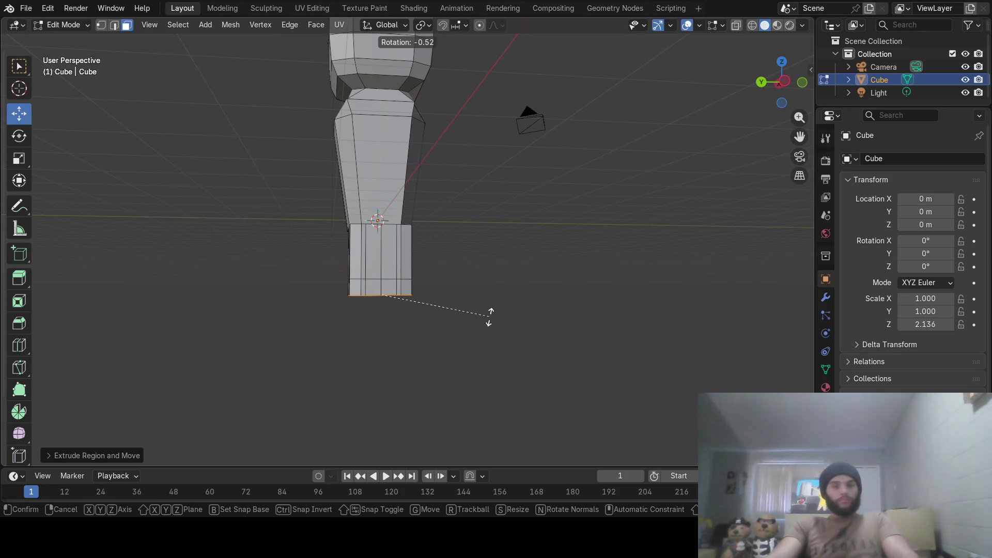
key("x")
left_click(484, 279)
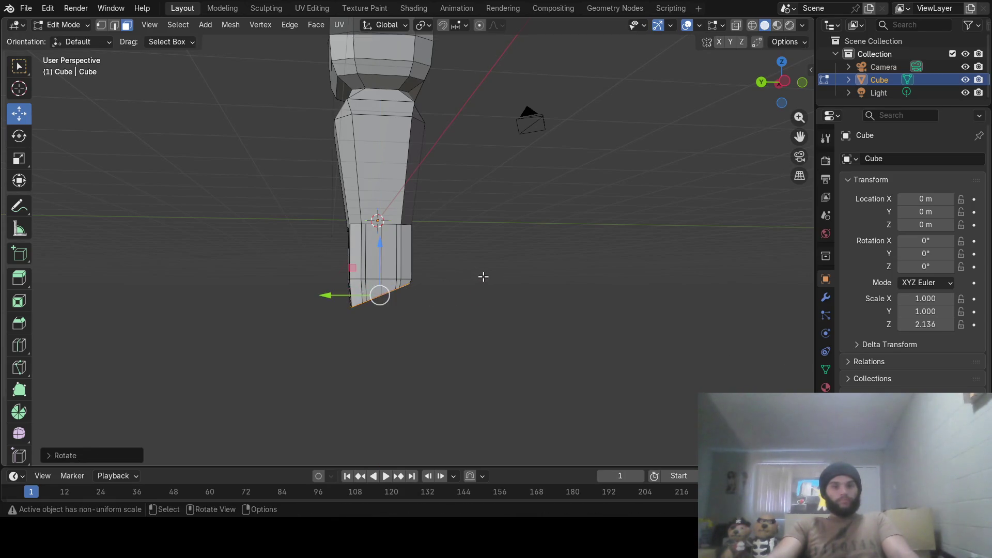
left_click_drag(339, 295, 330, 295)
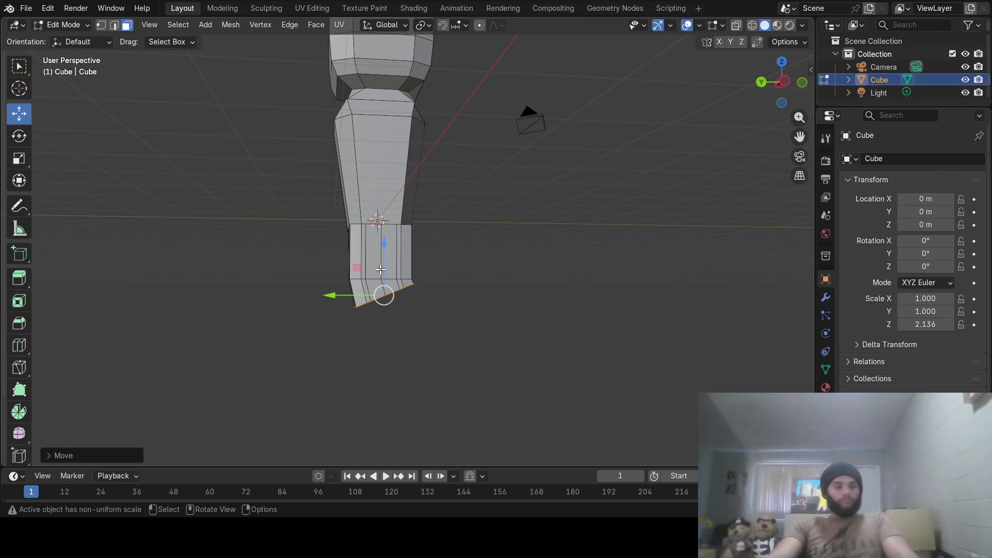
key("s")
key("y")
left_click(518, 295)
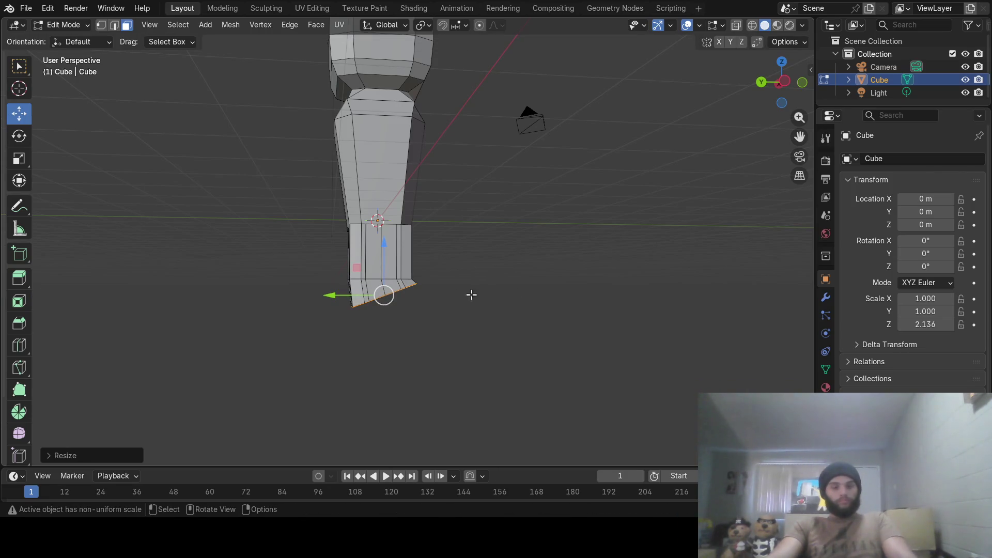
left_click_drag(330, 295, 362, 300)
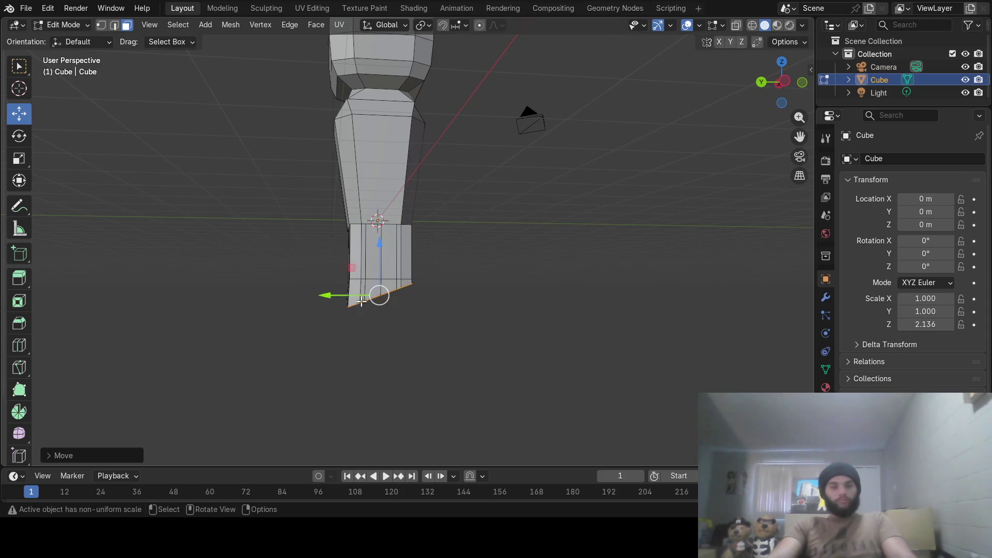
Extrude the foot forward, tilt it around X, flatten it along Z and raise it to ground level.
key("e")
left_click(415, 314)
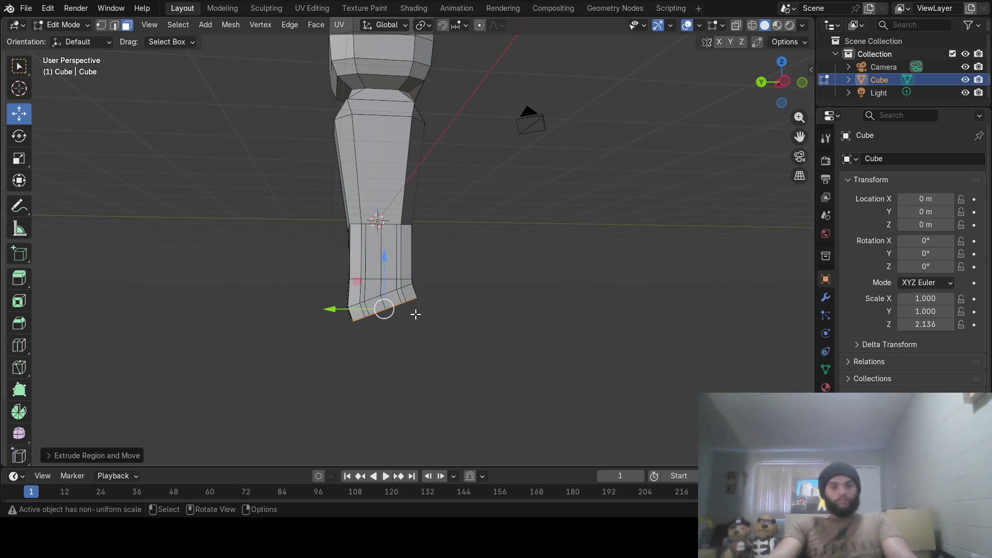
left_click_drag(334, 312, 416, 317)
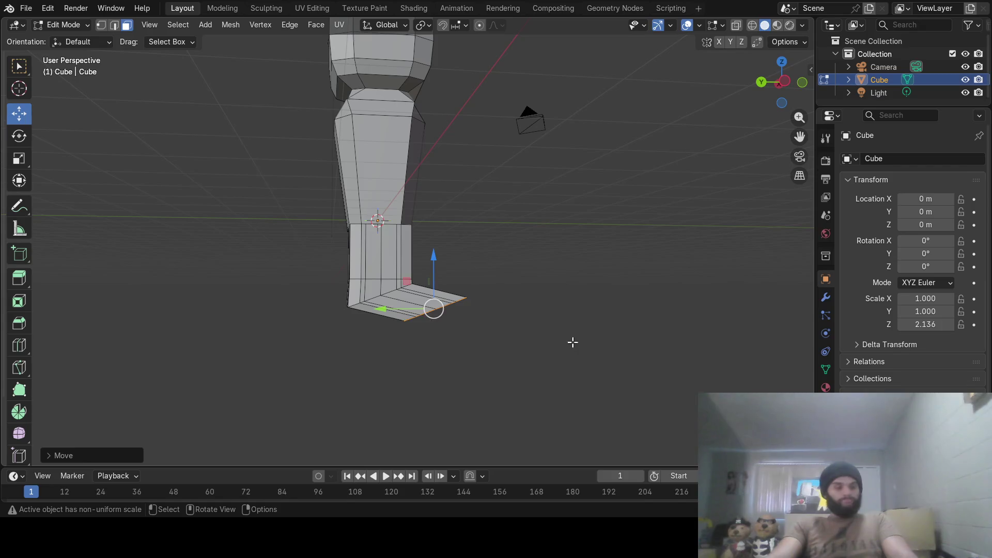
key("r")
key("x")
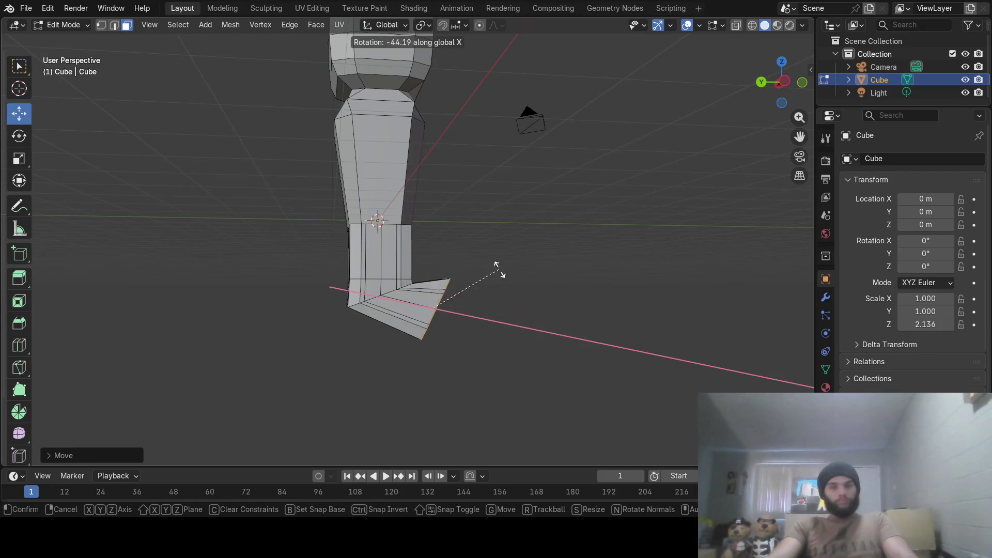
left_click(473, 267)
key("s")
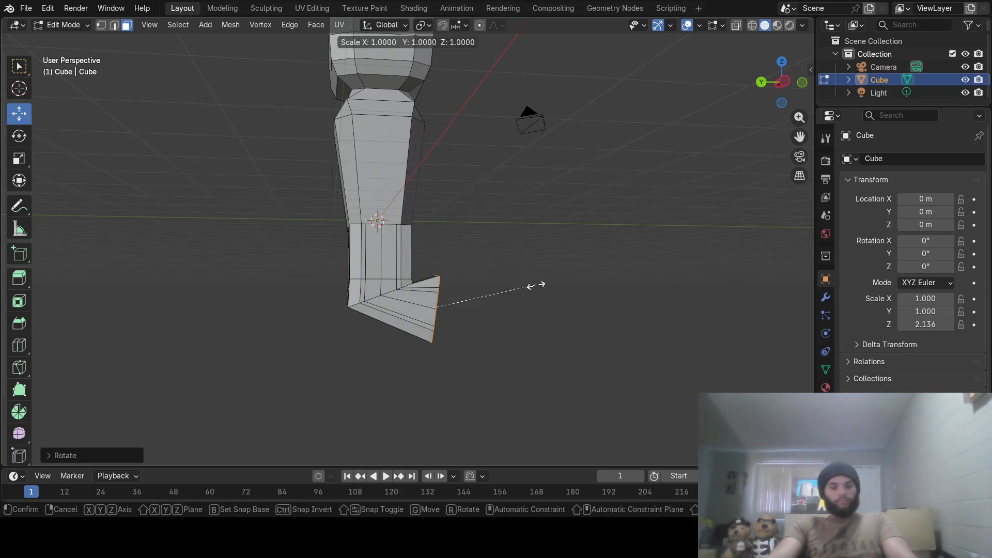
key("z")
left_click(469, 294)
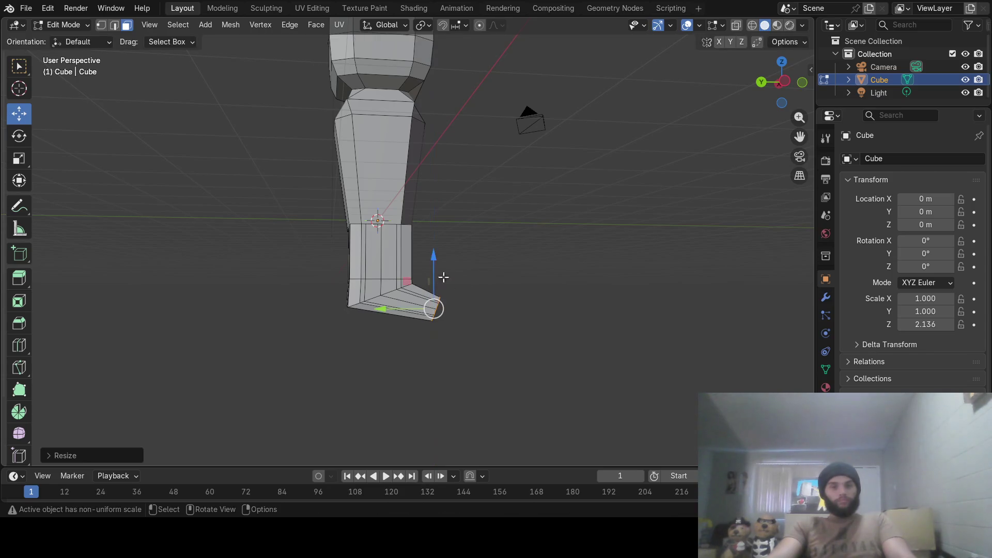
left_click_drag(432, 260, 435, 246)
left_click(435, 246)
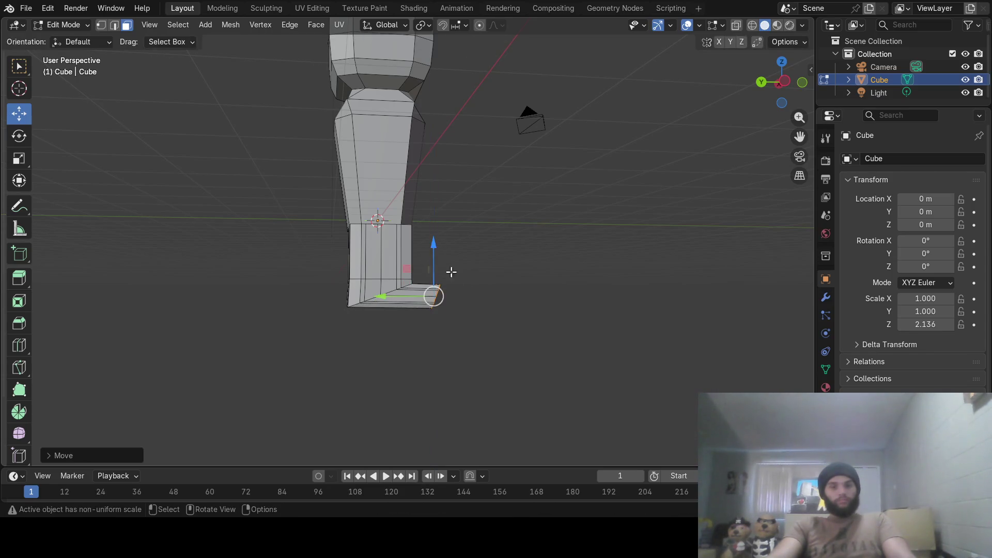
Rotate the foot slightly around X into line and inspect the leg from several angles.
middle_click_drag(450, 272, 505, 308)
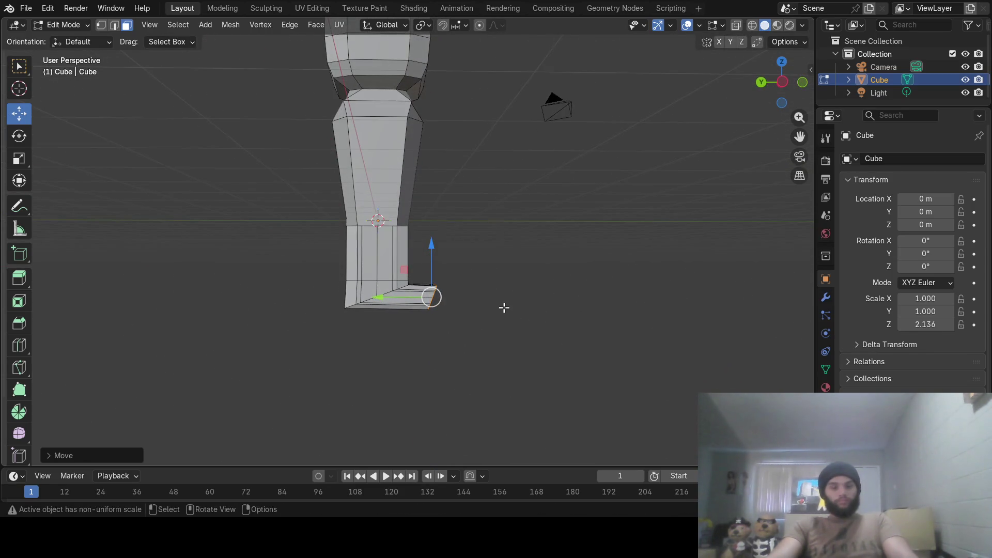
key("r")
key("x")
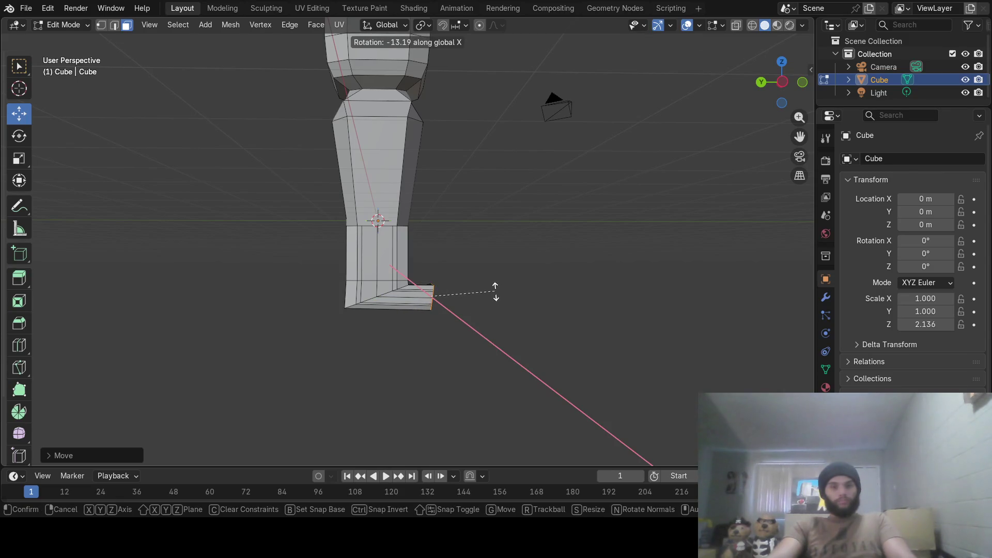
left_click(490, 285)
mouse_move(516, 295)
middle_mouse_down()
mouse_move(303, 287)
mouse_move(387, 280)
middle_mouse_up()
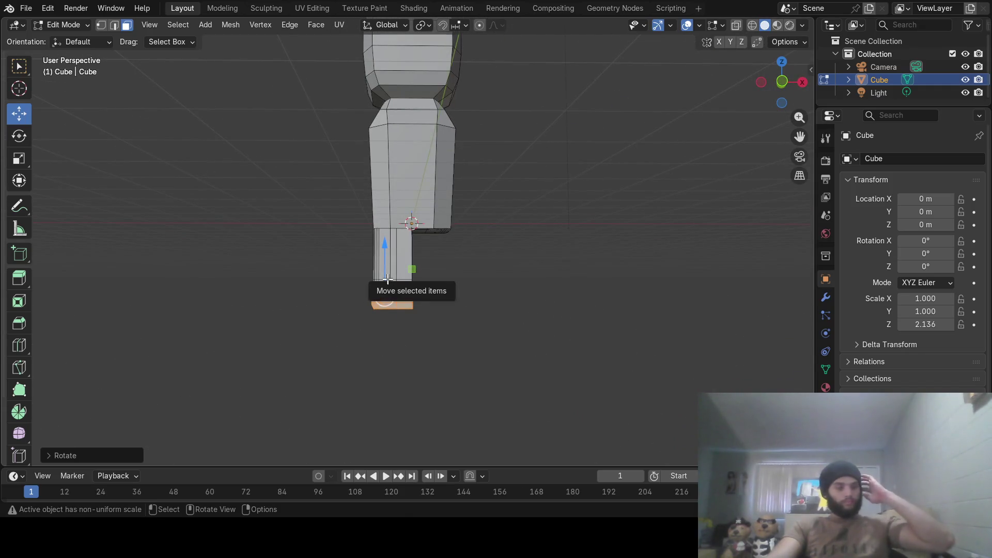
mouse_move(504, 281)
middle_mouse_down()
mouse_move(451, 272)
mouse_move(496, 273)
mouse_move(477, 279)
mouse_move(489, 291)
middle_mouse_up()
scroll(444, 270, "up", 5)
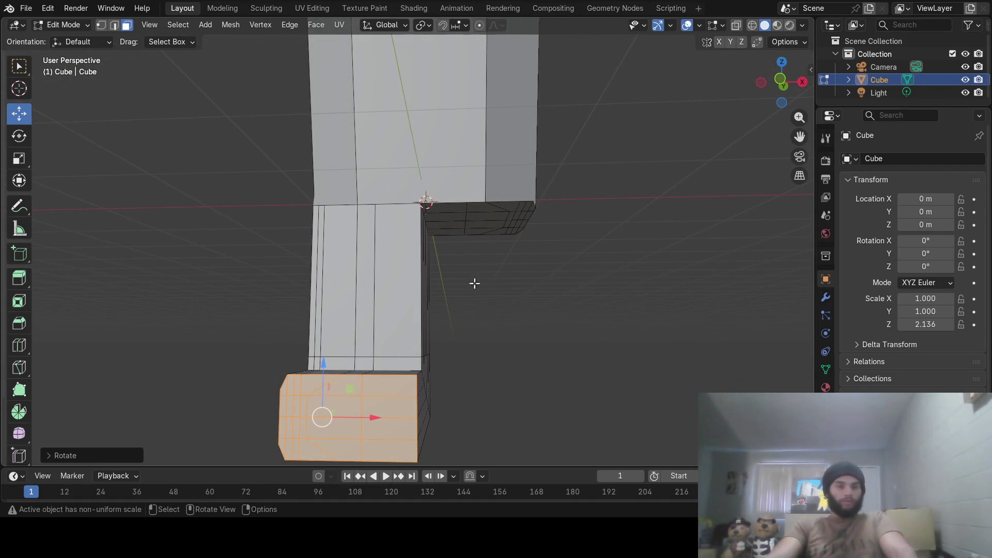
middle_click_drag(445, 277, 444, 334)
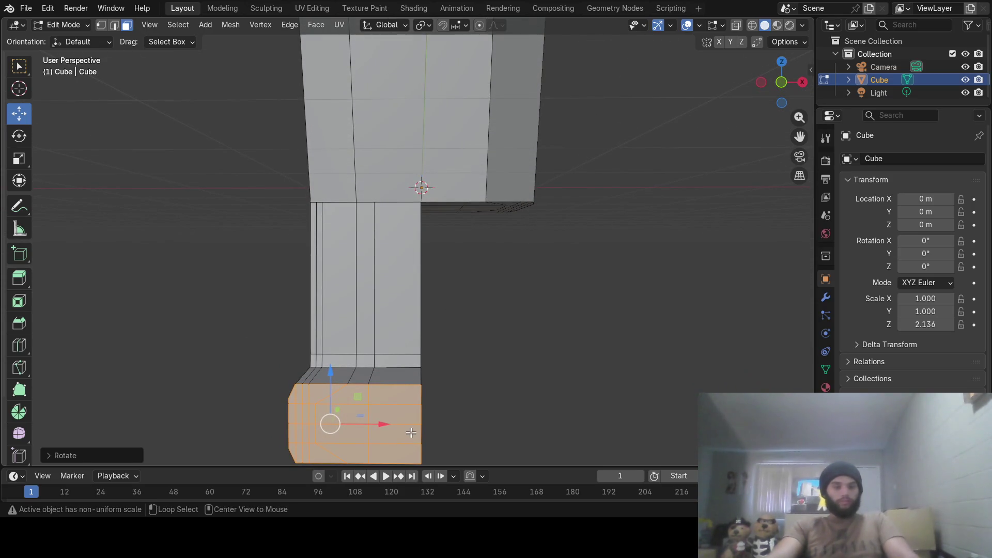
Loop-cut a vertical edge loop through the lower leg and foot, then return to box select.
key("alt+a")
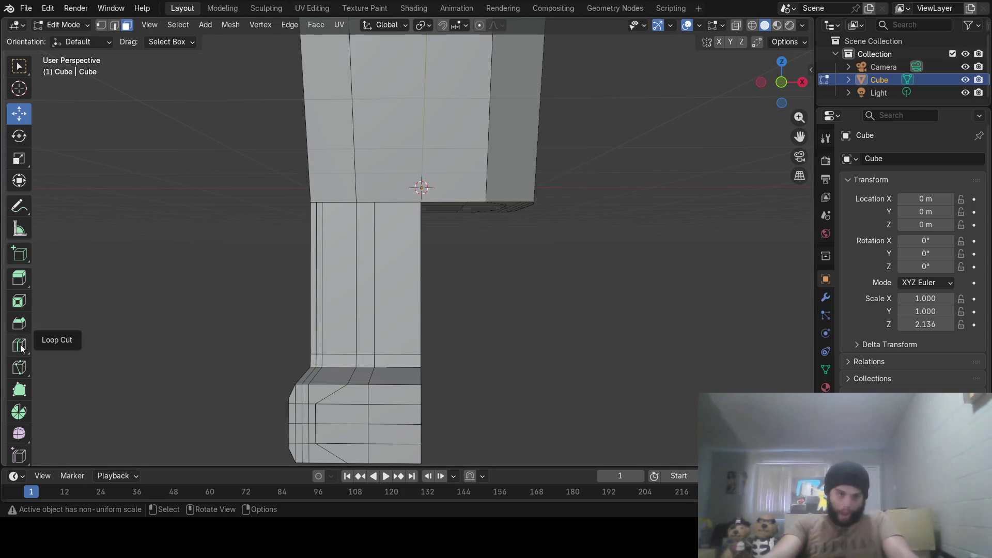
left_click(19, 345)
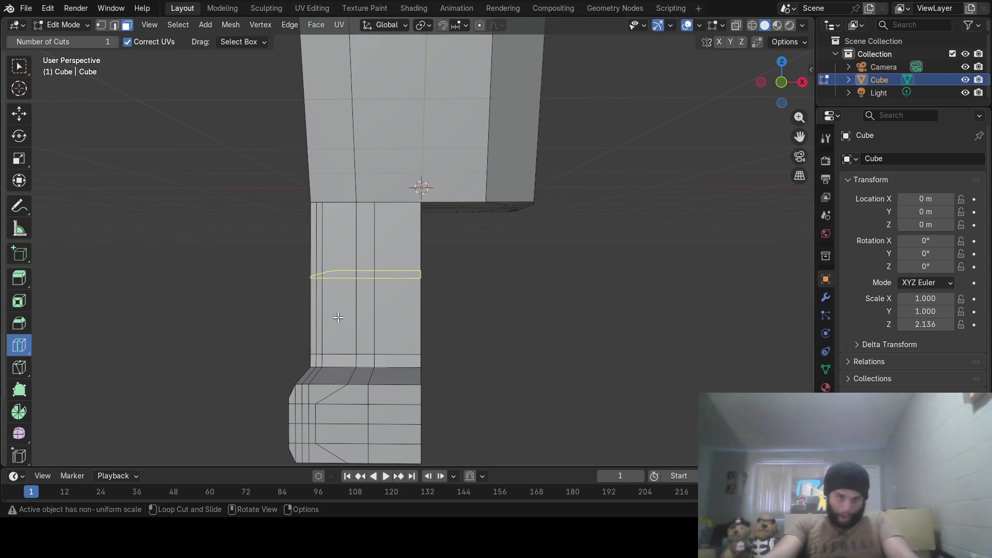
left_click(412, 239)
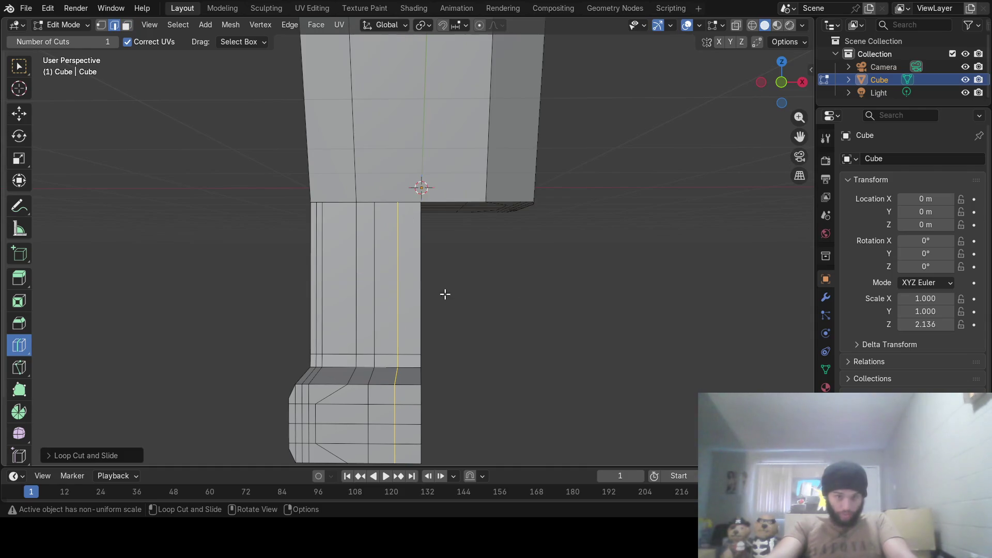
middle_click_drag(476, 349, 374, 324)
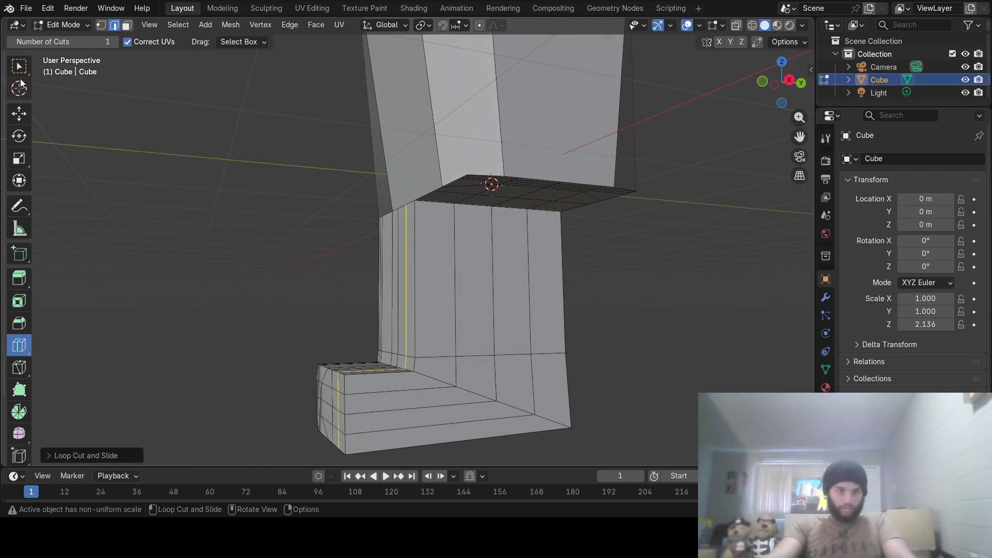
key("alt+a")
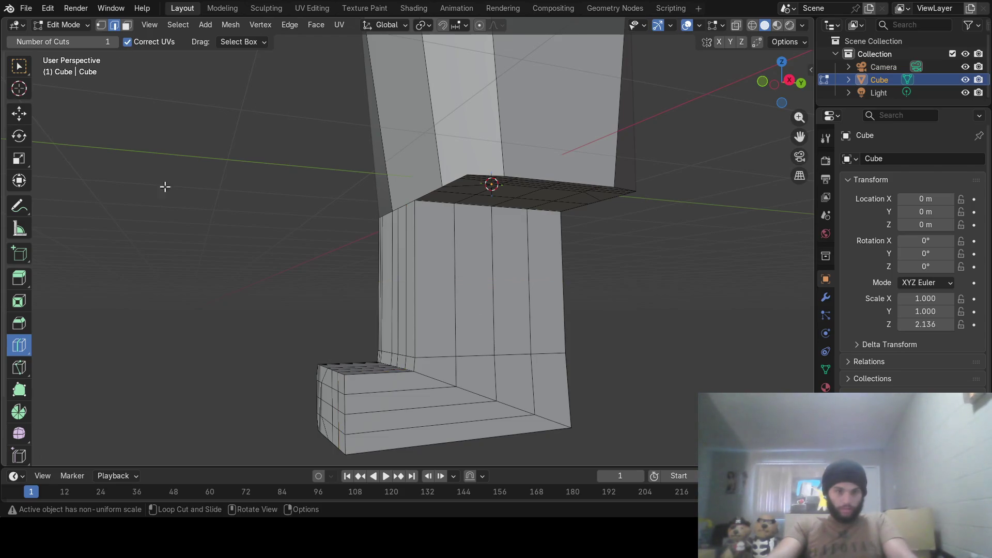
left_click(18, 67)
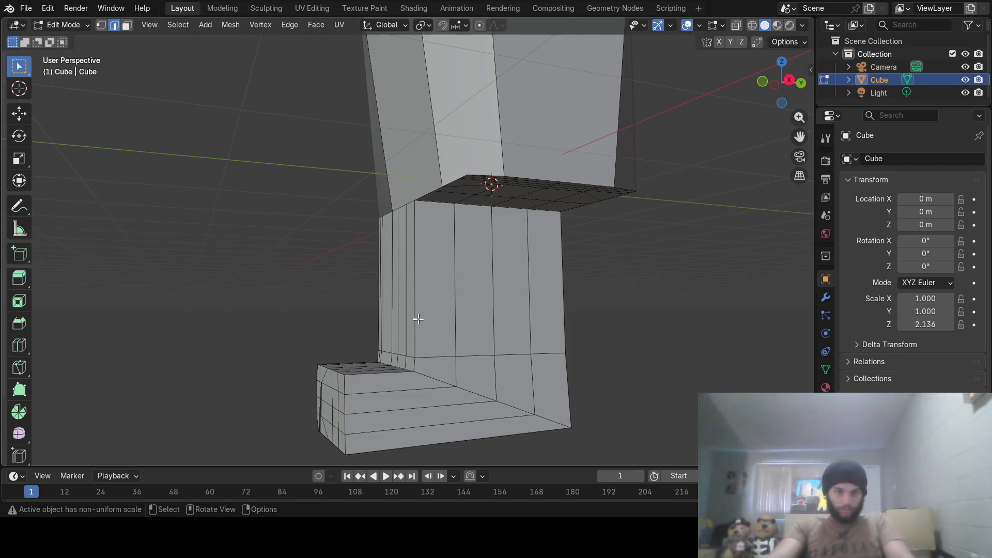
Slim the leg front to back along Y and review the figure in Object Mode.
middle_click_drag(632, 316, 623, 321)
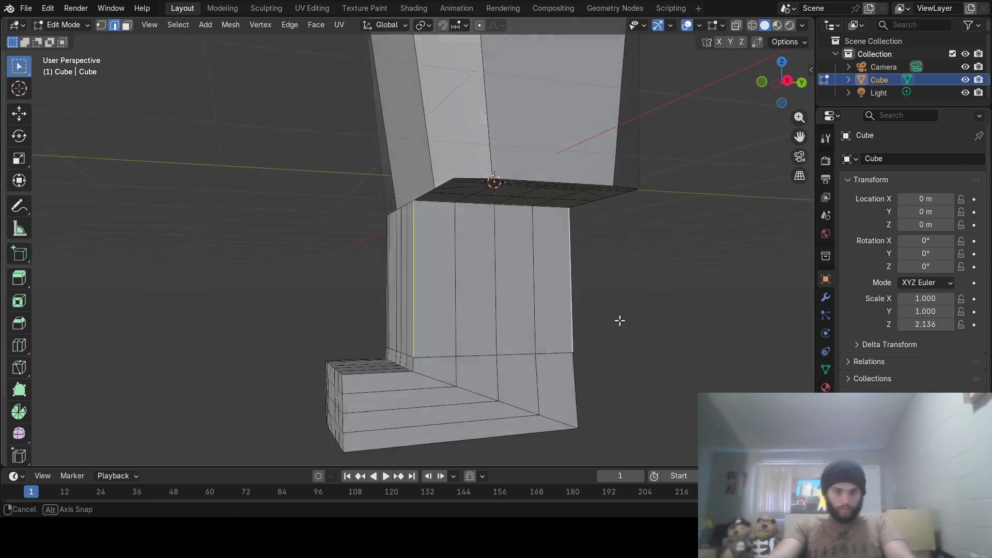
key("s")
key("y")
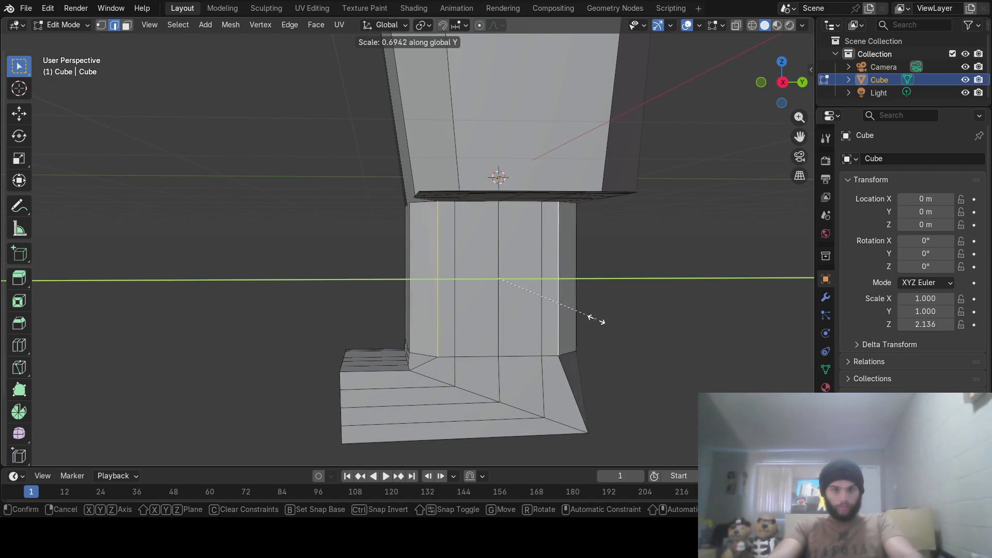
left_click(596, 319)
mouse_move(596, 318)
middle_mouse_down()
mouse_move(442, 336)
mouse_move(448, 285)
mouse_move(546, 306)
mouse_move(391, 335)
mouse_move(428, 339)
mouse_move(380, 321)
mouse_move(602, 344)
mouse_move(489, 355)
mouse_move(520, 347)
mouse_move(570, 359)
mouse_move(465, 332)
mouse_move(587, 343)
mouse_move(546, 358)
mouse_move(520, 348)
mouse_move(522, 282)
mouse_move(413, 219)
middle_mouse_up()
key("Tab")
scroll(541, 307, "down", 2)
key("Tab")
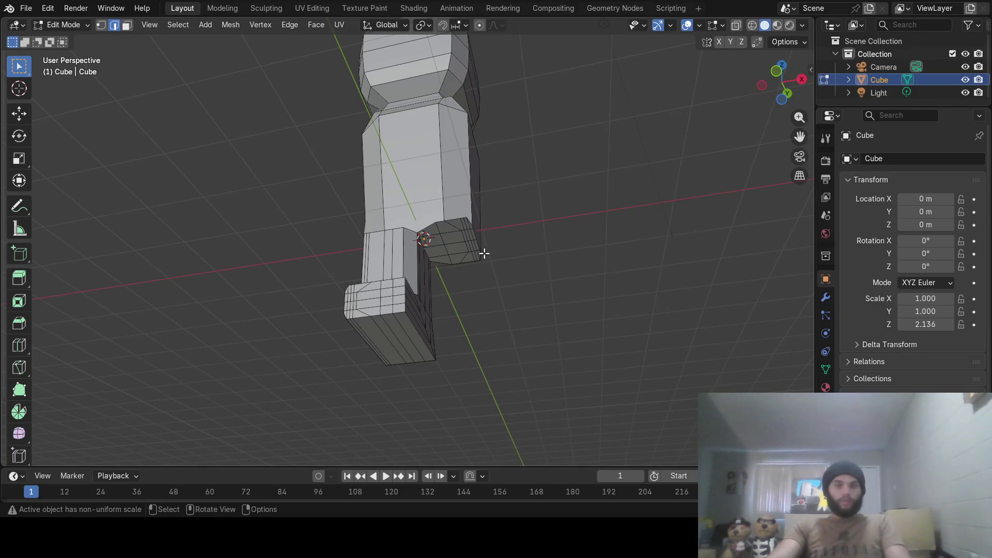
scroll(484, 254, "up", 2)
scroll(484, 254, "up", 2)
scroll(481, 255, "up", 2)
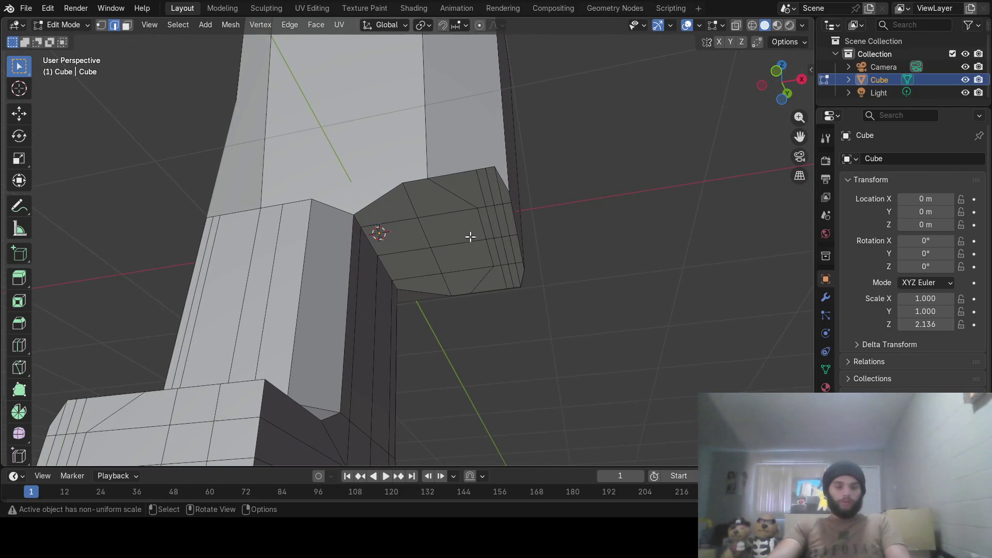
Face-select the bottom block of the second leg, abandoning a first extrusion attempt.
left_click(127, 24)
key("c")
mouse_move(421, 228)
left_mouse_down()
mouse_move(476, 257)
mouse_move(479, 238)
left_mouse_up()
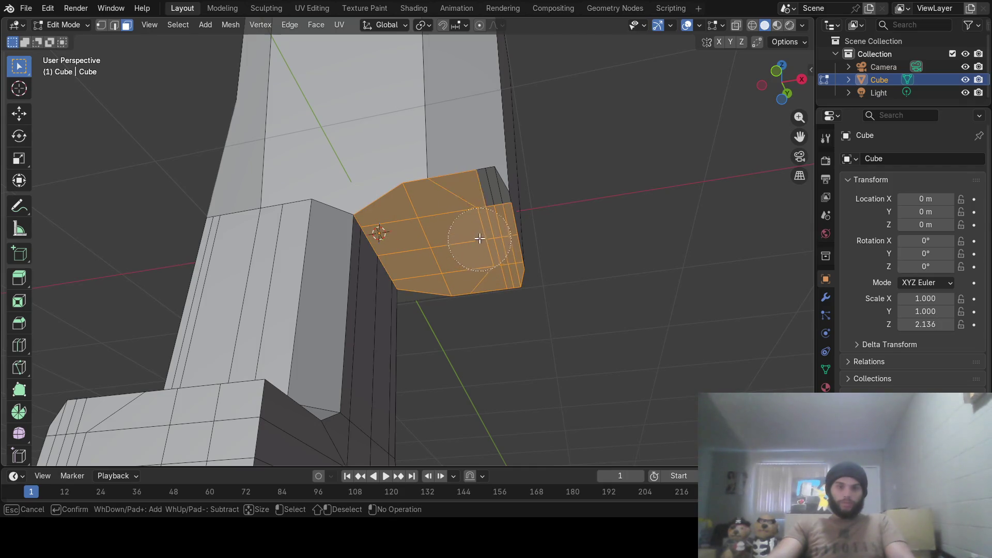
right_click(475, 218)
mouse_move(476, 210)
middle_mouse_down()
mouse_move(485, 299)
mouse_move(413, 256)
mouse_move(463, 279)
middle_mouse_up()
key("e")
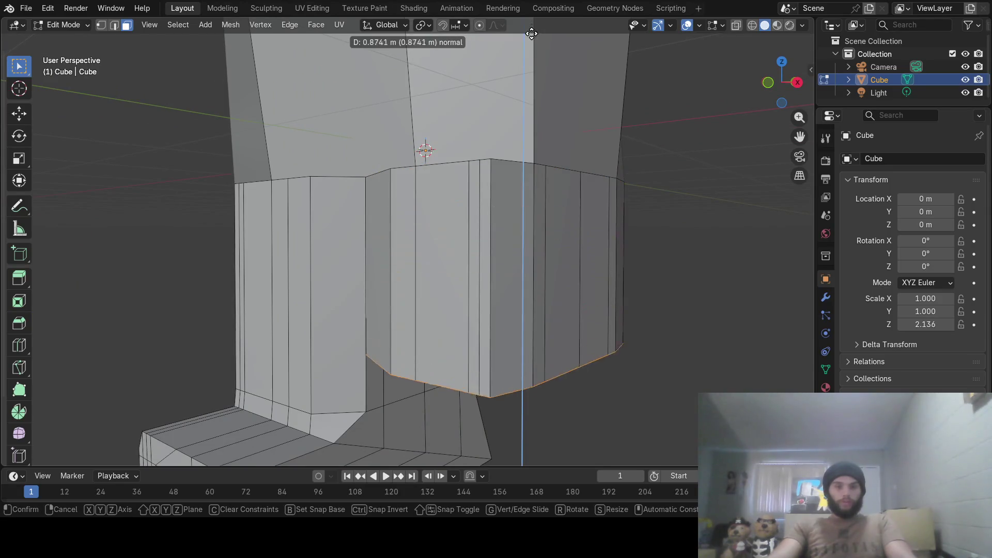
right_click(537, 89)
Extrude a short end segment down from the leg and tilt it forward about X to start the foot.
mouse_move(547, 64)
middle_mouse_down()
mouse_move(616, 118)
mouse_move(457, 150)
mouse_move(476, 194)
middle_mouse_up()
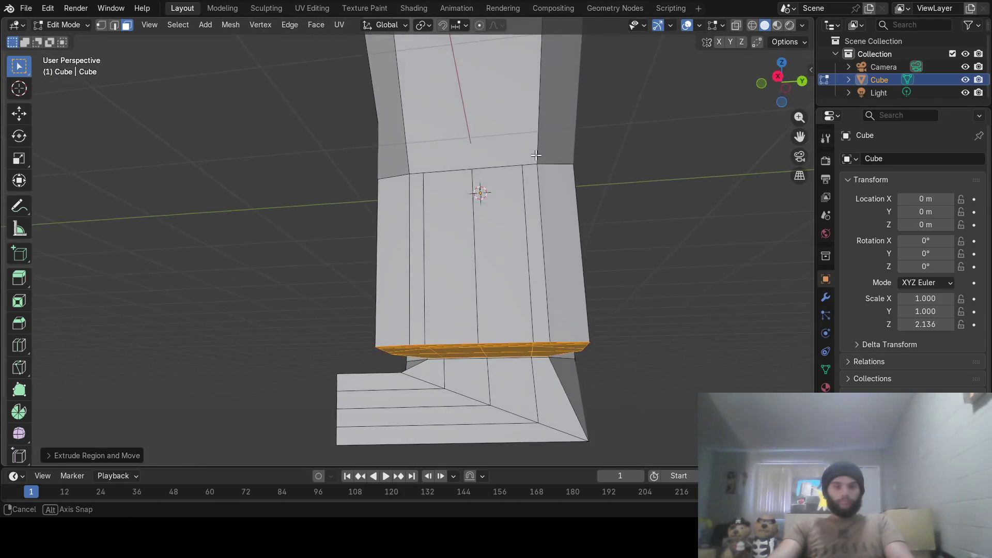
scroll(519, 322, "down", 3)
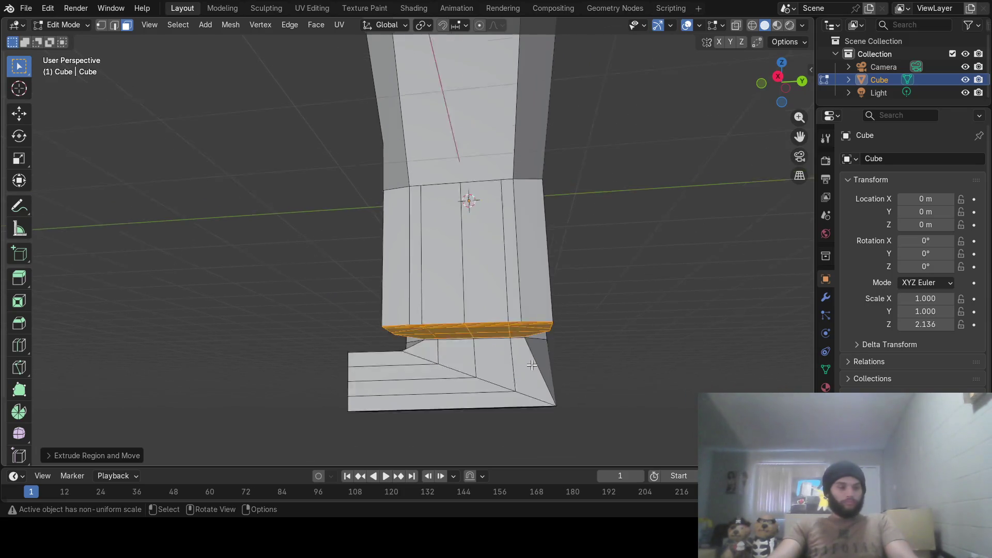
middle_click_drag(519, 323, 548, 385)
key("e")
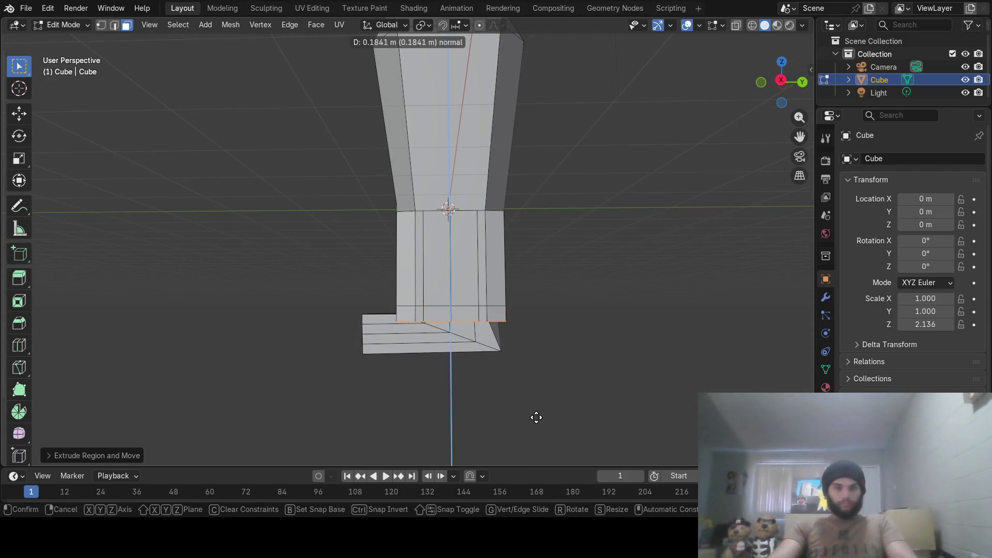
left_click(536, 431)
key("r")
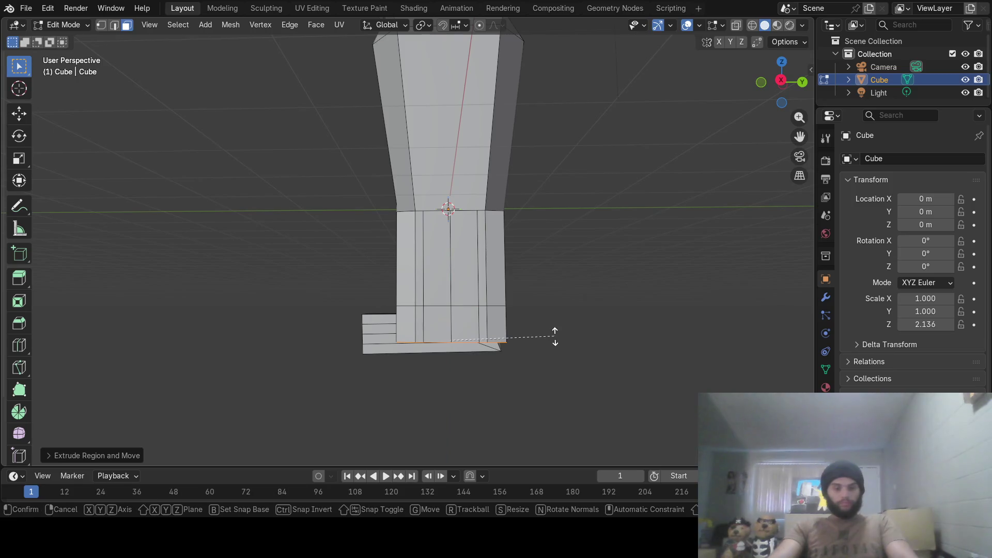
key("x")
left_click(555, 380)
mouse_move(550, 317)
middle_mouse_down()
mouse_move(535, 301)
mouse_move(518, 315)
middle_mouse_up()
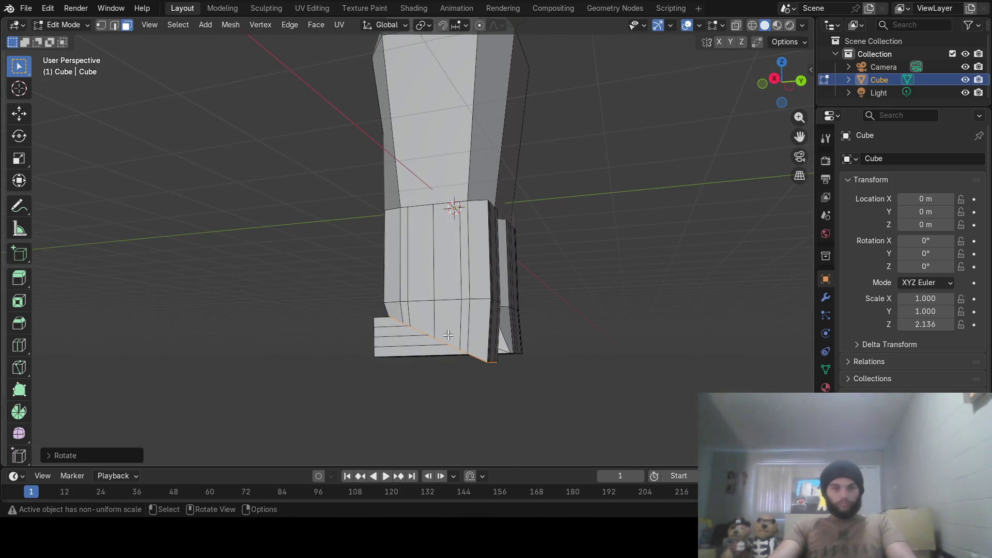
Reshape the foot's end: move it, scale it on Y, rotate it on X and nudge it down.
left_click(19, 113)
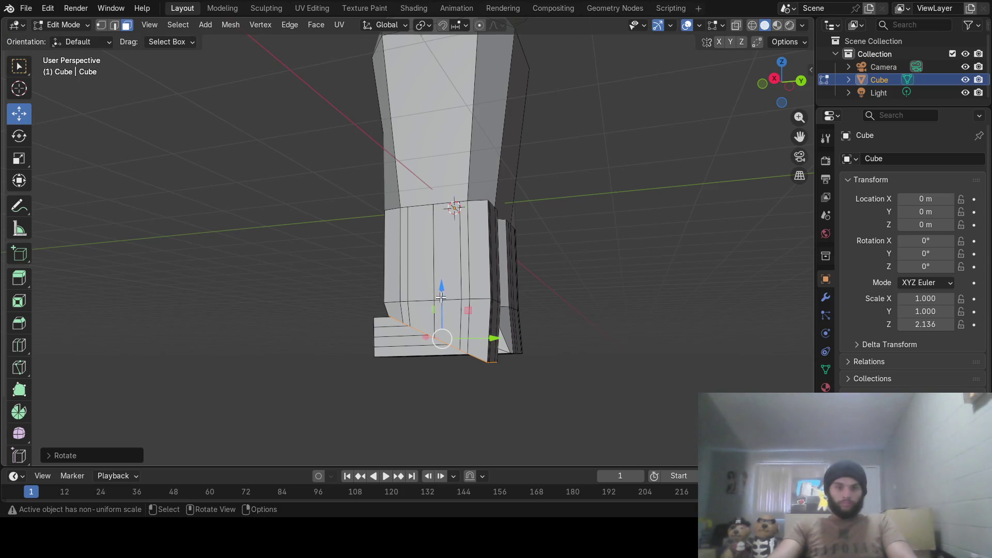
left_click_drag(440, 295, 443, 280)
middle_click_drag(512, 294, 522, 295)
key("s")
key("y")
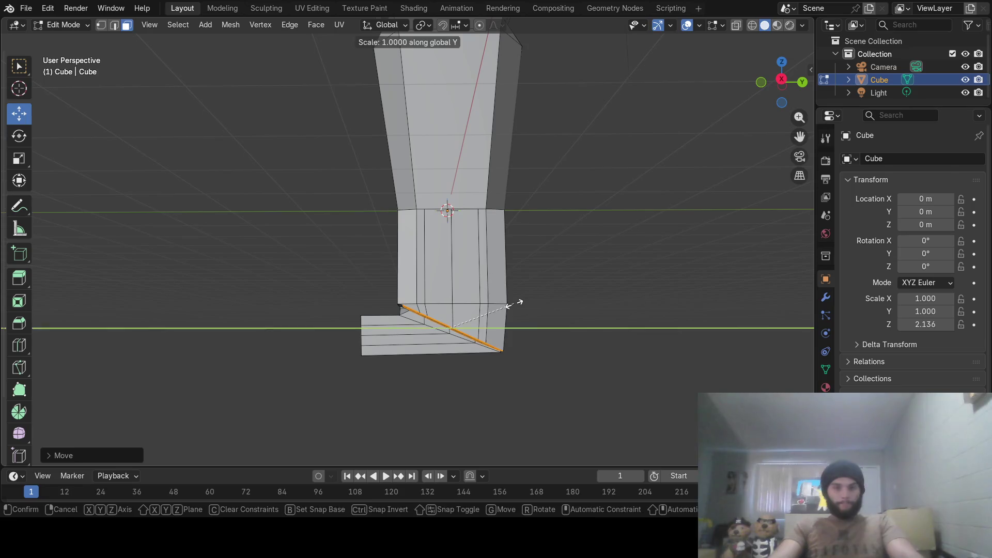
left_click(518, 306)
key("r")
key("x")
left_click(539, 304)
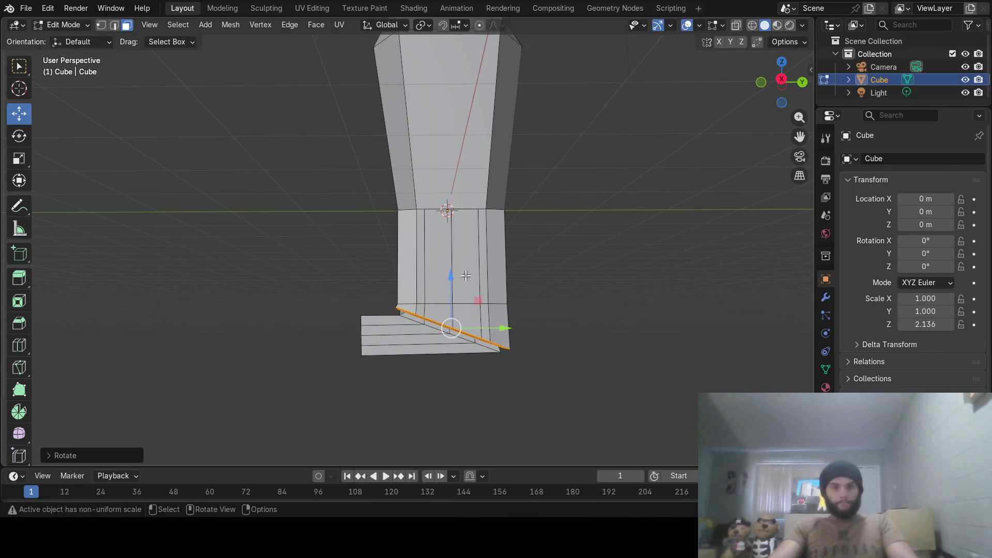
left_click_drag(451, 277, 452, 285)
left_click(434, 400)
Pull the foot faces along Z, bend them about -48° on X and slide them forward along Y.
key("g")
key("z")
left_click(433, 300)
key("r")
key("x")
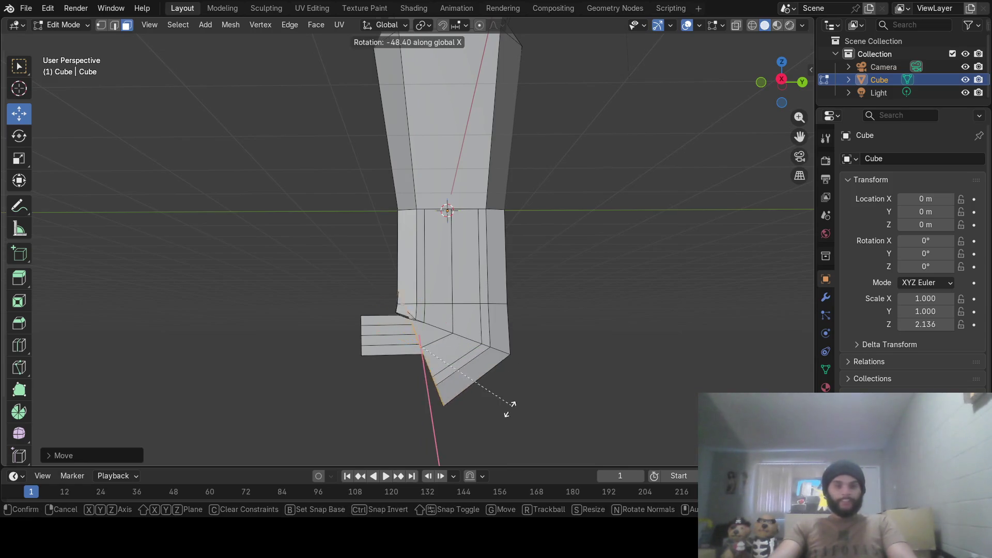
left_click(487, 435)
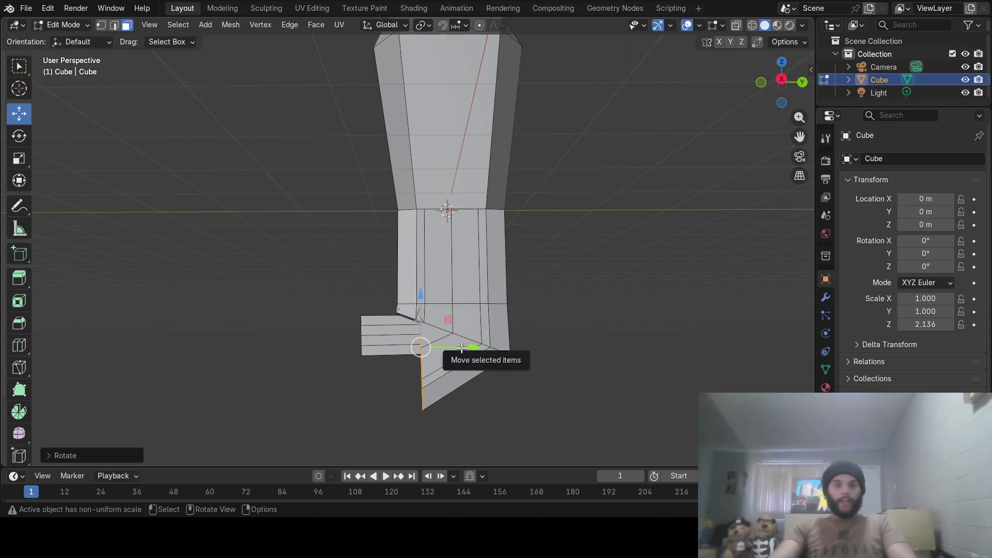
left_click_drag(461, 348, 410, 349)
mouse_move(410, 348)
middle_mouse_down()
mouse_move(438, 350)
mouse_move(410, 353)
middle_mouse_up()
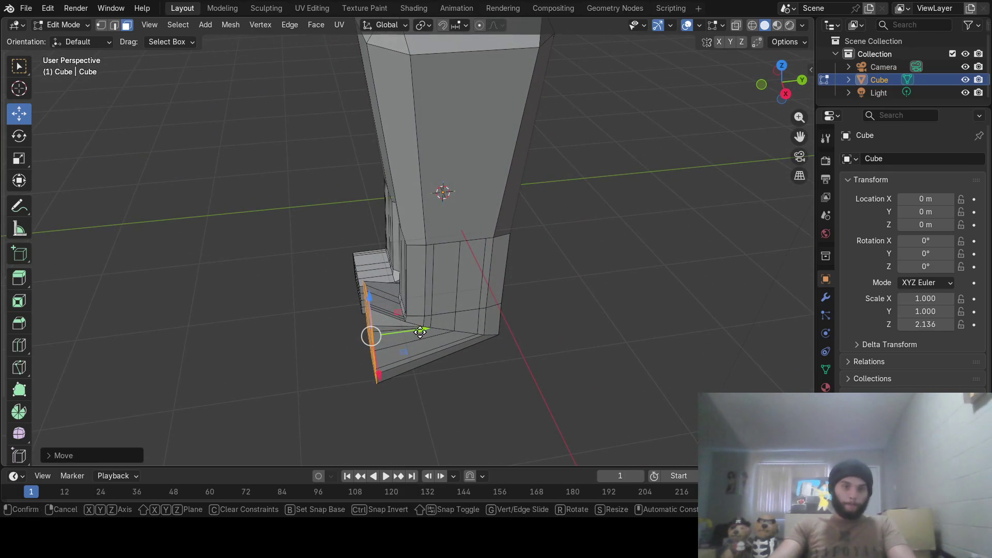
Flatten the toe faces by scaling on Z, raise them and rescale to square off the foot.
mouse_move(421, 329)
middle_mouse_down()
mouse_move(449, 241)
mouse_move(525, 331)
middle_mouse_up()
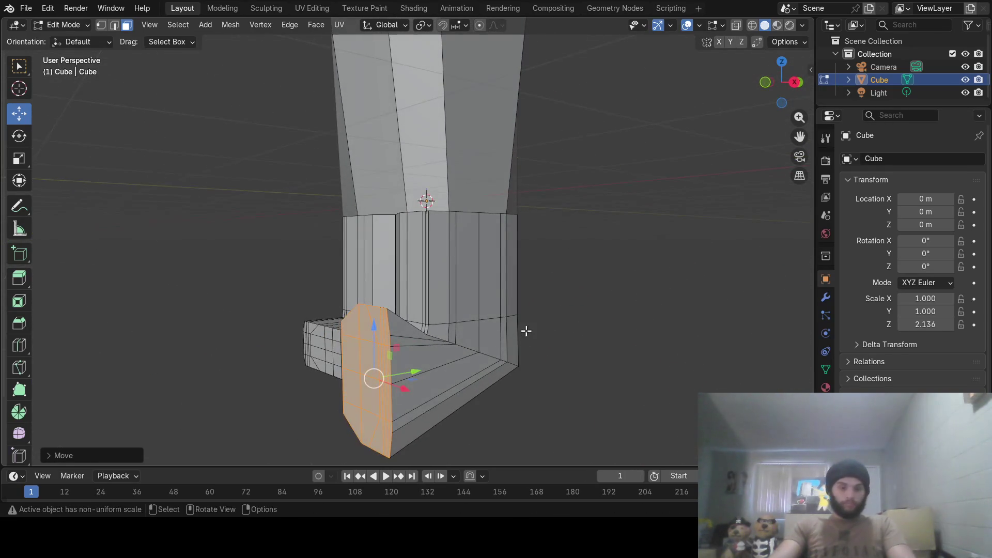
key("s")
key("z")
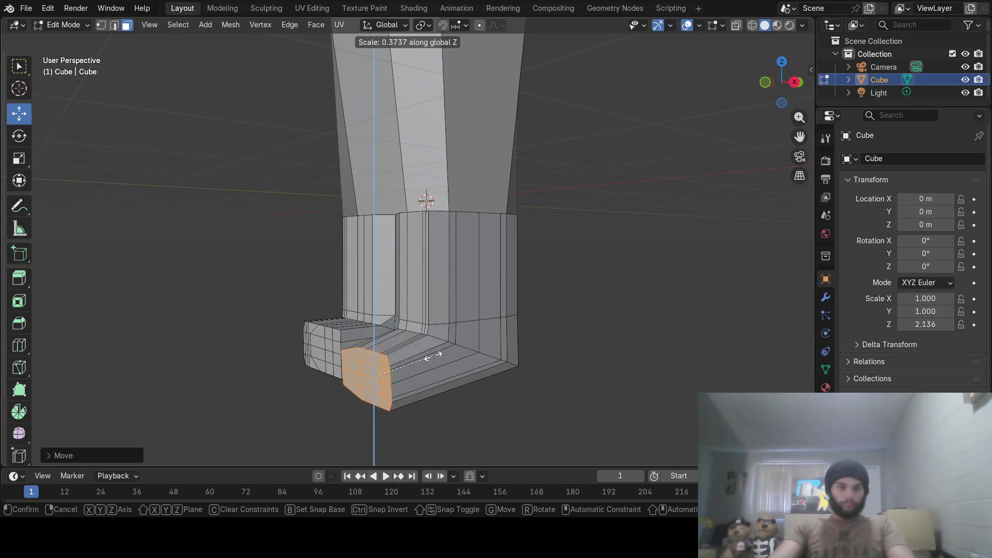
left_click(427, 357)
left_click_drag(372, 328, 377, 312)
key("s")
key("z")
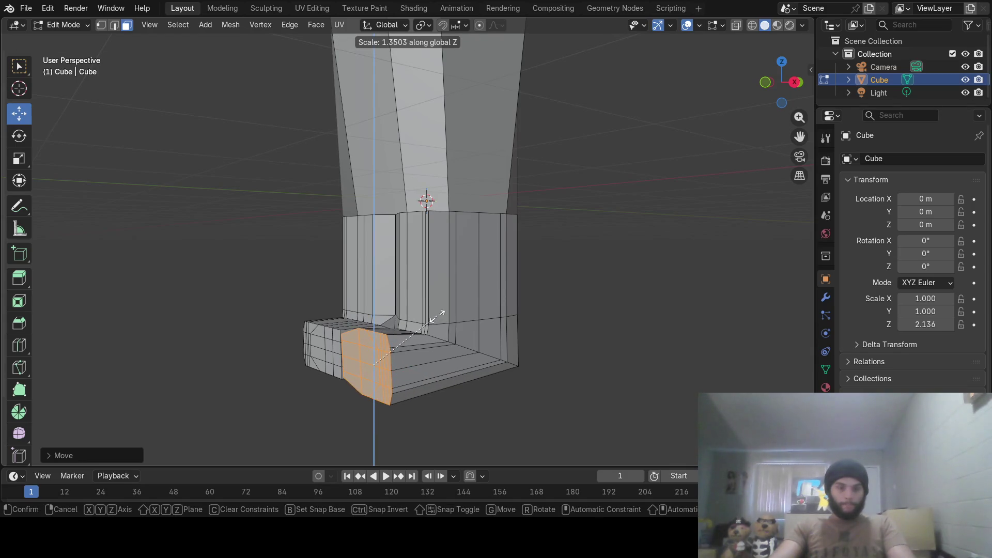
left_click(434, 324)
mouse_move(434, 323)
middle_mouse_down()
mouse_move(397, 310)
mouse_move(542, 309)
mouse_move(530, 332)
mouse_move(558, 291)
mouse_move(594, 287)
mouse_move(439, 306)
mouse_move(519, 307)
mouse_move(438, 355)
mouse_move(423, 337)
mouse_move(417, 287)
middle_mouse_up()
scroll(438, 354, "up", 3)
Scale the second foot's faces on Z and shift them vertically to match the first foot's height.
key("s")
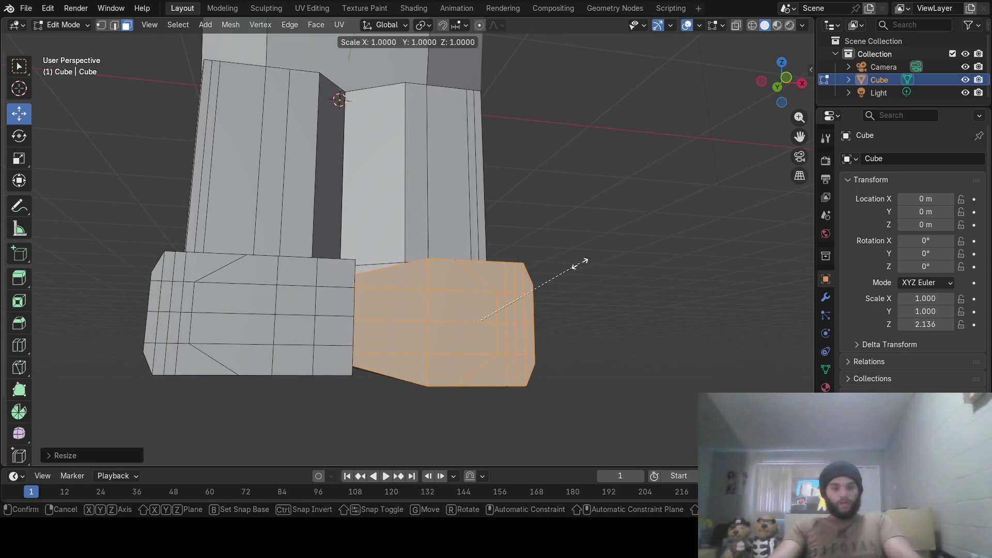
key("z")
left_click(549, 271)
left_click_drag(474, 282, 478, 267)
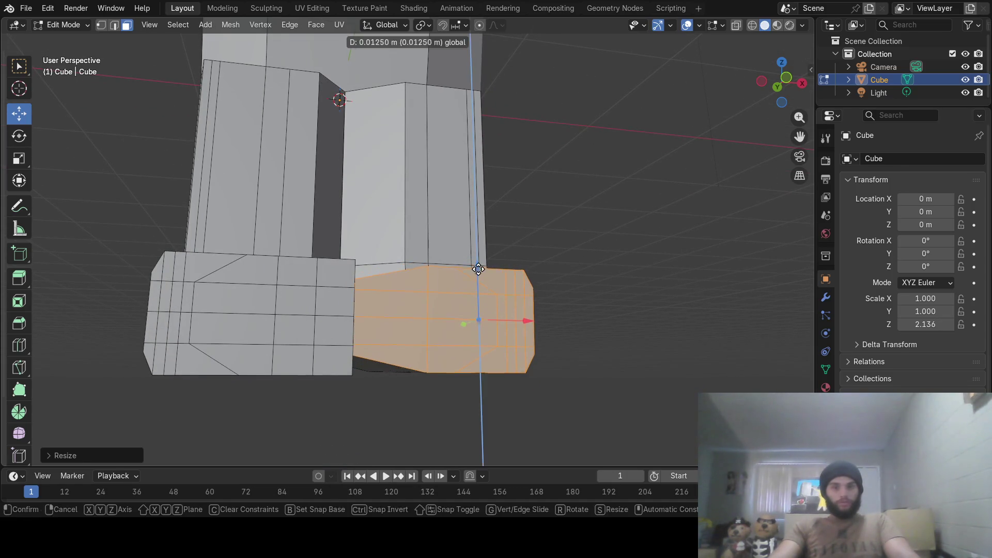
left_click(479, 267)
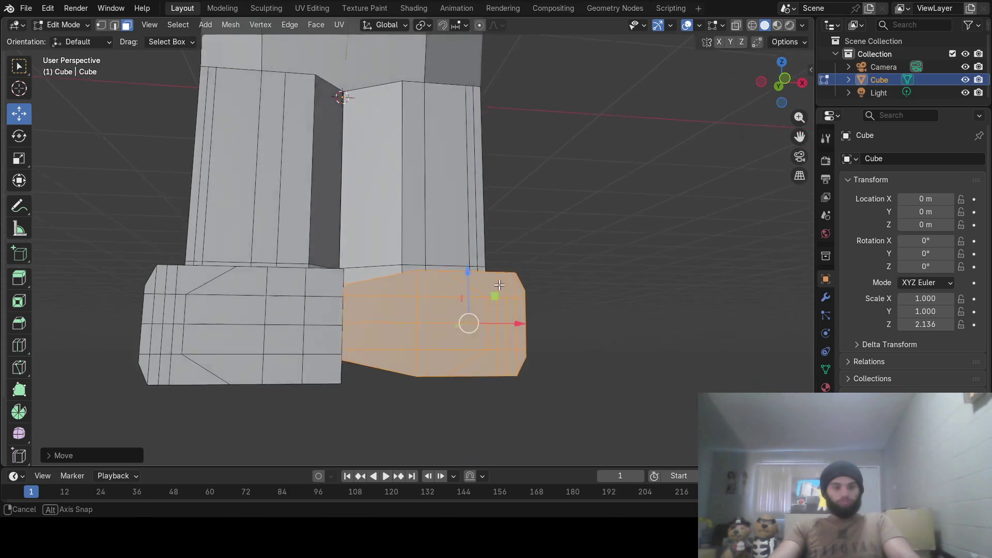
middle_click_drag(484, 275, 496, 289)
key("s")
key("z")
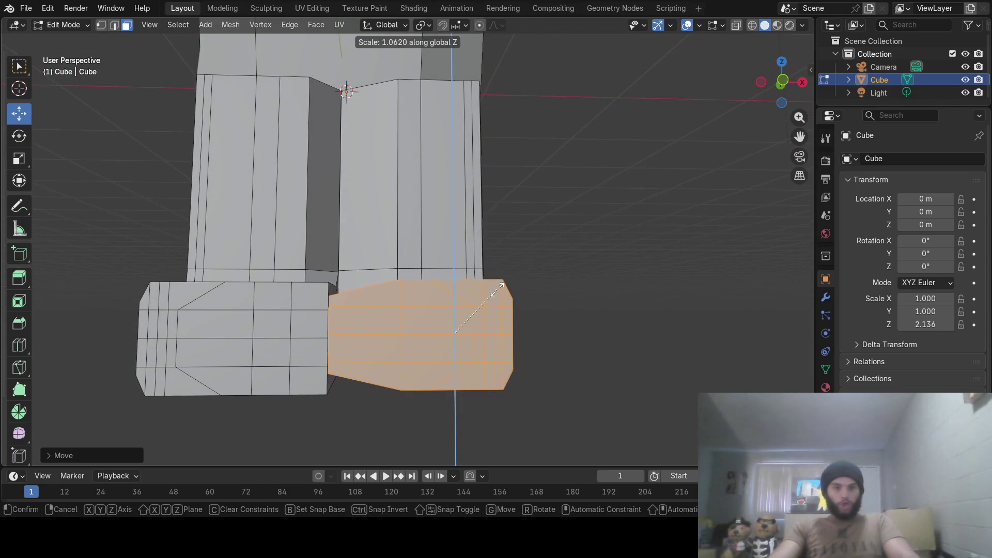
left_click(497, 289)
left_click_drag(456, 286, 454, 293)
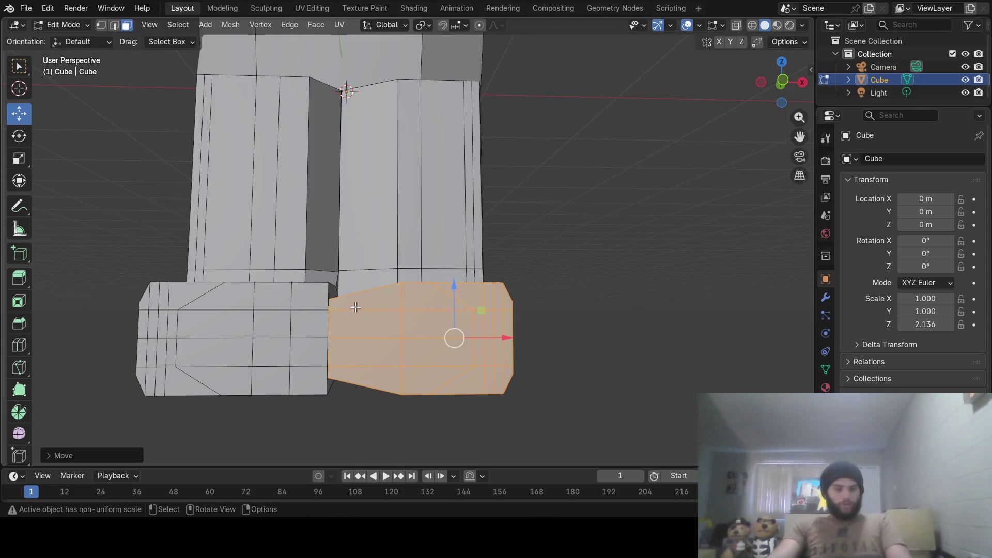
In edge select, scale a single foot edge on Z to even out the sole.
middle_click_drag(339, 325, 379, 226, "ctrl")
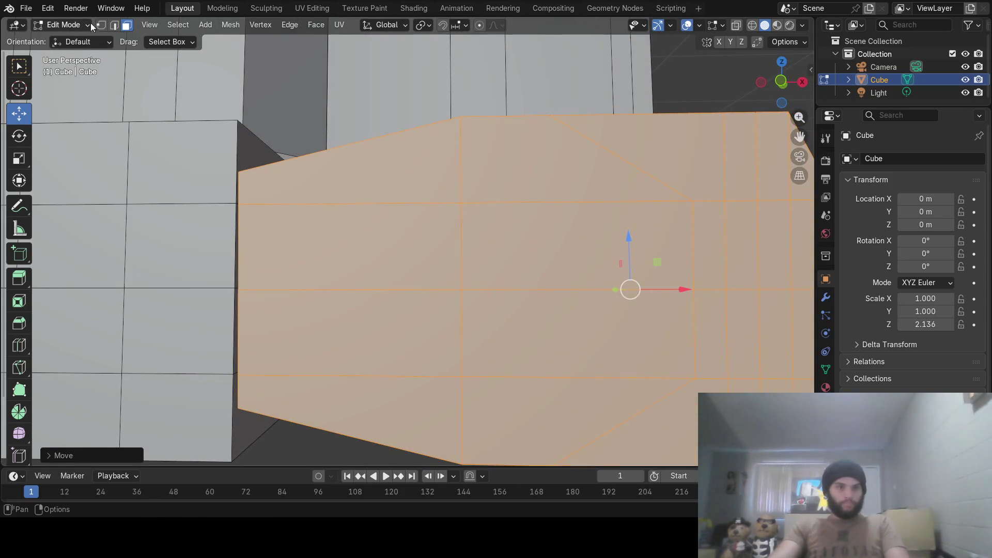
left_click(114, 25)
key("alt+a")
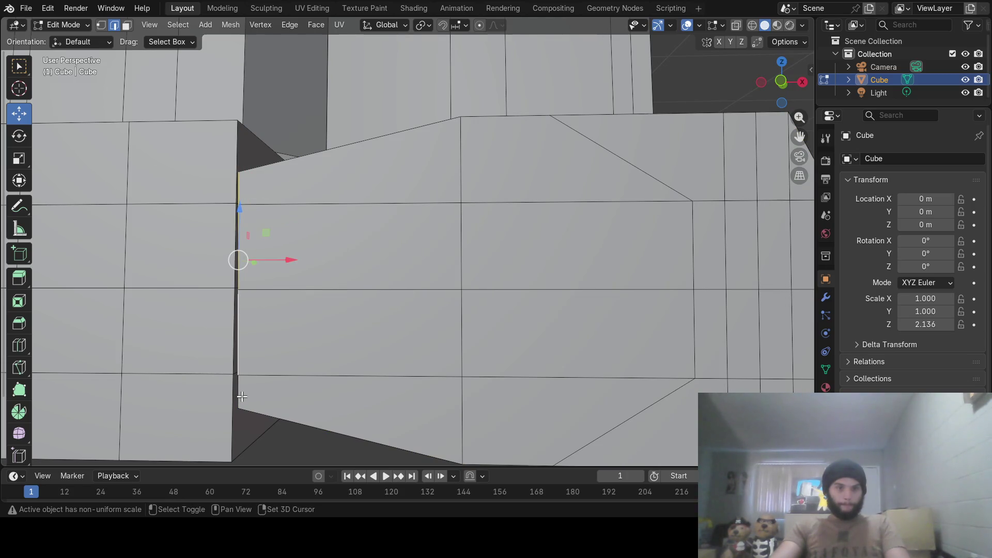
key("s")
key("z")
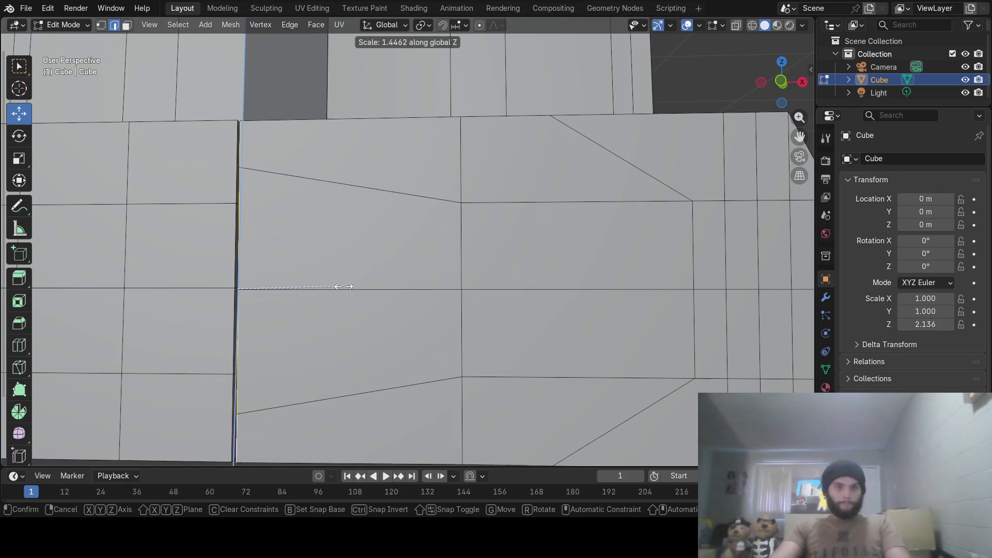
left_click(343, 286)
scroll(359, 281, "down", 3)
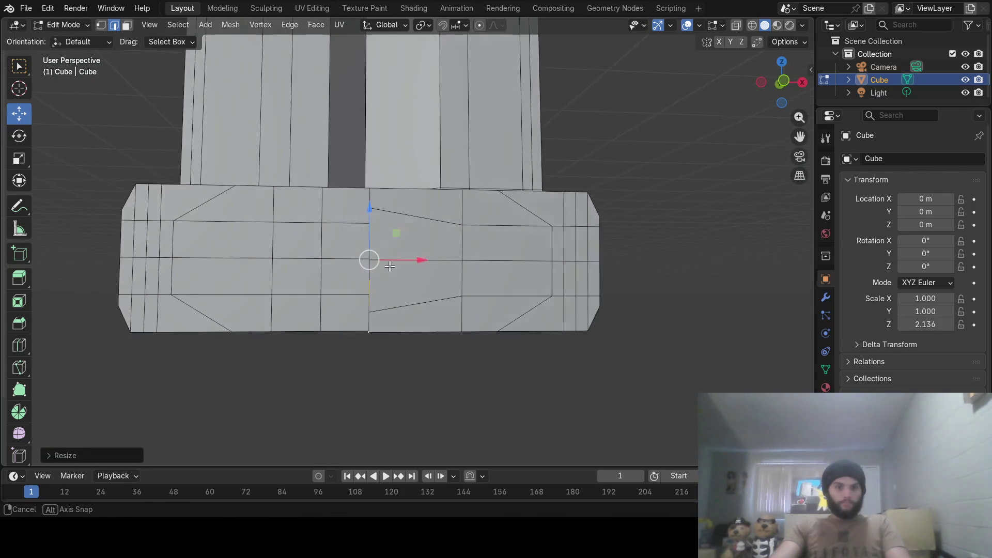
scroll(368, 283, "down", 2)
Leave Edit Mode and orbit out to view the whole finished character.
middle_click_drag(382, 284, 391, 295)
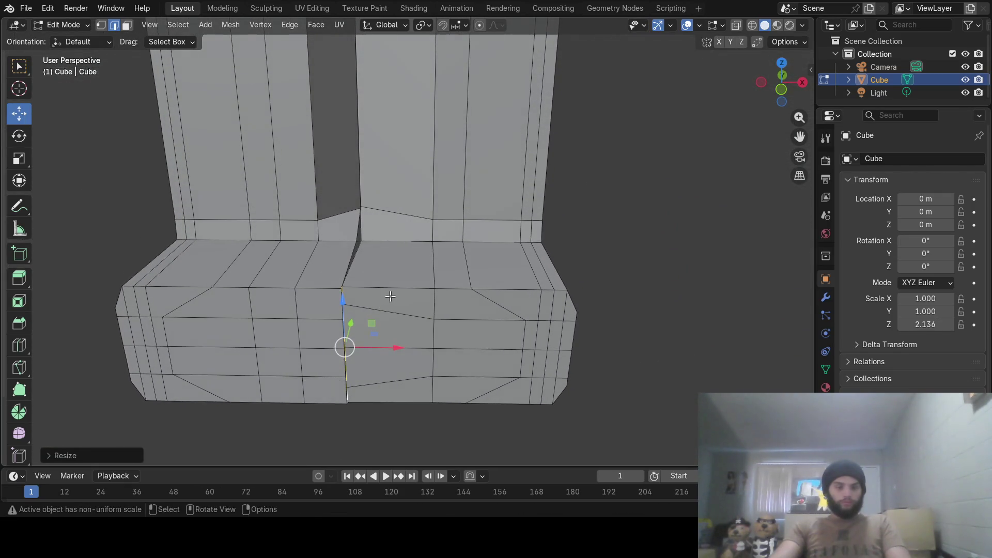
key("Tab")
scroll(415, 256, "down", 3)
scroll(408, 252, "down", 3)
mouse_move(408, 252)
middle_mouse_down()
mouse_move(551, 210)
mouse_move(330, 213)
mouse_move(483, 206)
mouse_move(384, 216)
mouse_move(320, 199)
mouse_move(482, 201)
mouse_move(449, 201)
middle_mouse_up()
mouse_move(443, 287)
middle_mouse_down()
mouse_move(390, 311)
mouse_move(426, 249)
mouse_move(409, 143)
mouse_move(410, 183)
middle_mouse_up()
scroll(410, 143, "down", 3)
Apply Shade Smooth to the figure, inspect it, then bring up the Add menu with Shift+A.
right_click(410, 183)
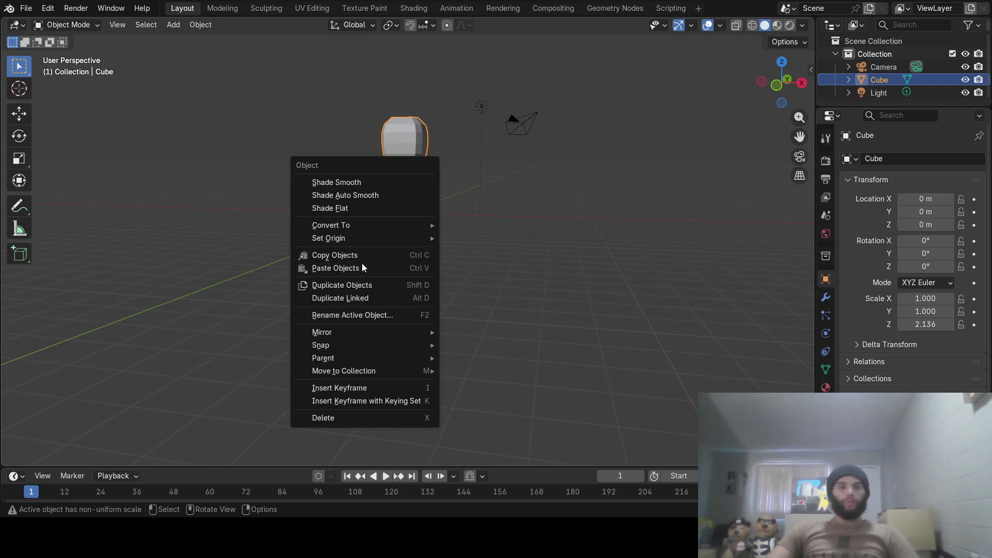
left_click(365, 184)
mouse_move(367, 186)
middle_mouse_down()
mouse_move(540, 222)
mouse_move(368, 214)
mouse_move(513, 207)
mouse_move(500, 217)
middle_mouse_up()
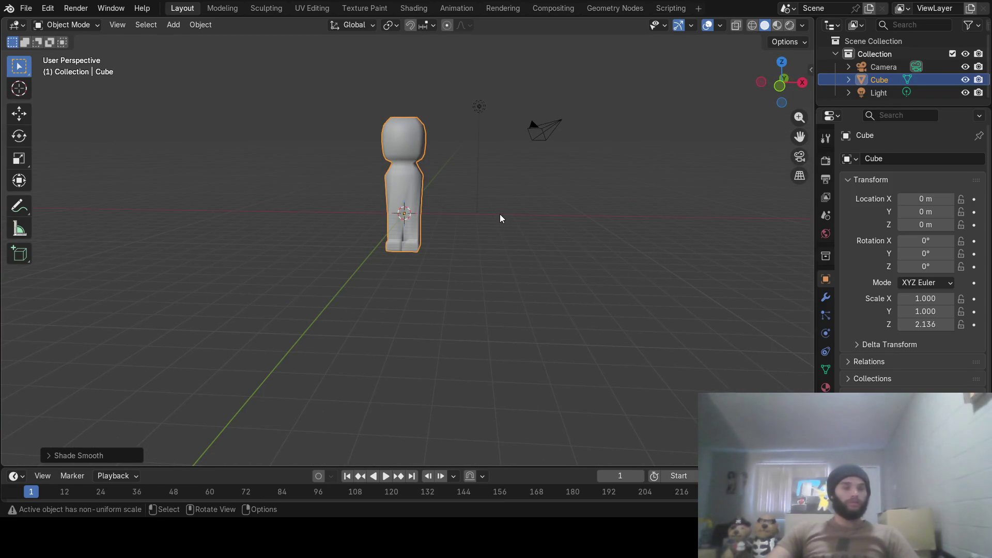
right_click(398, 178)
key("Escape")
mouse_move(588, 208)
middle_mouse_down()
mouse_move(381, 253)
mouse_move(436, 237)
mouse_move(382, 309)
mouse_move(369, 310)
mouse_move(599, 288)
mouse_move(378, 320)
mouse_move(389, 344)
mouse_move(438, 222)
mouse_move(455, 231)
middle_mouse_up()
scroll(371, 242, "up", 3)
scroll(368, 309, "up", 2)
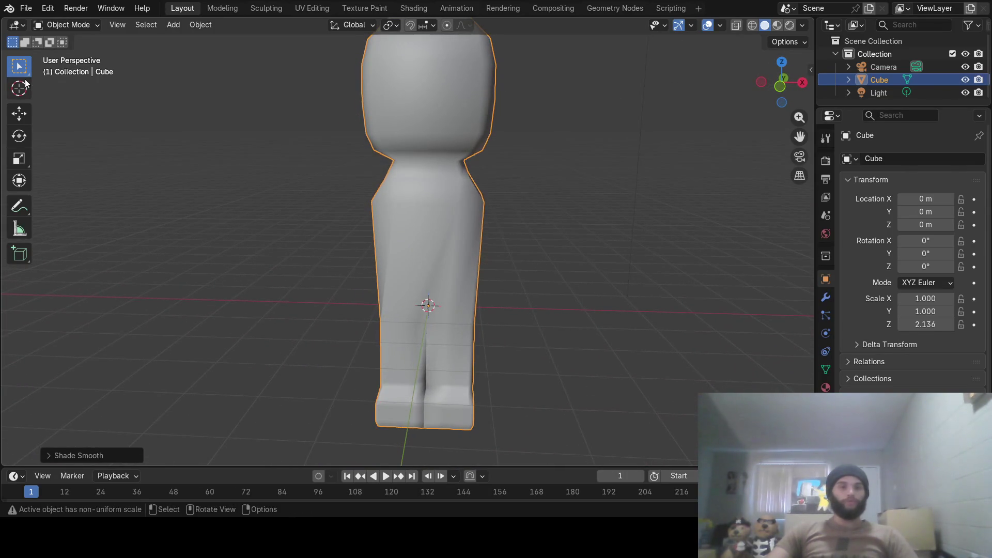
key("shift+a")
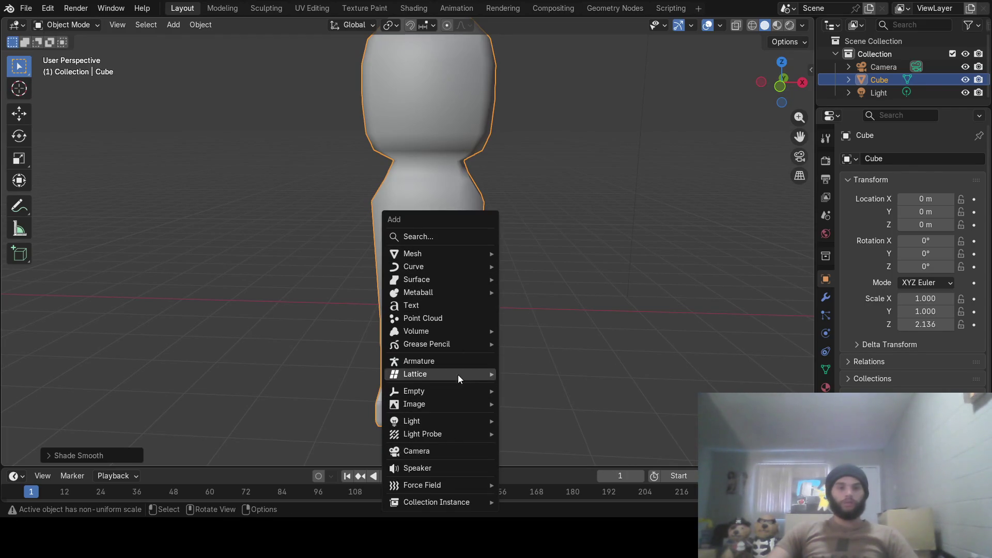
Add an armature at the origin and expand its viewport display settings in the data properties.
left_click(469, 359)
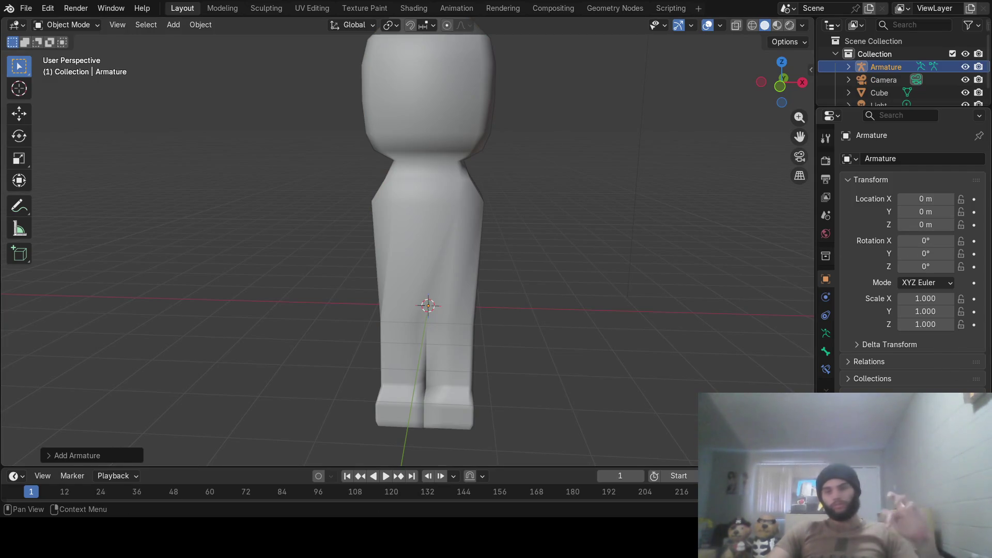
left_click(825, 335)
left_click(853, 365)
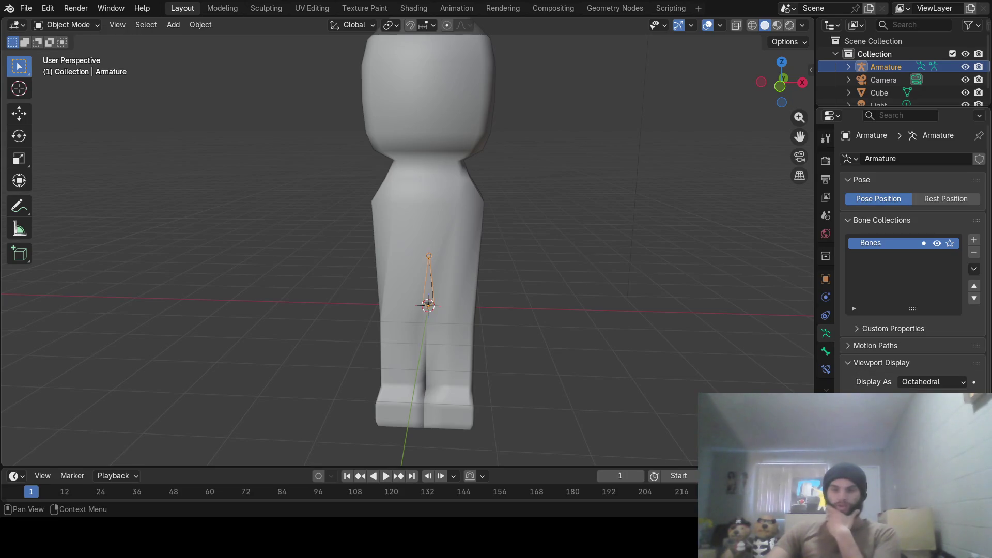
mouse_move(483, 281)
middle_mouse_down()
mouse_move(458, 254)
mouse_move(548, 255)
middle_mouse_up()
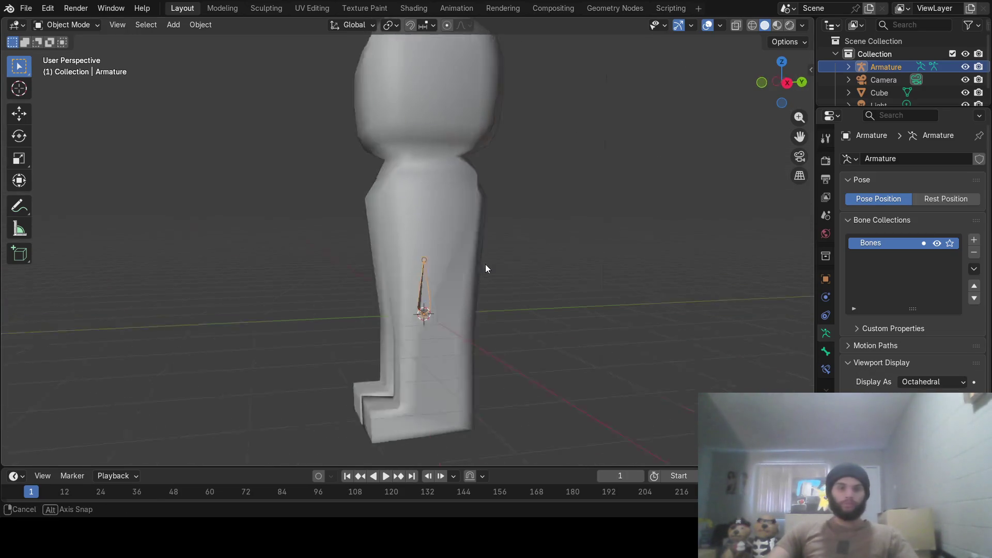
In armature Edit Mode, drag the bone's tip up from the hips to the neck.
key("Tab")
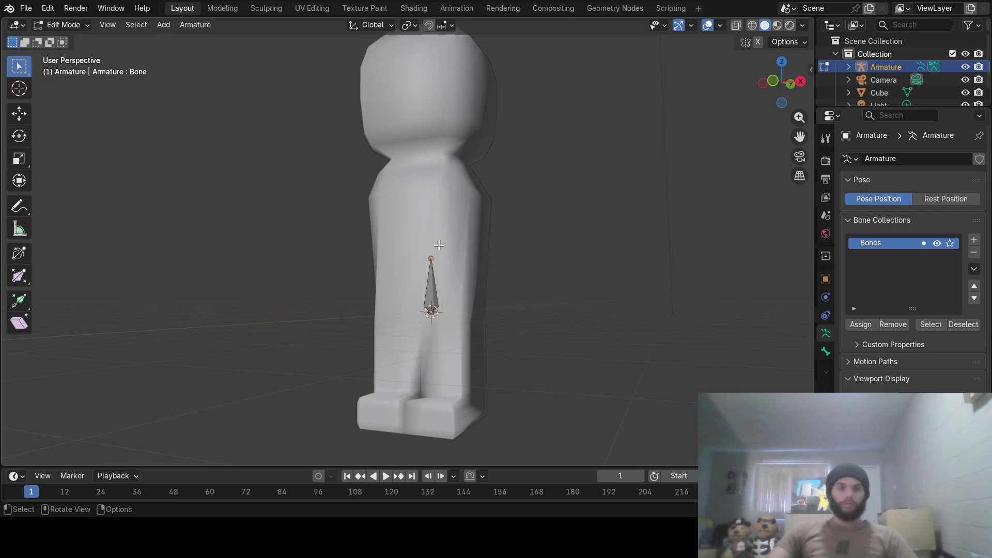
mouse_move(468, 260)
middle_mouse_down()
mouse_move(491, 261)
mouse_move(466, 256)
middle_mouse_up()
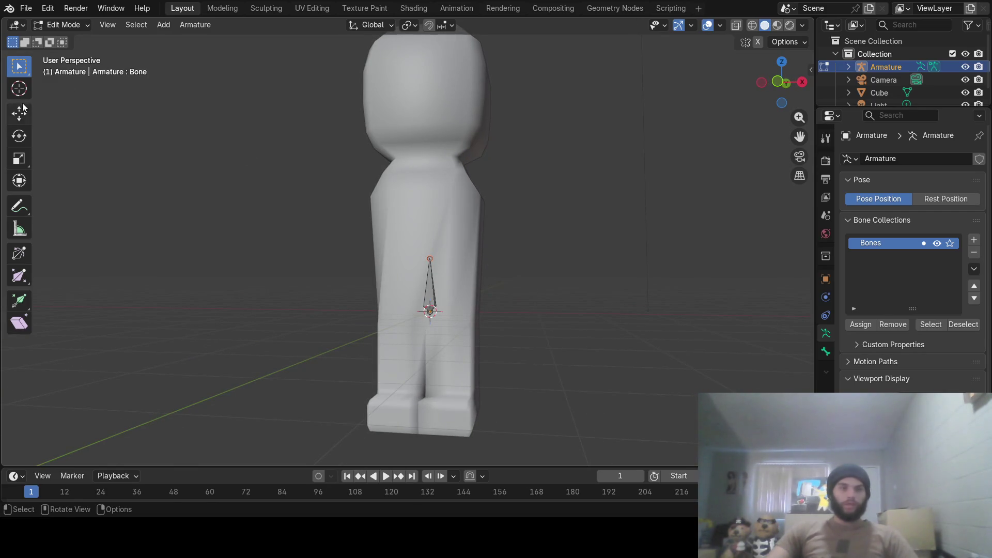
left_click(19, 115)
mouse_move(433, 205)
left_mouse_down()
mouse_move(442, 126)
mouse_move(433, 112)
left_mouse_up()
middle_click_drag(498, 157, 489, 258, "shift")
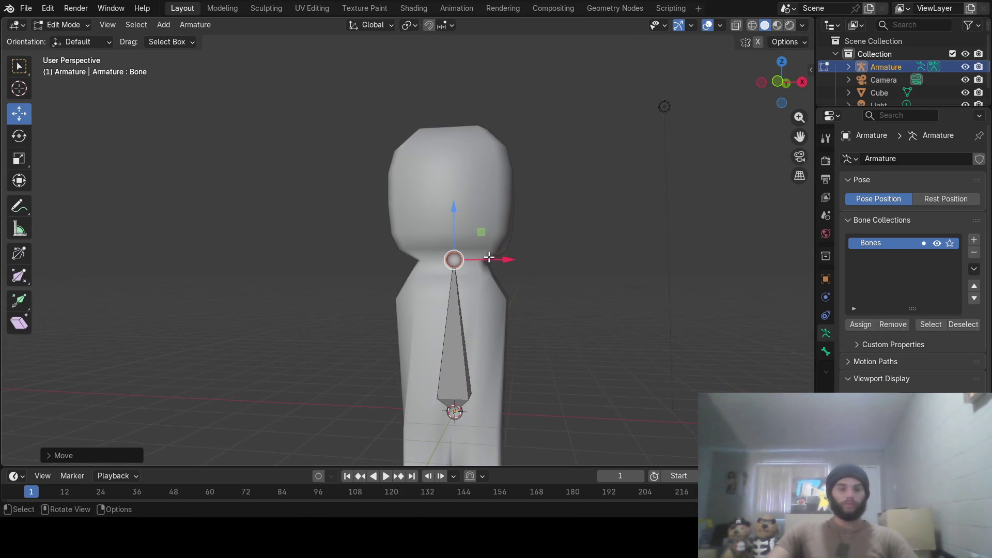
Extrude a head bone straight up from the spine tip and lower its joint slightly.
key("e")
key("z")
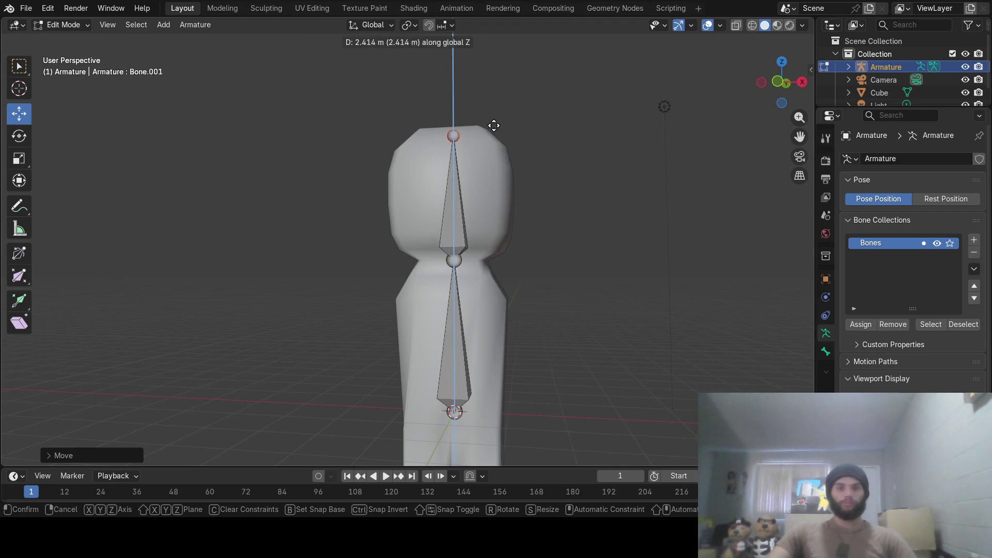
left_click(493, 125)
mouse_move(494, 125)
middle_mouse_down()
mouse_move(548, 166)
mouse_move(461, 115)
middle_mouse_up()
left_click_drag(435, 83, 433, 91)
middle_click_drag(609, 158, 558, 173)
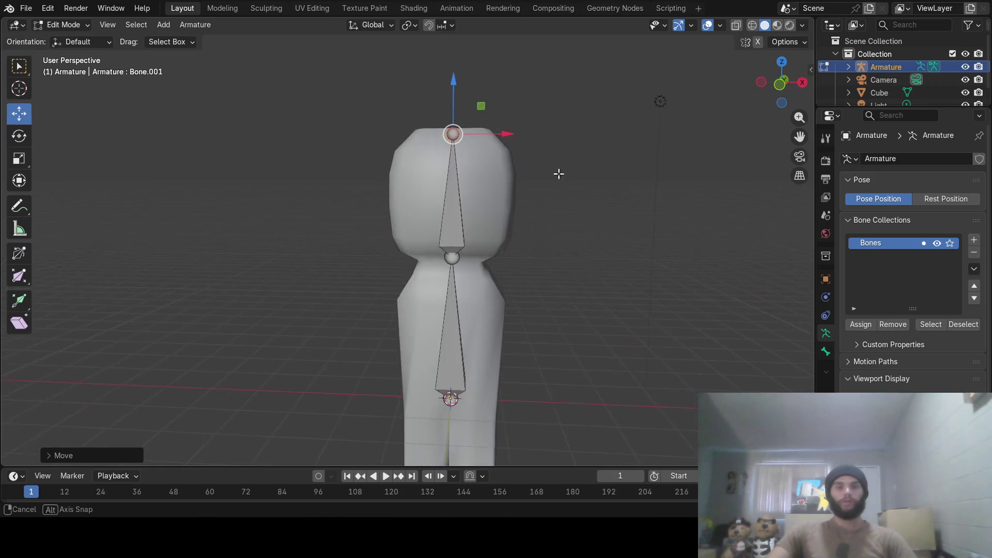
middle_click_drag(528, 298, 549, 152, "shift")
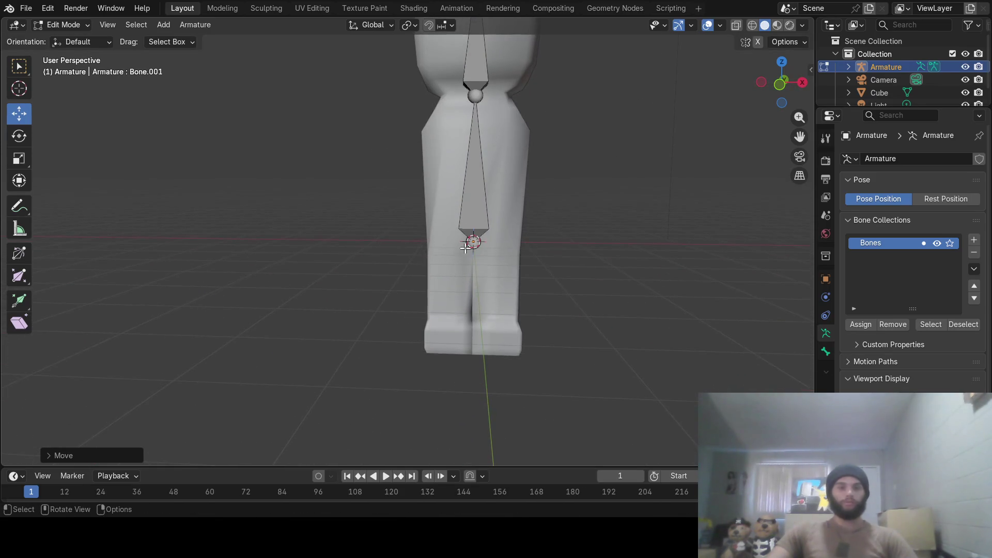
Extrude a leg bone down from the hip joint, set its length on Z and slide it into the left leg.
left_click(474, 242)
key("e")
key("z")
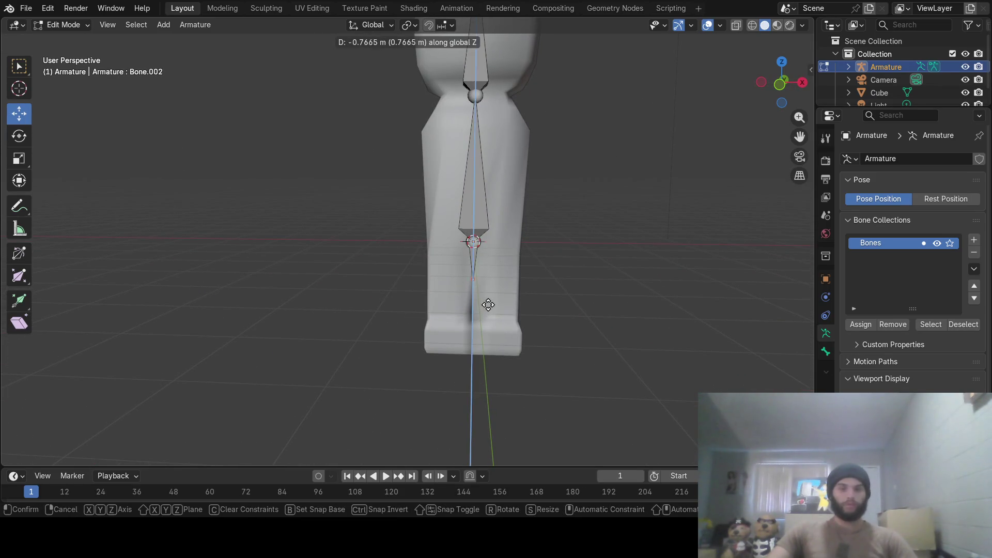
left_click(488, 335)
middle_click_drag(488, 336, 424, 288)
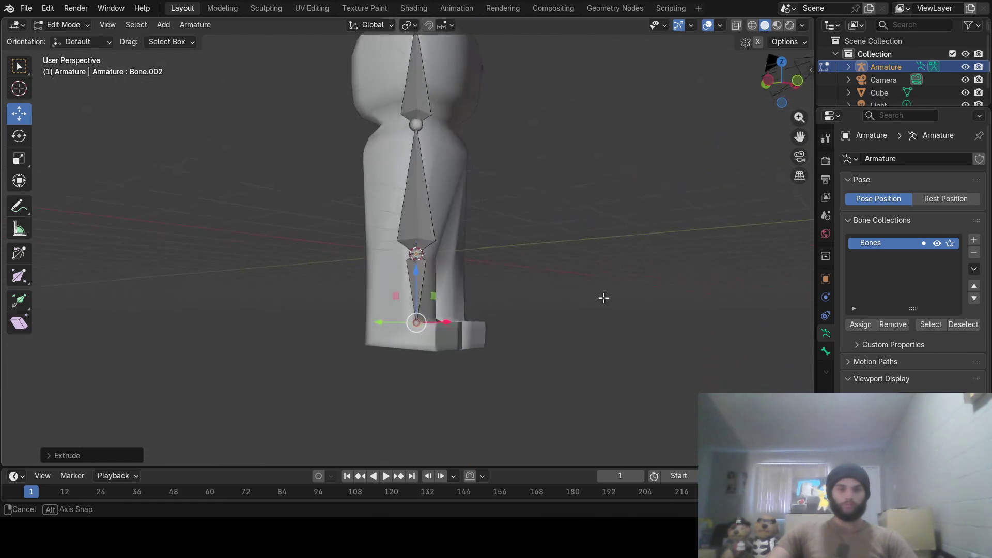
key("g")
key("z")
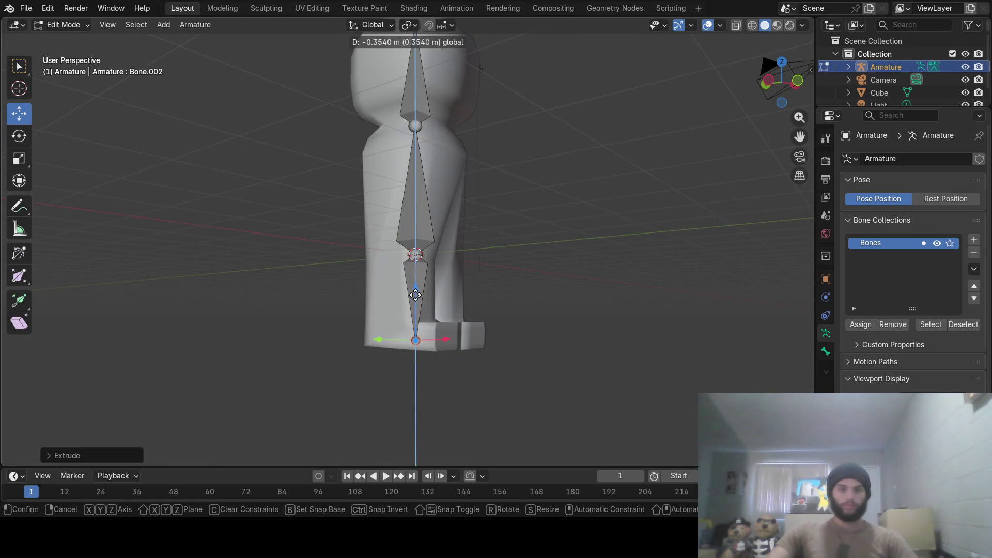
left_click(416, 297)
middle_click_drag(517, 295, 463, 280)
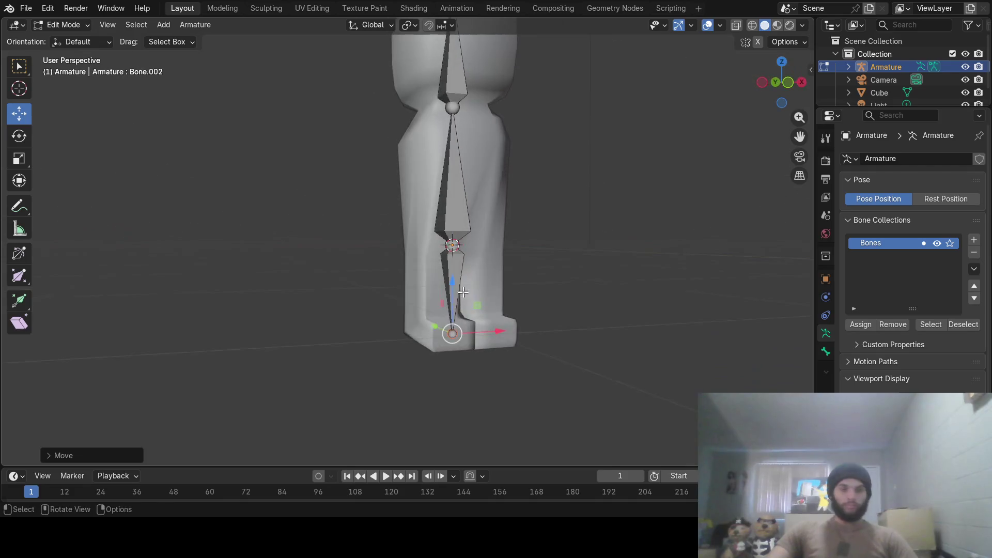
left_click(462, 280)
left_click_drag(498, 287, 473, 299)
Duplicate the leg bone sideways along X into the right leg, then leave bone editing.
middle_click_drag(566, 309, 524, 315)
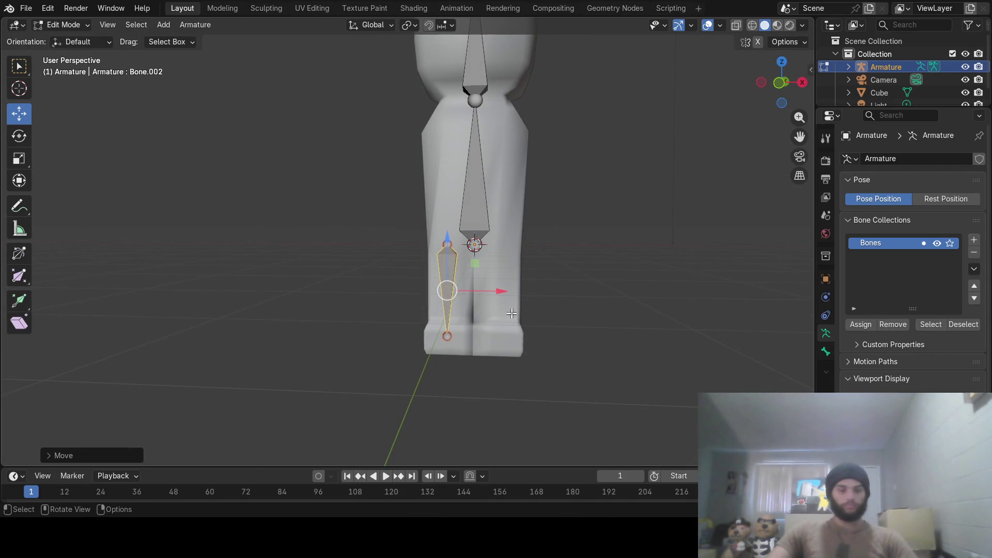
key("e")
key("x")
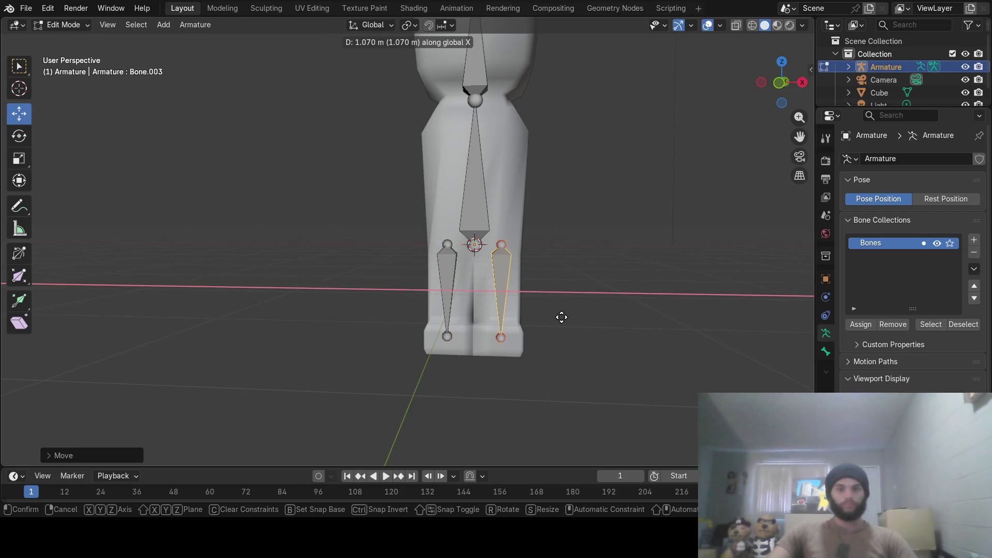
left_click(561, 317)
mouse_move(597, 316)
middle_mouse_down()
mouse_move(367, 300)
mouse_move(604, 329)
mouse_move(585, 326)
middle_mouse_up()
middle_click_drag(583, 253, 563, 317)
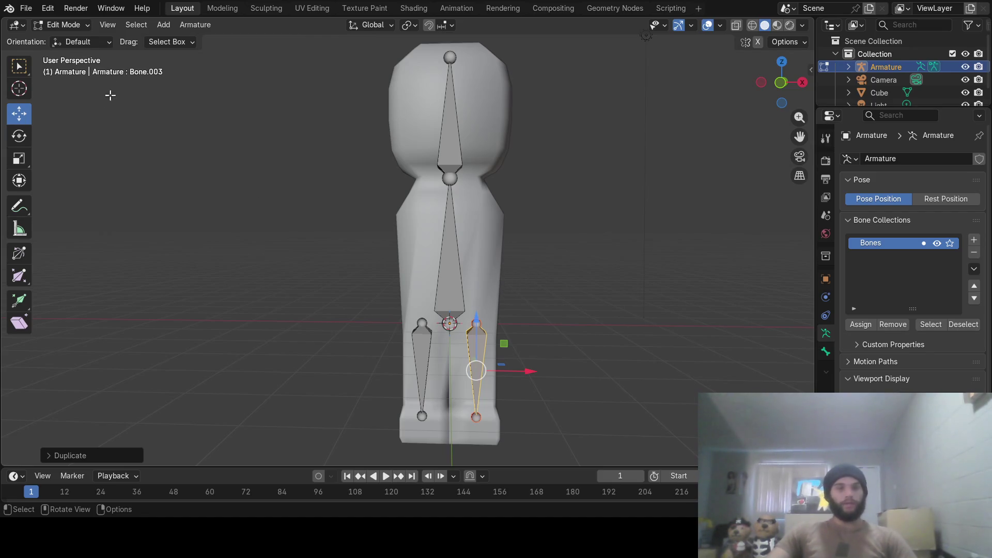
key("Tab")
Parent the character mesh to the armature with automatic weights (Ctrl+P).
left_click(490, 254)
left_click(455, 280, "shift")
key("ctrl+p")
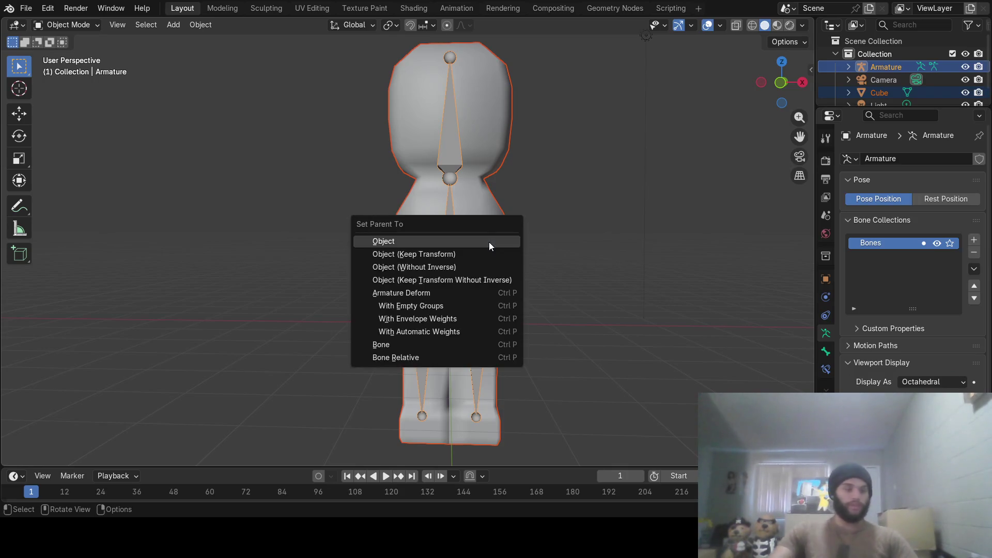
left_click(417, 333)
mouse_move(422, 332)
middle_mouse_down()
mouse_move(600, 372)
mouse_move(530, 367)
middle_mouse_up()
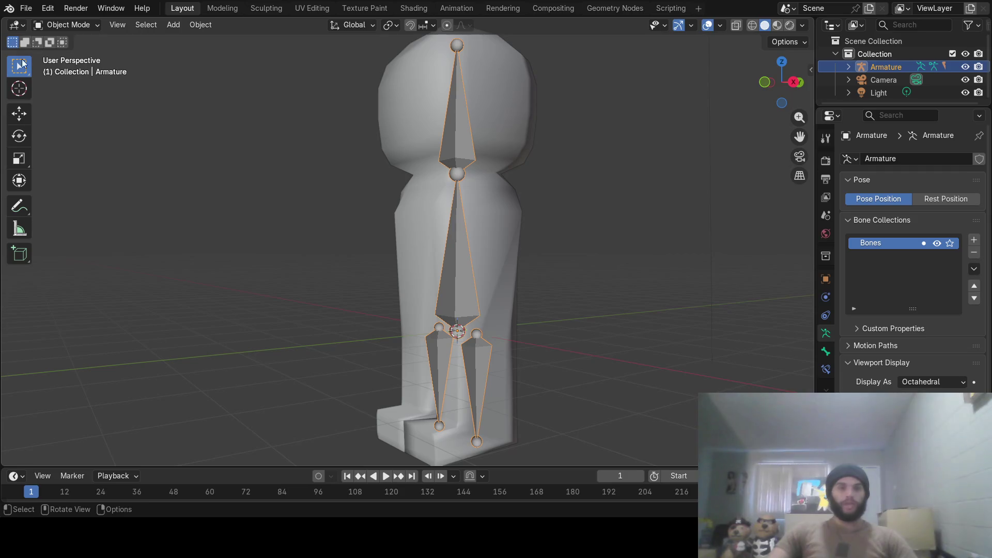
Switch to Pose Mode and try an X rotation on the right leg bone, cancelling it.
left_click(67, 25)
left_click(62, 68)
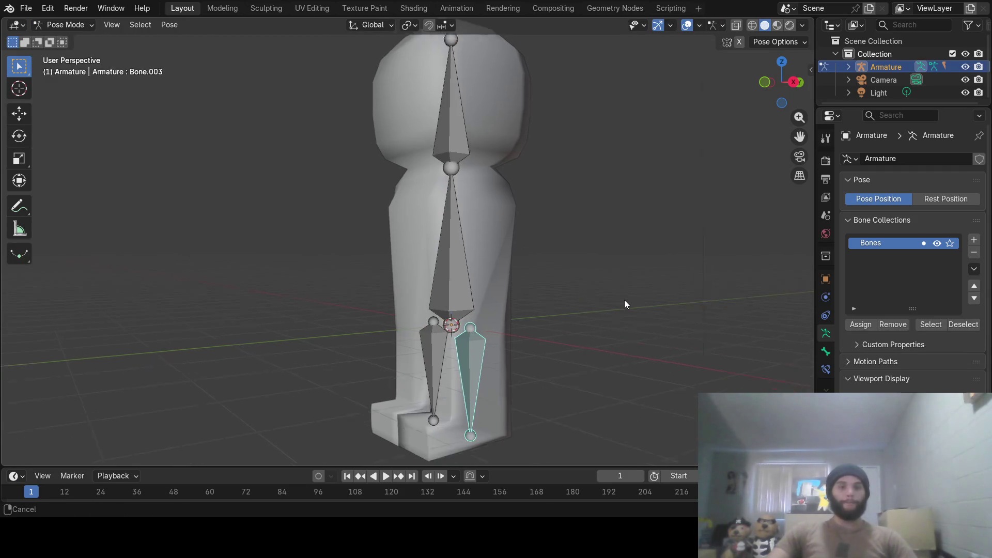
middle_click_drag(624, 302, 540, 265, "shift")
key("r")
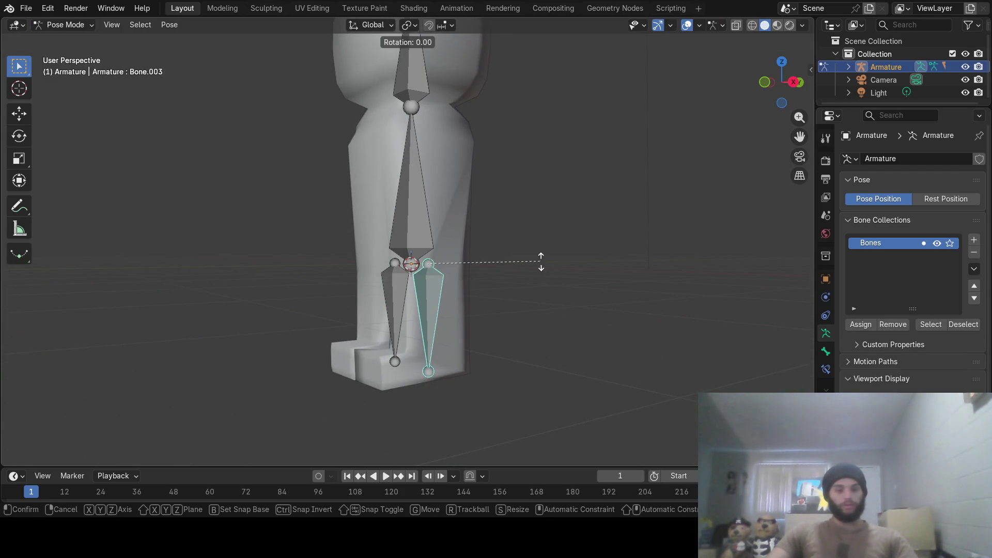
key("x")
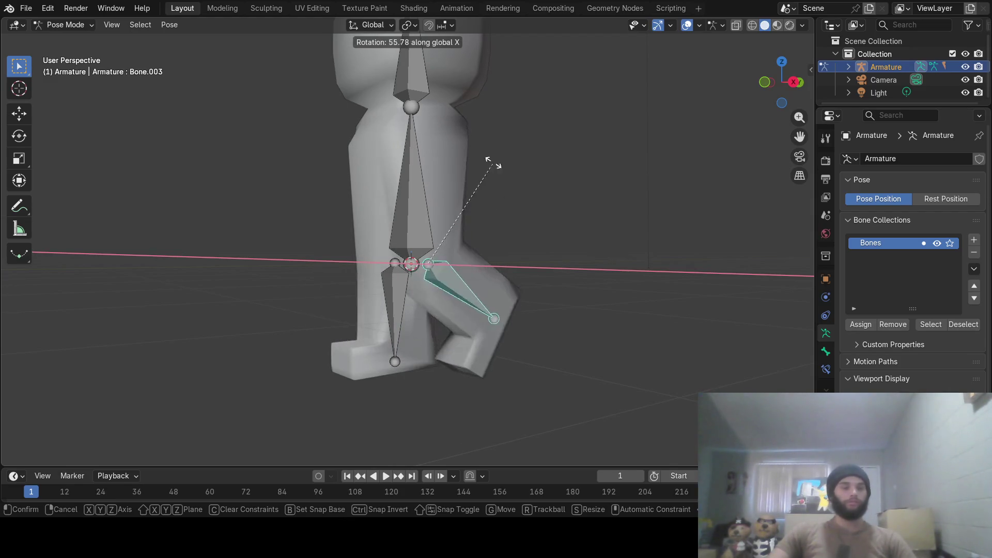
key("Escape")
Rotate the left and right leg bones on X to swing the legs into a stride.
left_click(393, 285)
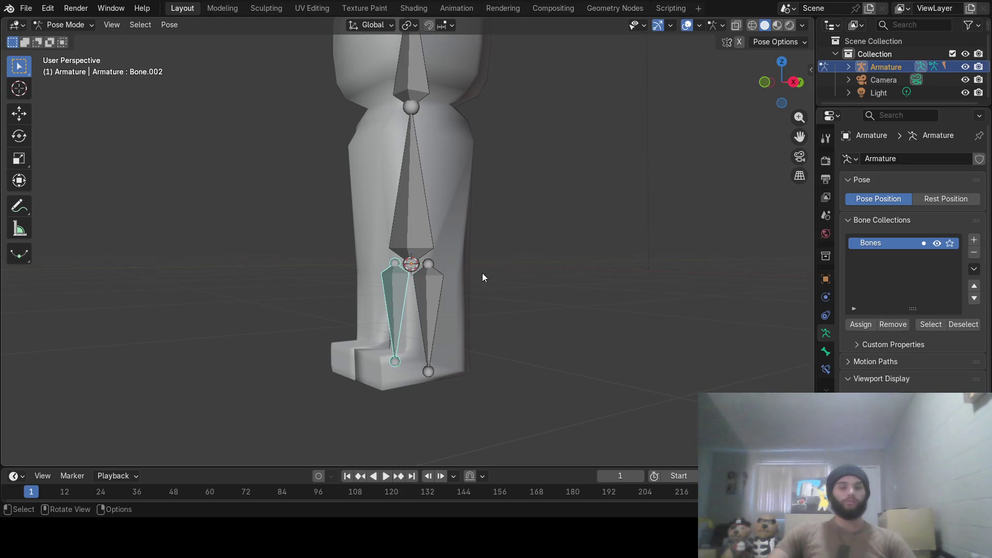
key("r")
key("x")
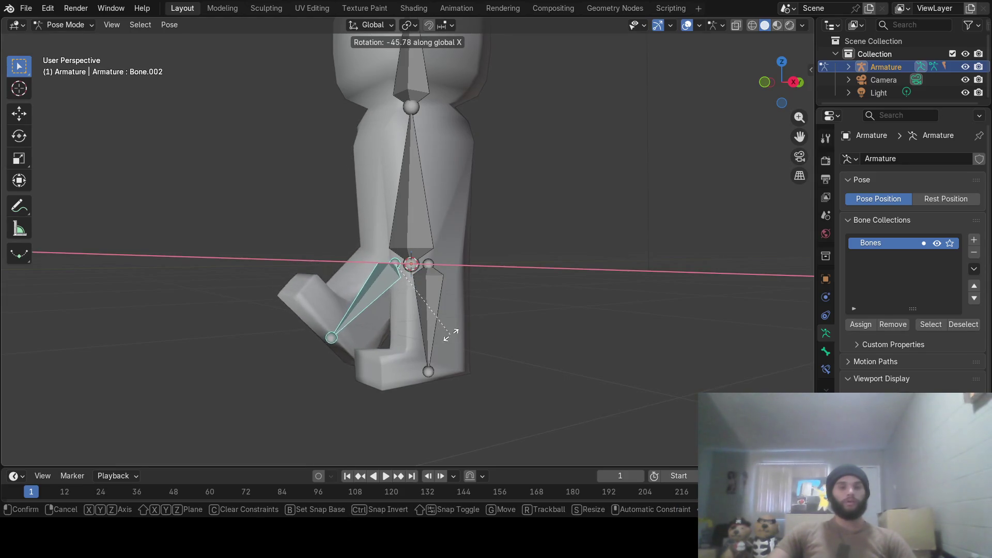
left_click(431, 310)
key("r")
key("x")
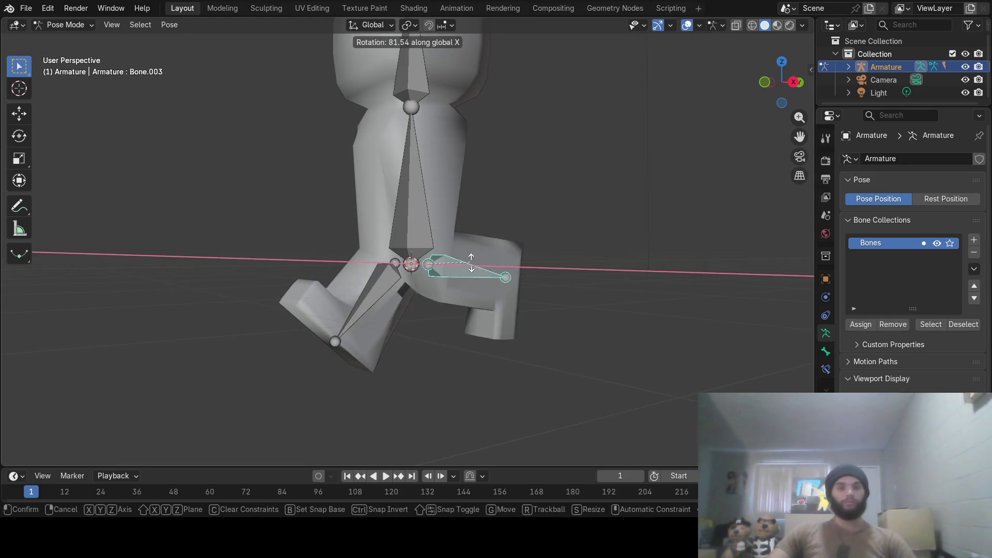
left_click(471, 275)
mouse_move(470, 275)
middle_mouse_down()
mouse_move(510, 294)
mouse_move(608, 301)
mouse_move(510, 310)
mouse_move(582, 303)
mouse_move(437, 179)
middle_mouse_up()
left_click(424, 155)
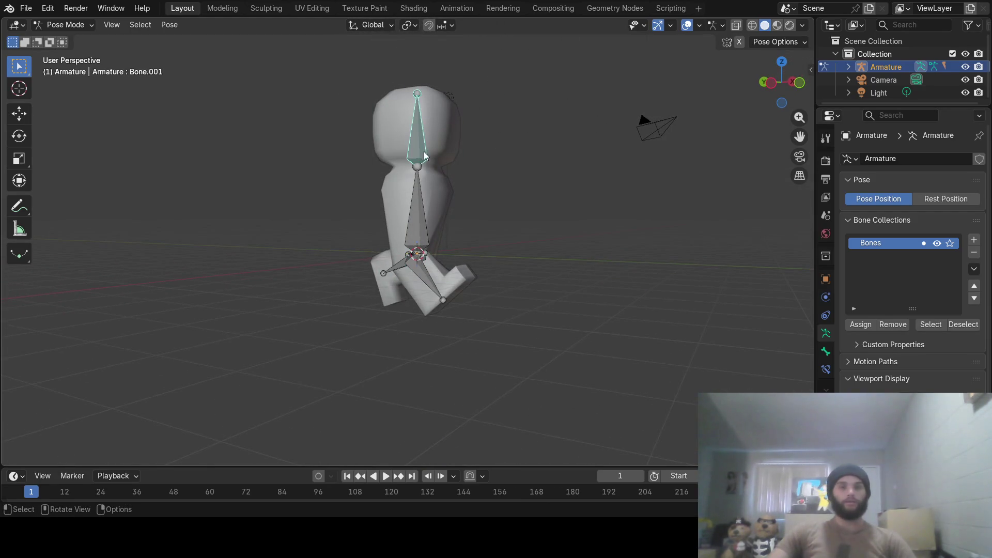
Try a Y tilt on the head bone, cancel it, and undo the leg poses back to straight.
mouse_move(547, 197)
middle_mouse_down()
mouse_move(480, 206)
mouse_move(543, 215)
mouse_move(463, 222)
mouse_move(457, 212)
middle_mouse_up()
key("r")
key("y")
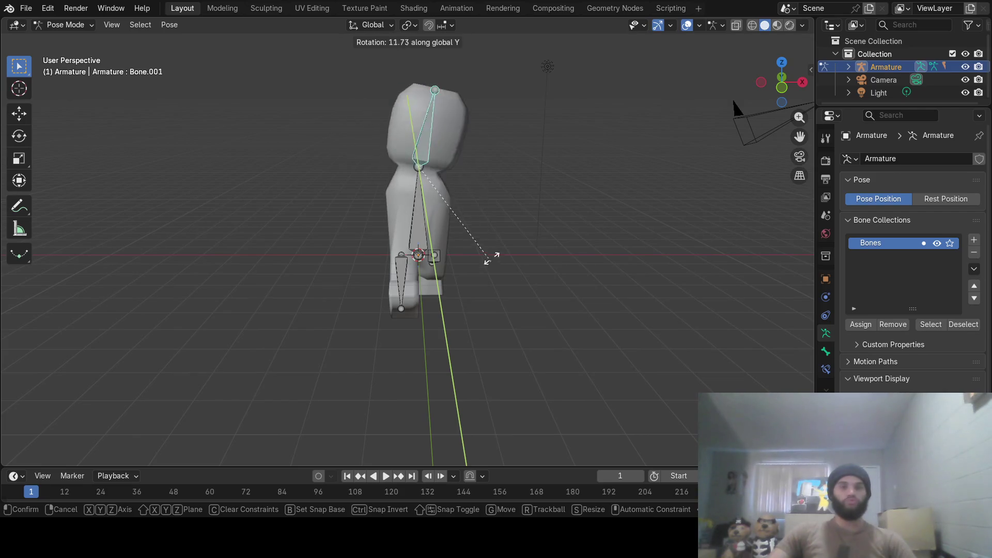
key("Escape")
middle_click_drag(438, 252, 486, 228)
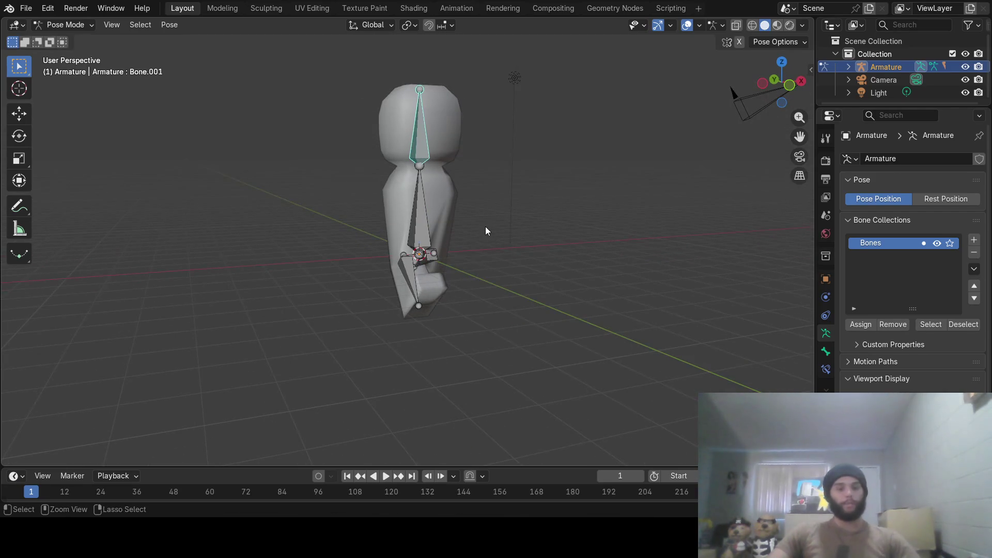
key("ctrl+z")
mouse_move(478, 234)
middle_mouse_down()
mouse_move(576, 232)
mouse_move(457, 255)
mouse_move(424, 245)
middle_mouse_up()
Pass through Edit Mode and return to Object Mode with the figure standing straight.
key("Tab")
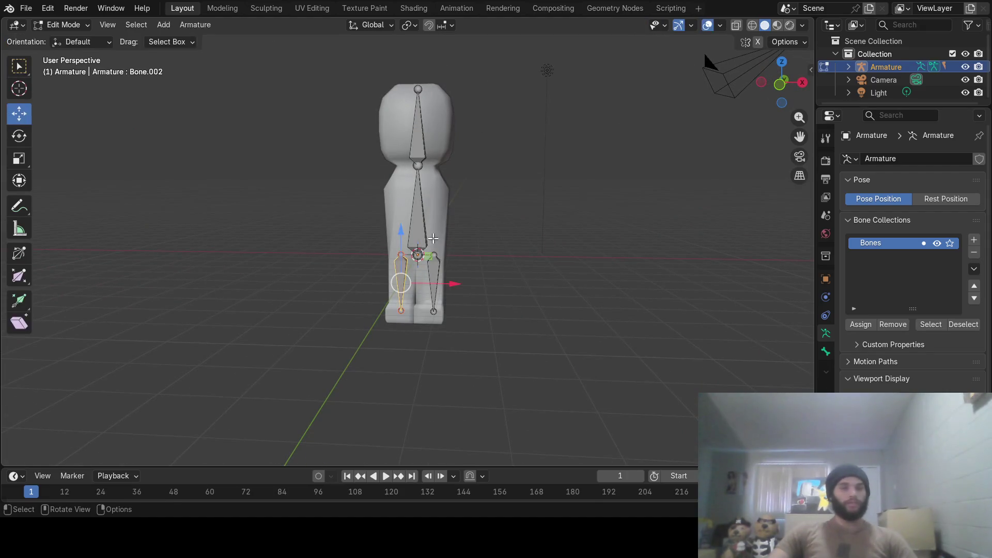
left_click(70, 24)
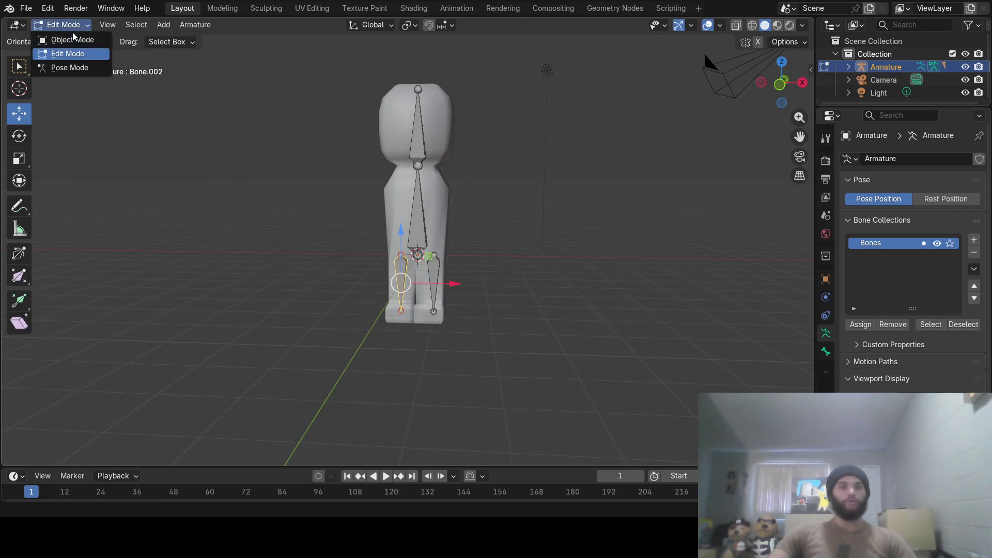
left_click(66, 37)
mouse_move(588, 272)
middle_mouse_down()
mouse_move(633, 264)
mouse_move(497, 261)
mouse_move(595, 267)
middle_mouse_up()
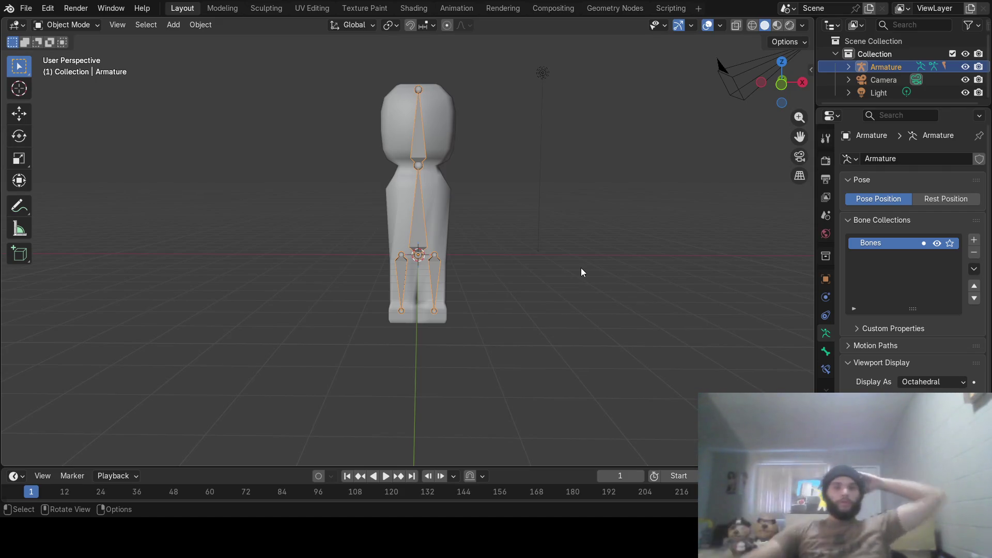
key("ctrl")
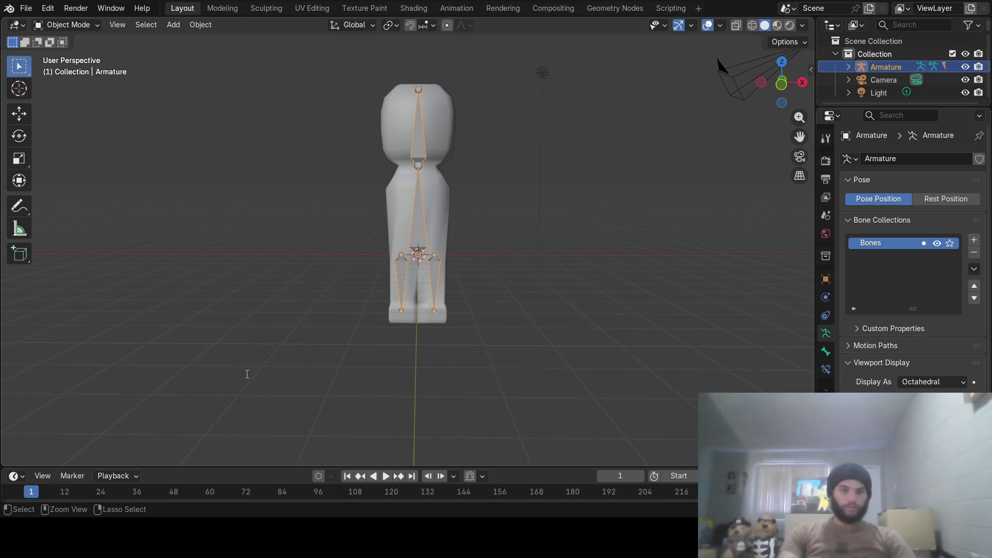
Save the rigged character as npc.blend.
key("ctrl+s")
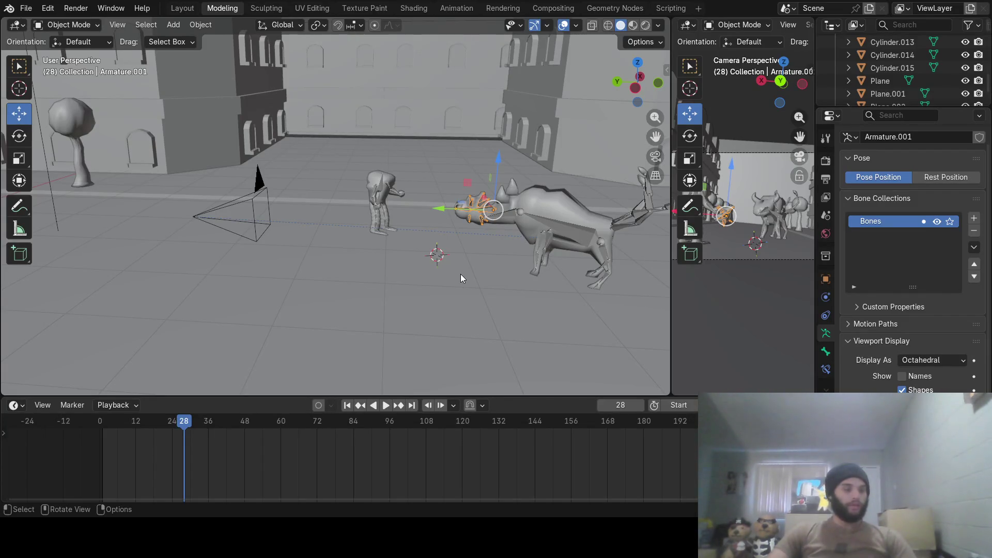
Unhide the hidden objects (Alt+H) and locate the oversized character body down the street.
middle_click_drag(460, 274, 366, 223)
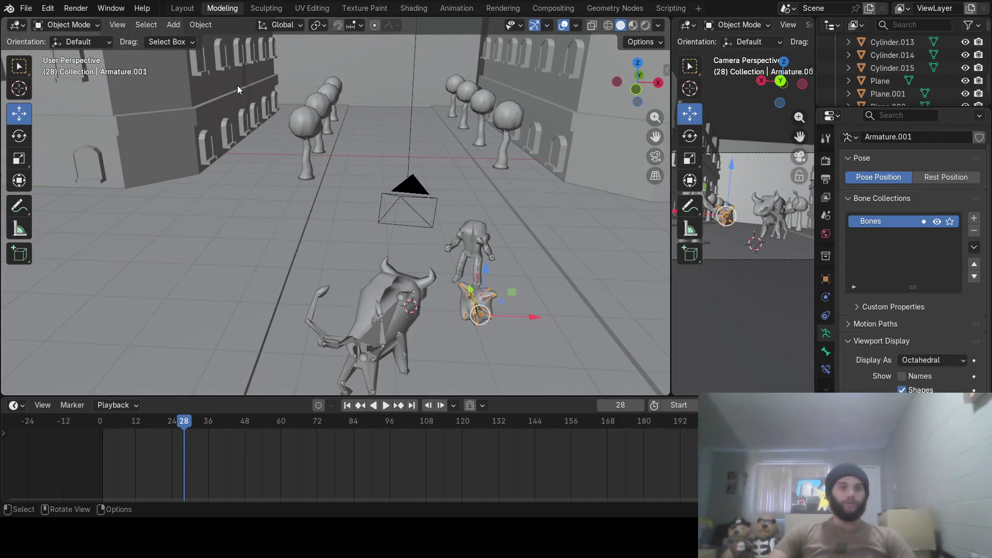
key("alt+a")
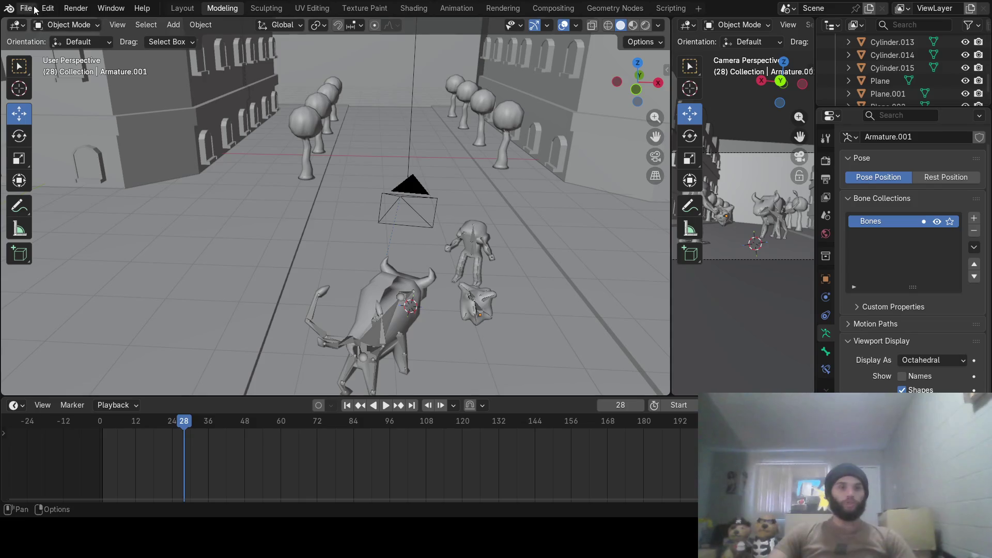
left_click(26, 8)
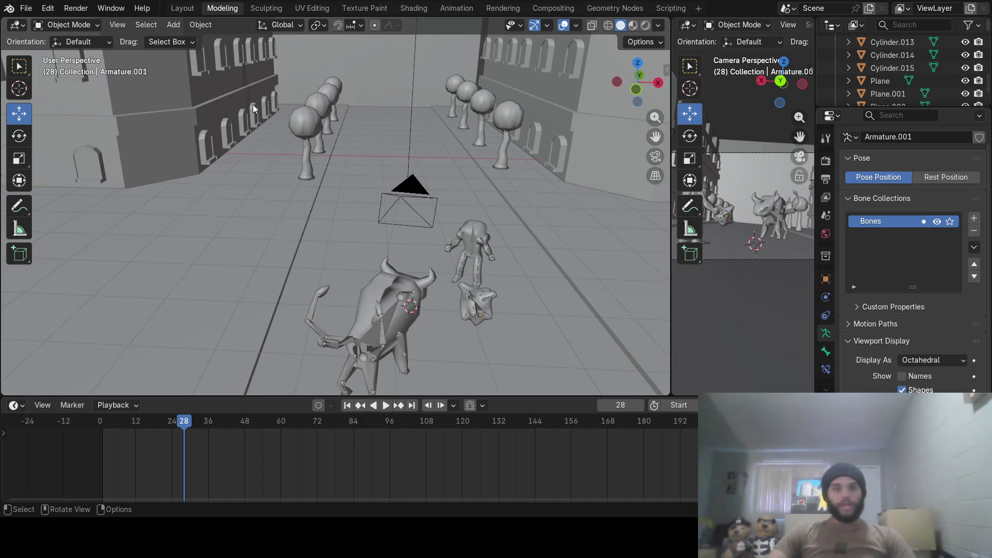
key("alt+h")
mouse_move(493, 237)
middle_mouse_down()
mouse_move(539, 229)
mouse_move(490, 223)
middle_mouse_up()
left_click_drag(447, 232, 556, 117)
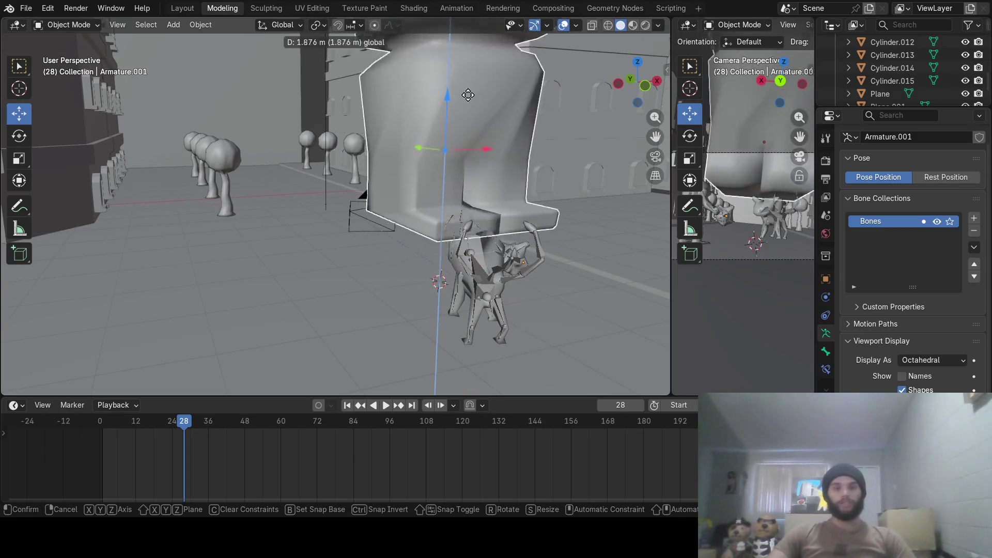
mouse_move(550, 123)
middle_mouse_down()
mouse_move(486, 137)
mouse_move(509, 127)
middle_mouse_up()
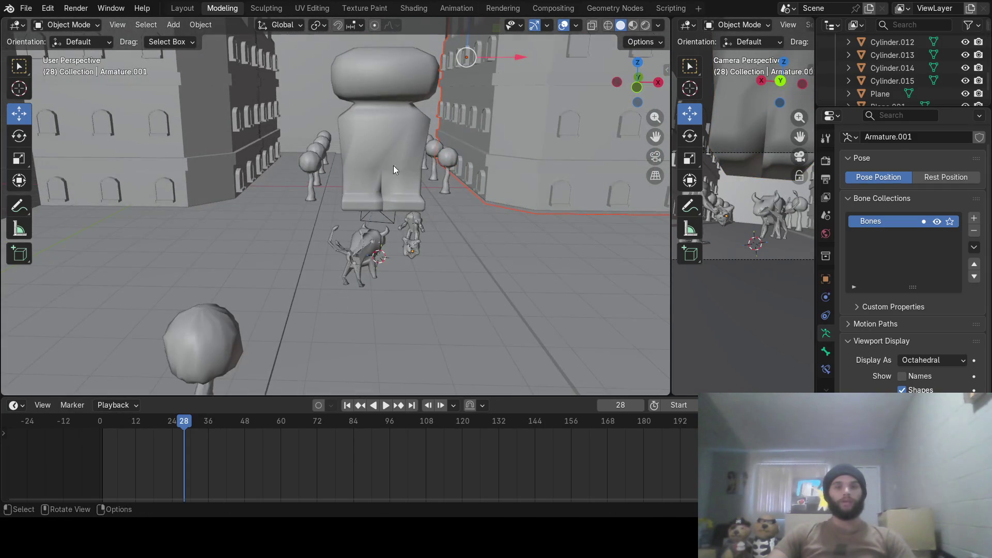
left_click(366, 143)
left_click(25, 8)
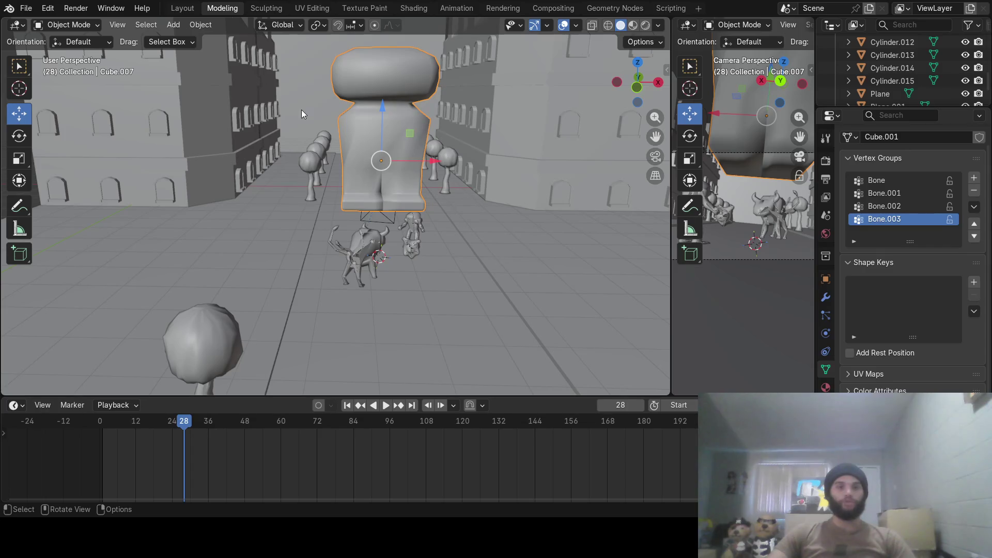
Lift the copied armature straight up along Z until it sits inside the oversized body.
key("ctrl+z")
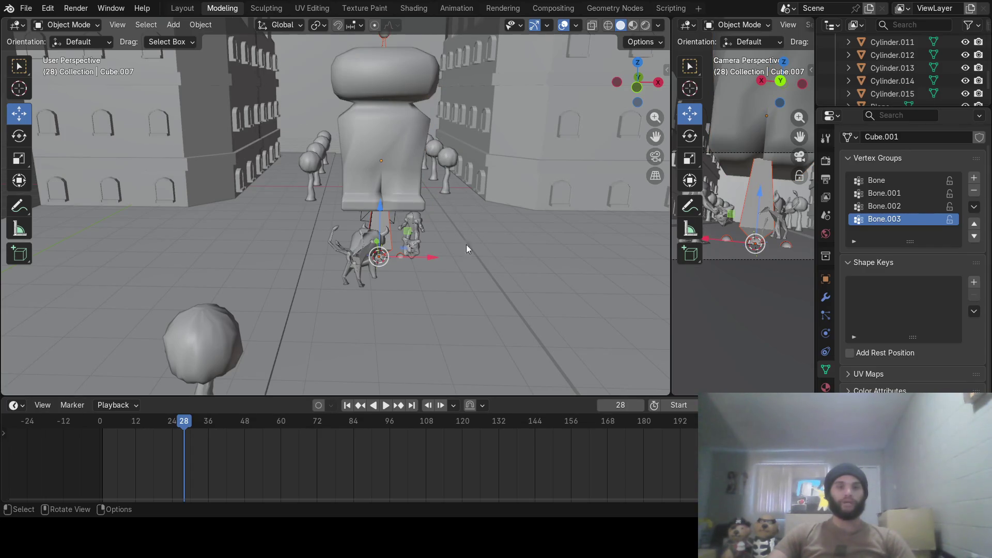
left_click_drag(376, 203, 395, 89)
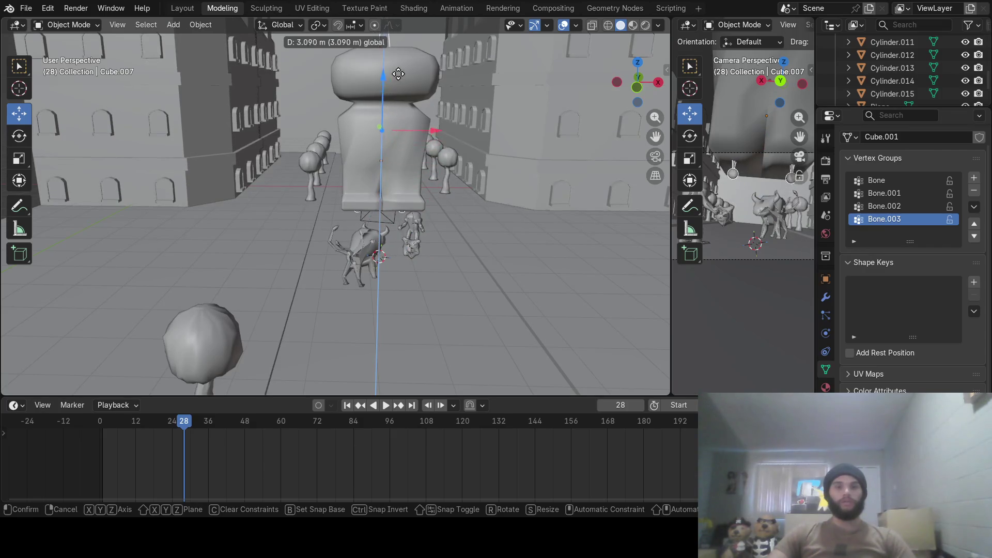
left_click_drag(395, 89, 395, 91)
mouse_move(394, 91)
middle_mouse_down()
mouse_move(462, 137)
mouse_move(456, 197)
middle_mouse_up()
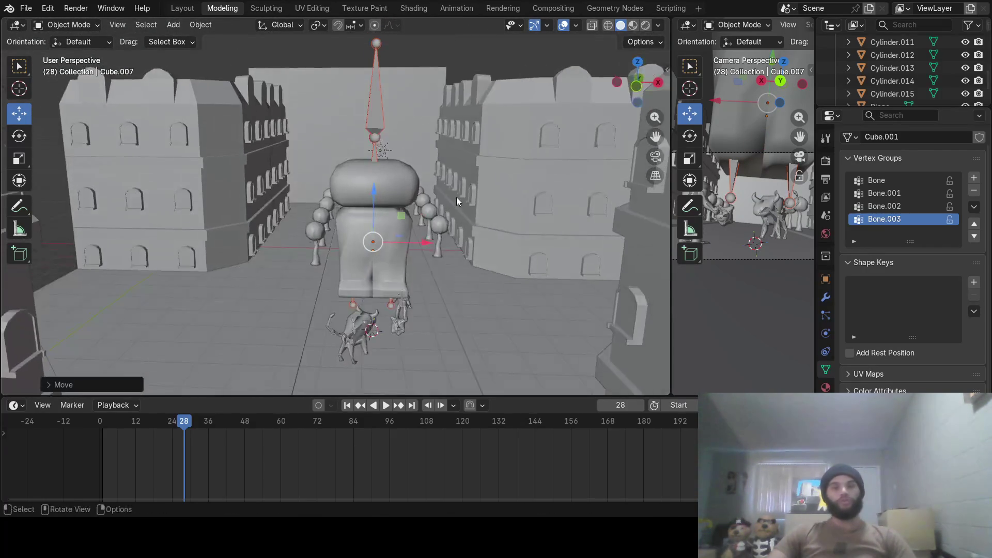
scroll(429, 179, "down", 2)
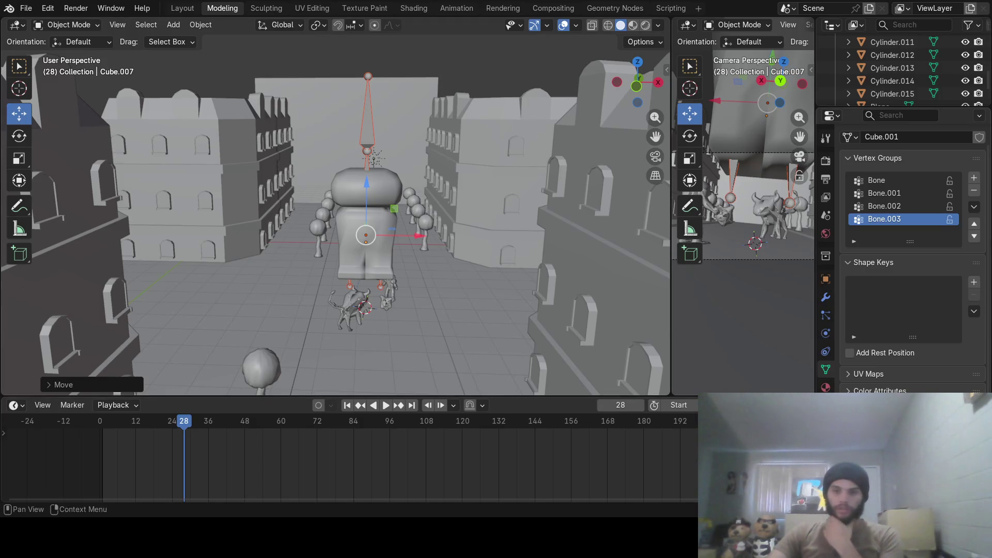
scroll(903, 256, "up", 1)
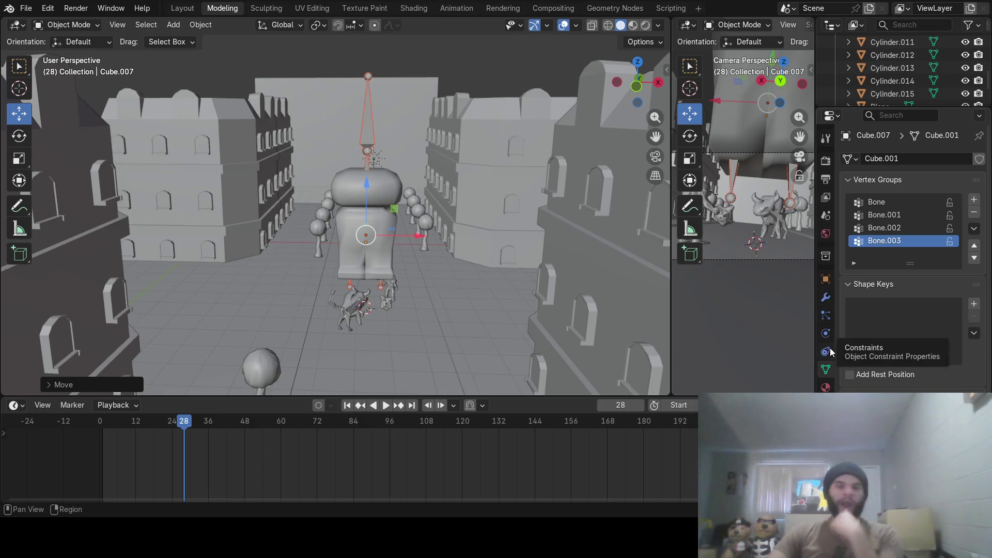
left_click(384, 197)
left_click(368, 141)
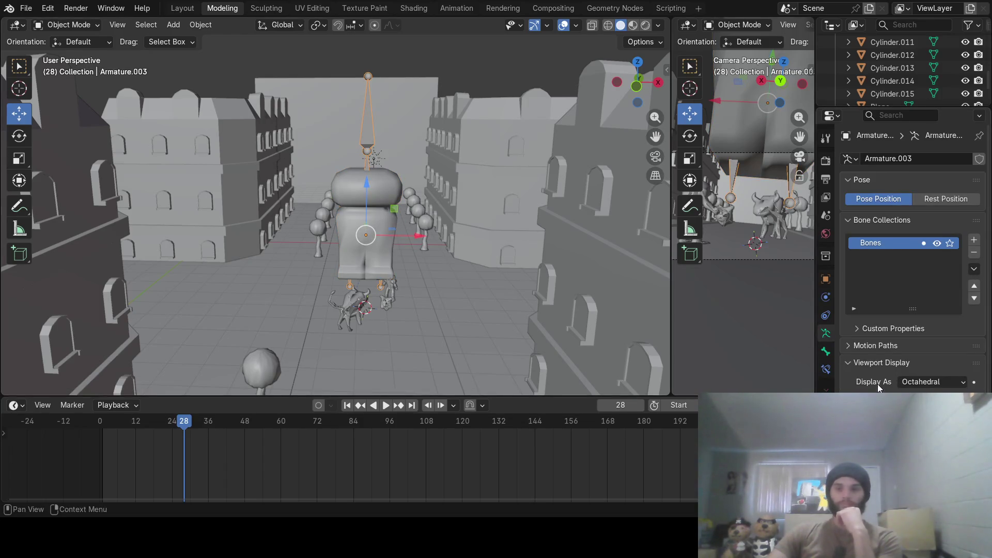
Stretch the oversized body (Cube.007) taller on Z and lower it toward the bones.
left_click(391, 197)
key("s")
key("z")
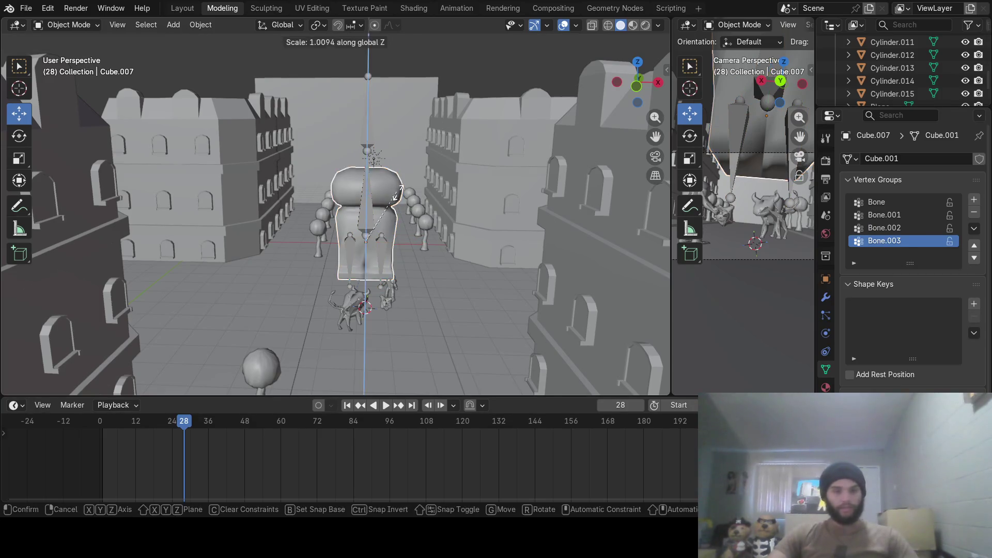
left_click(440, 186)
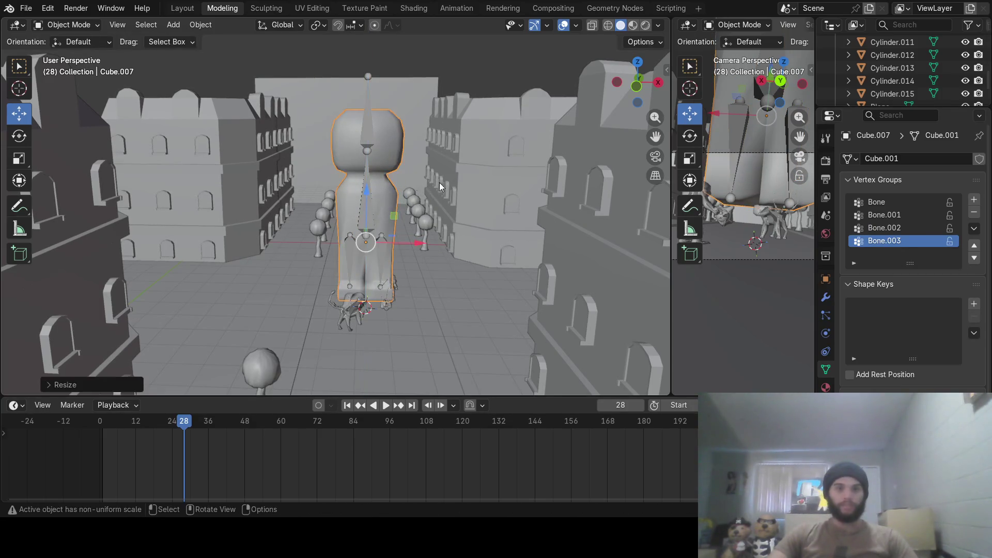
key("g")
key("z")
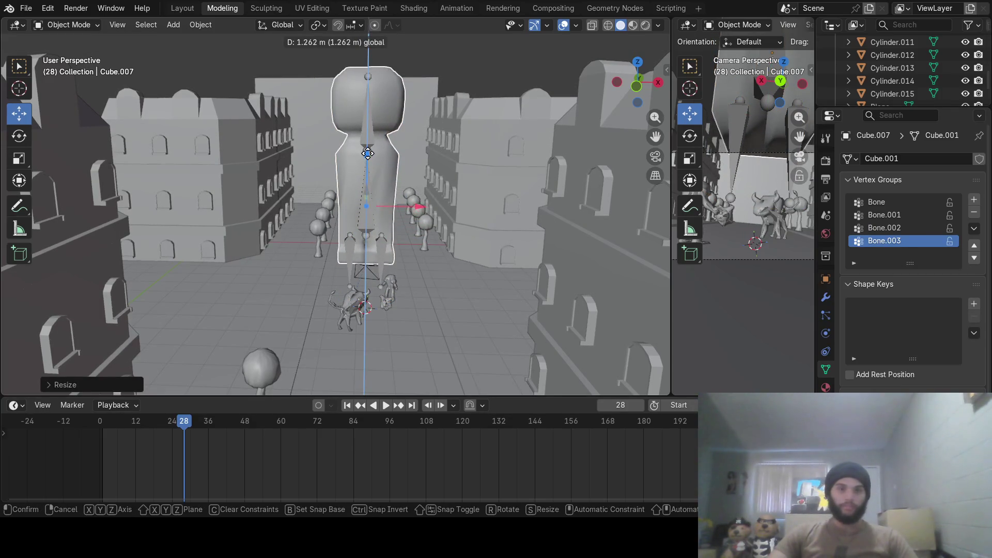
left_click(369, 176)
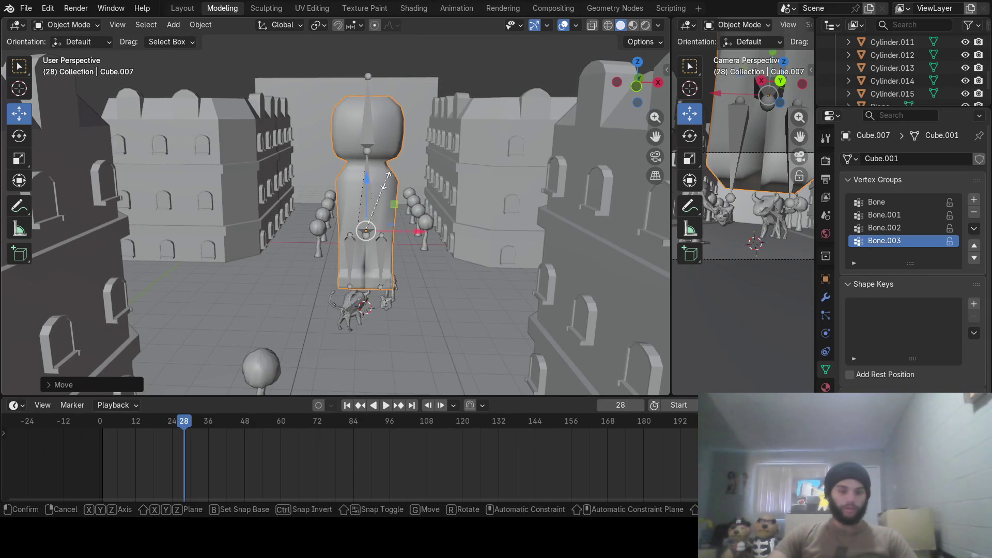
key("s")
key("z")
left_click(397, 186)
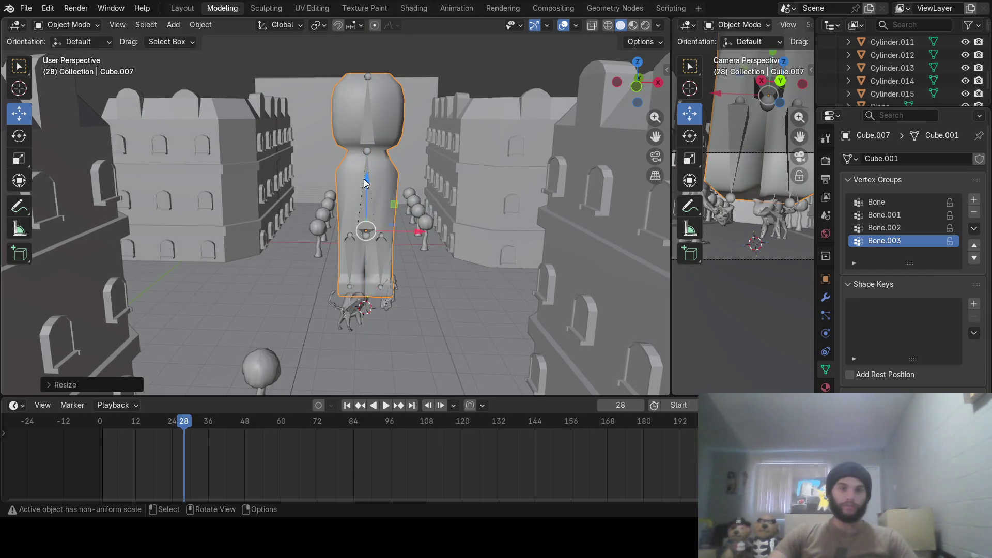
Fine-tune the body's Z scale and height so the spine and leg bones sit inside it.
key("g")
key("z")
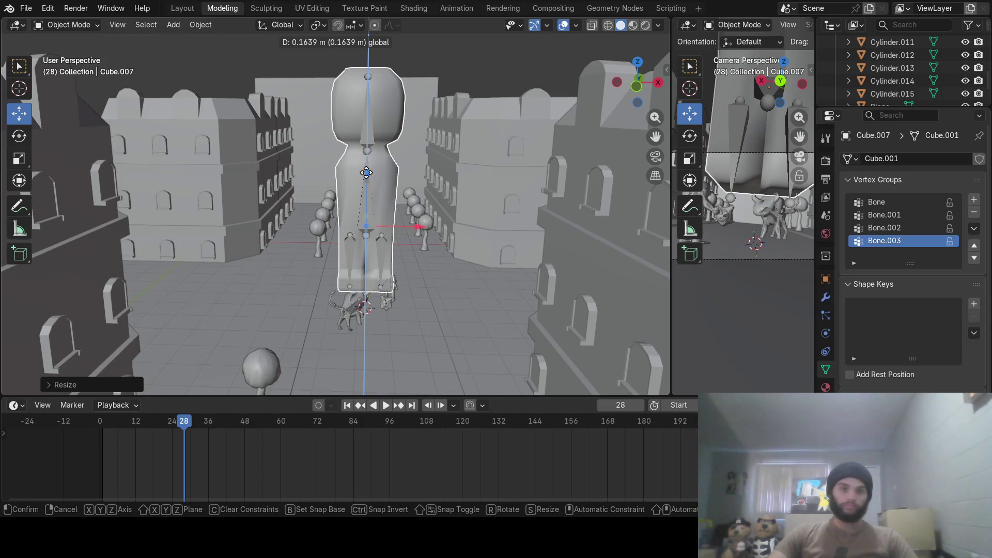
left_click(368, 171)
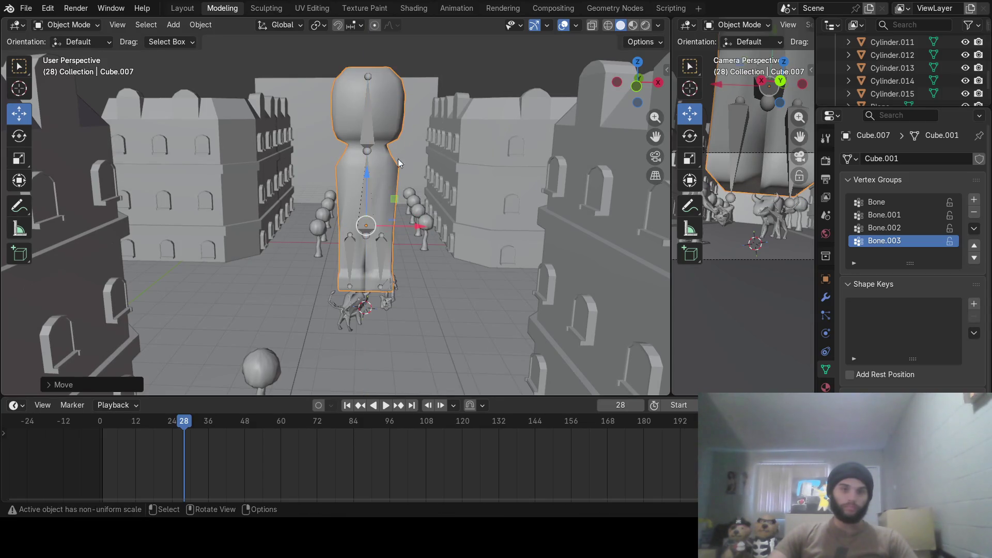
key("s")
key("z")
left_click(445, 146)
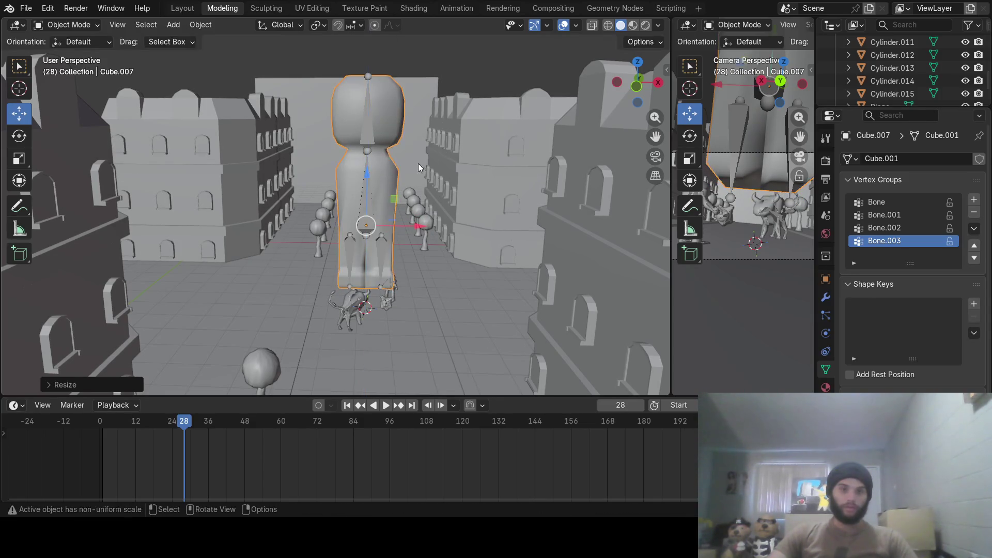
left_click_drag(368, 179, 367, 170)
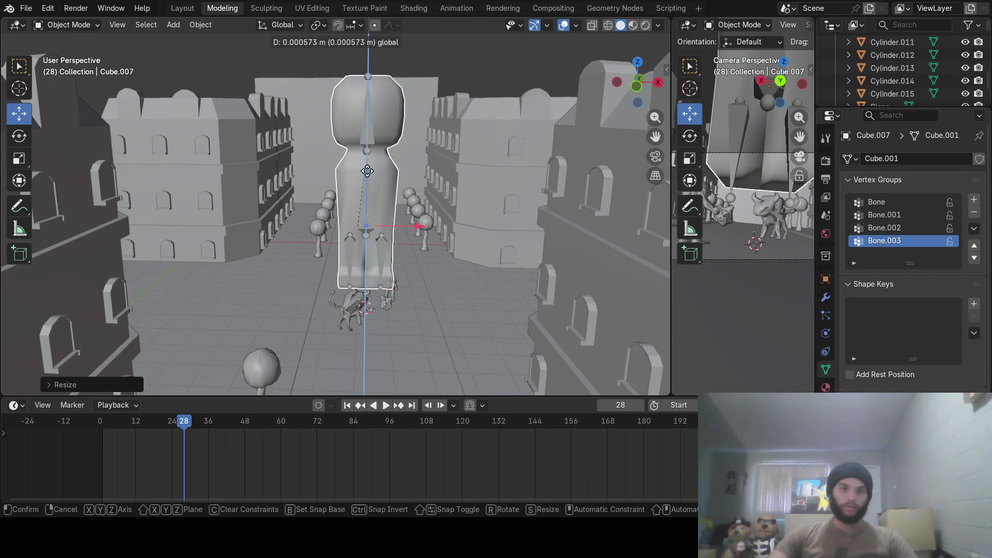
left_click_drag(368, 170, 368, 170)
mouse_move(369, 171)
middle_mouse_down()
mouse_move(486, 199)
mouse_move(470, 223)
mouse_move(481, 227)
mouse_move(455, 201)
middle_mouse_up()
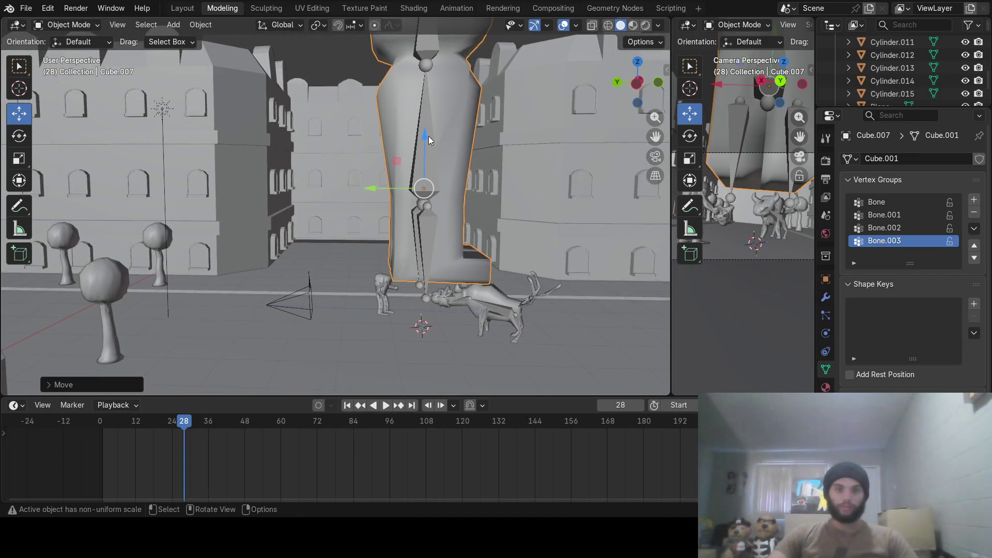
left_click_drag(421, 136, 423, 149)
mouse_move(424, 149)
middle_mouse_down()
mouse_move(522, 178)
mouse_move(419, 189)
mouse_move(409, 168)
middle_mouse_up()
Scale and shift the armature vertically so its bones line up inside the tall body.
left_click(375, 156)
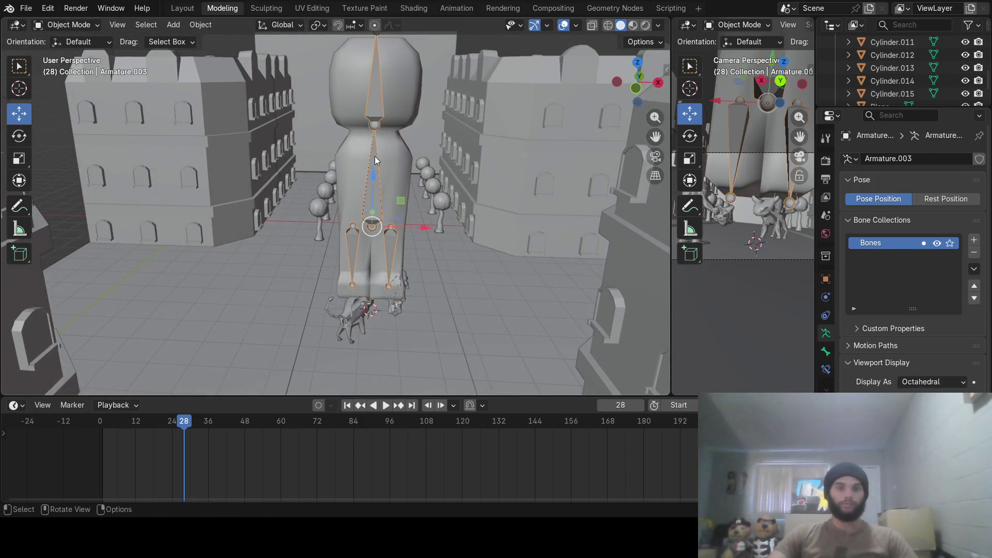
key("s")
key("z")
left_click(454, 157)
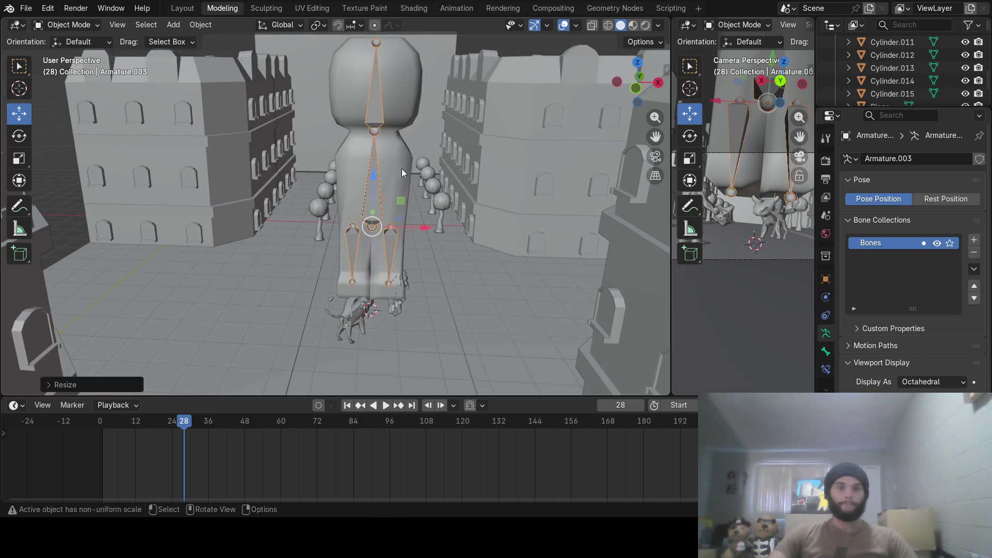
key("g")
key("z")
left_click(419, 175)
mouse_move(421, 178)
middle_mouse_down()
mouse_move(412, 154)
mouse_move(415, 163)
middle_mouse_up()
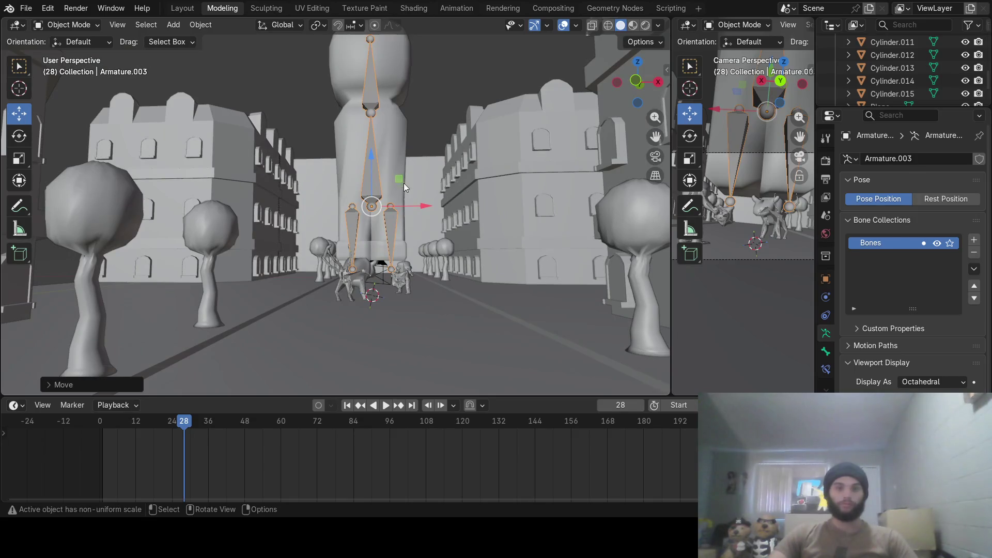
key("g")
key("z")
key("Escape")
mouse_move(389, 142)
middle_mouse_down()
mouse_move(393, 218)
mouse_move(389, 201)
middle_mouse_up()
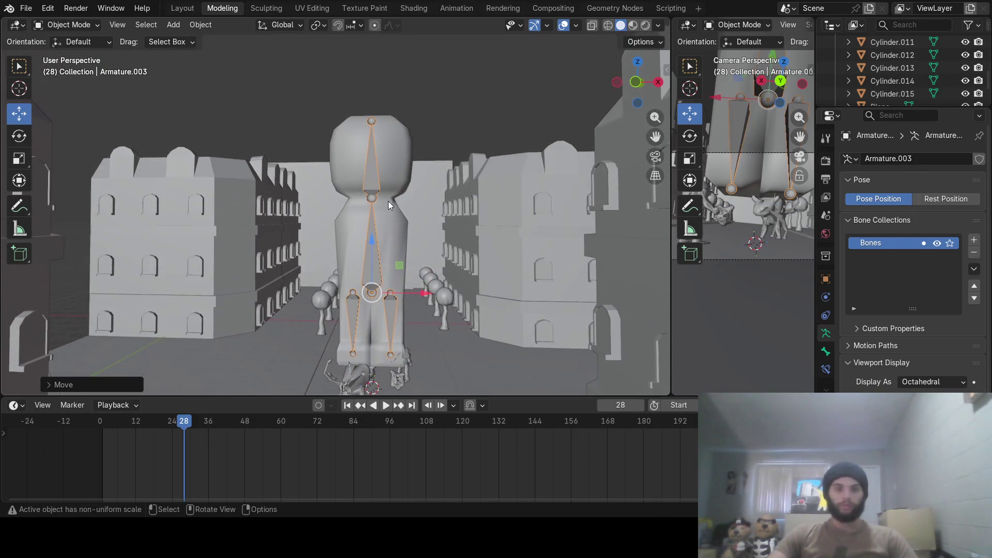
Parent the body mesh to the armature with Ctrl+P and begin scaling the rigged character.
left_click(395, 158, "shift")
left_click(368, 174, "shift")
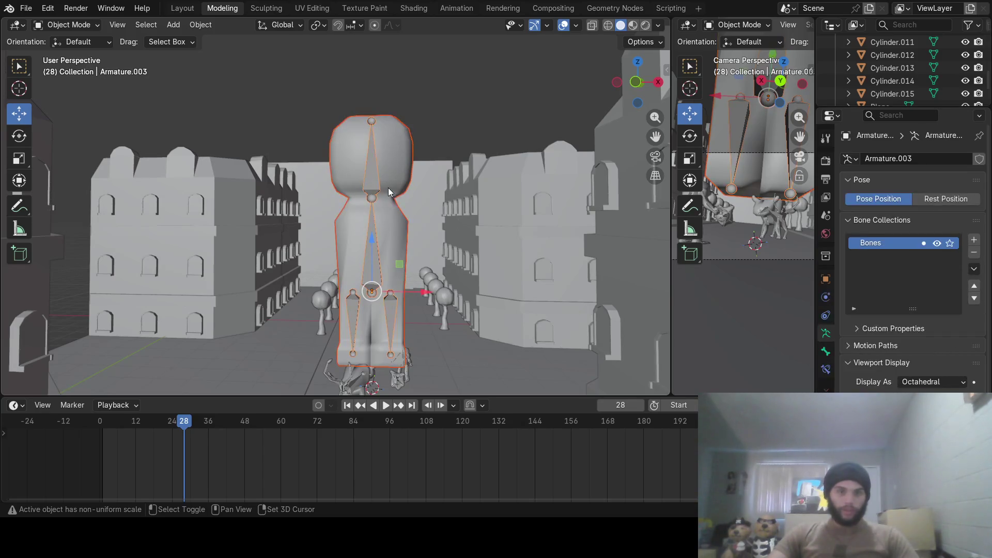
key("ctrl+p")
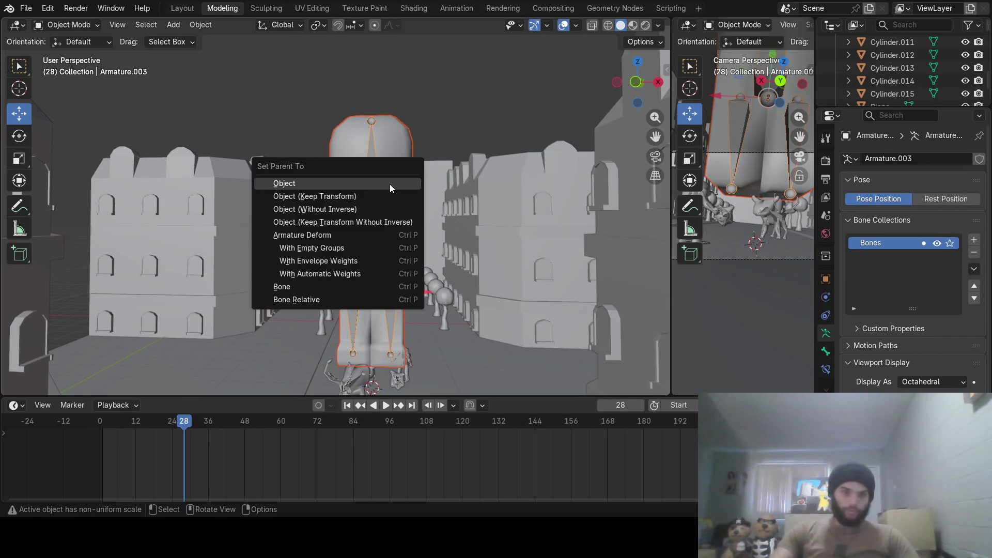
left_click(347, 273)
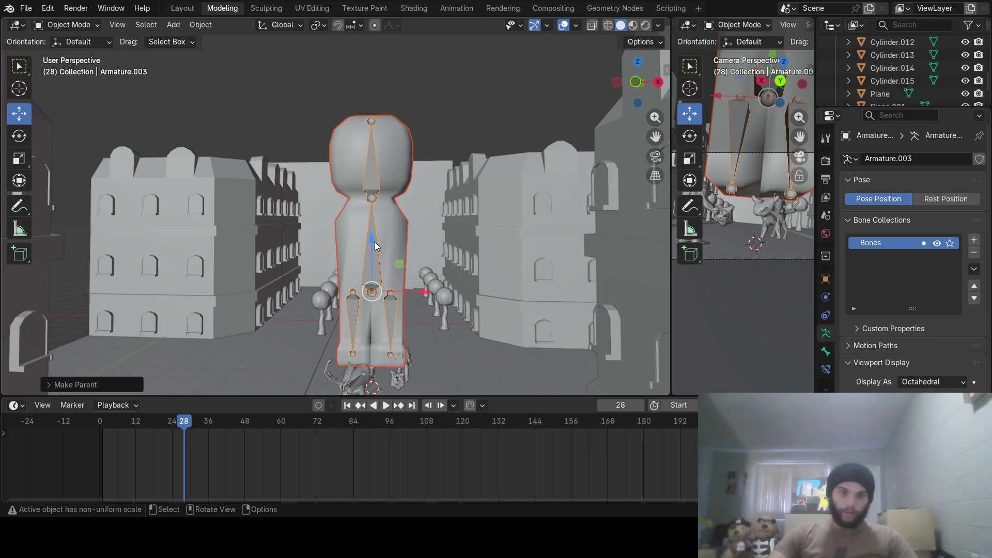
left_click(375, 243)
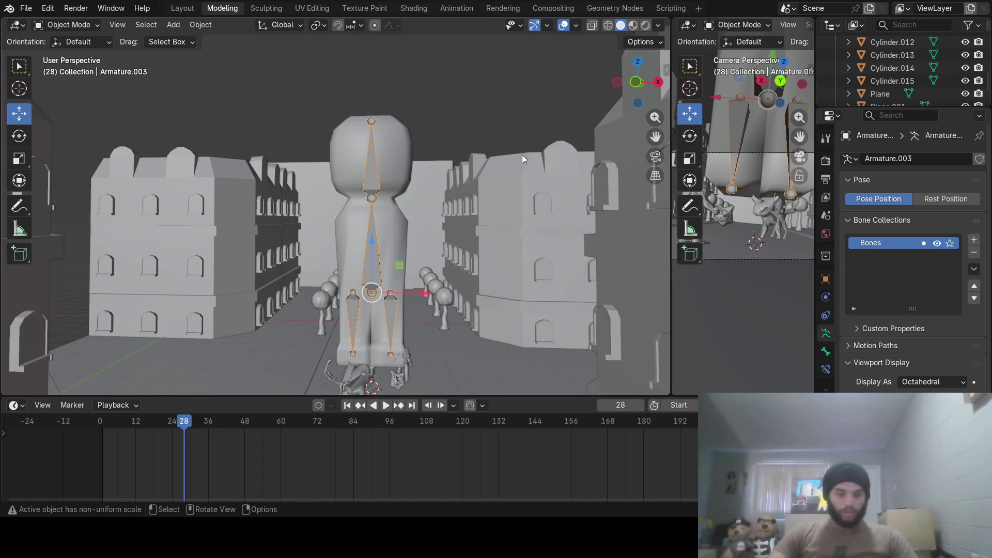
key("s")
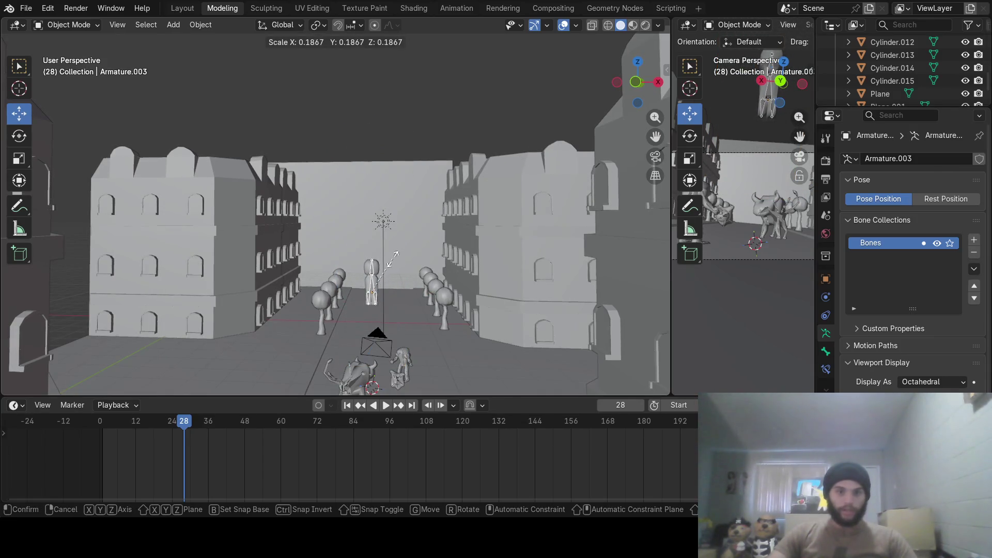
Confirm the smaller size and lower the rigged character onto the street surface.
left_click(393, 265)
mouse_move(401, 286)
middle_mouse_down()
mouse_move(396, 186)
mouse_move(412, 130)
middle_mouse_up()
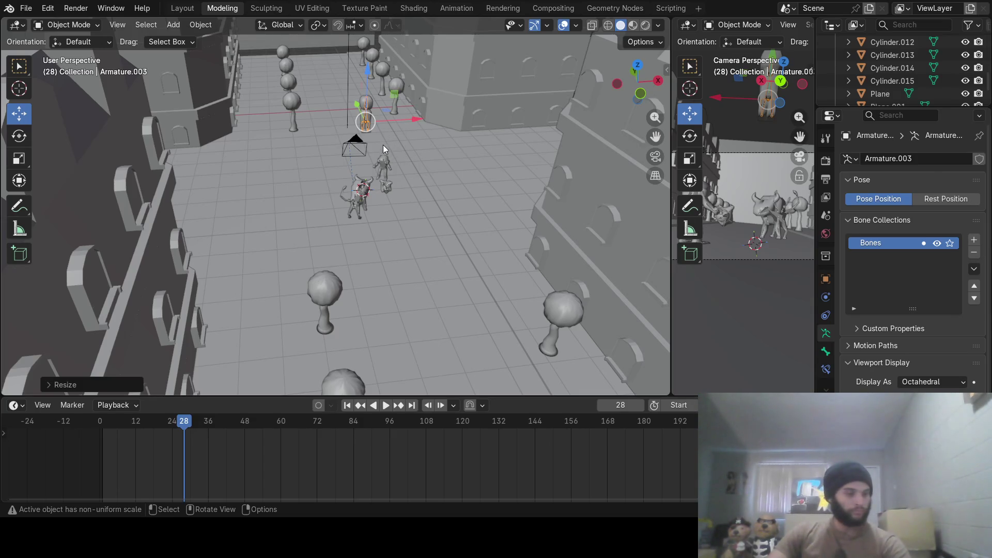
middle_click_drag(382, 145, 273, 222)
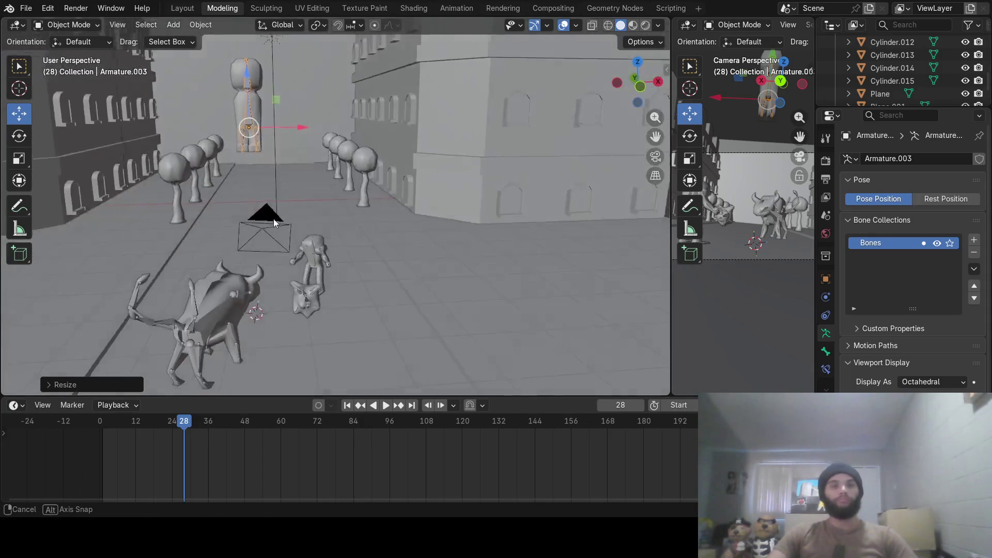
middle_click_drag(273, 222, 262, 227)
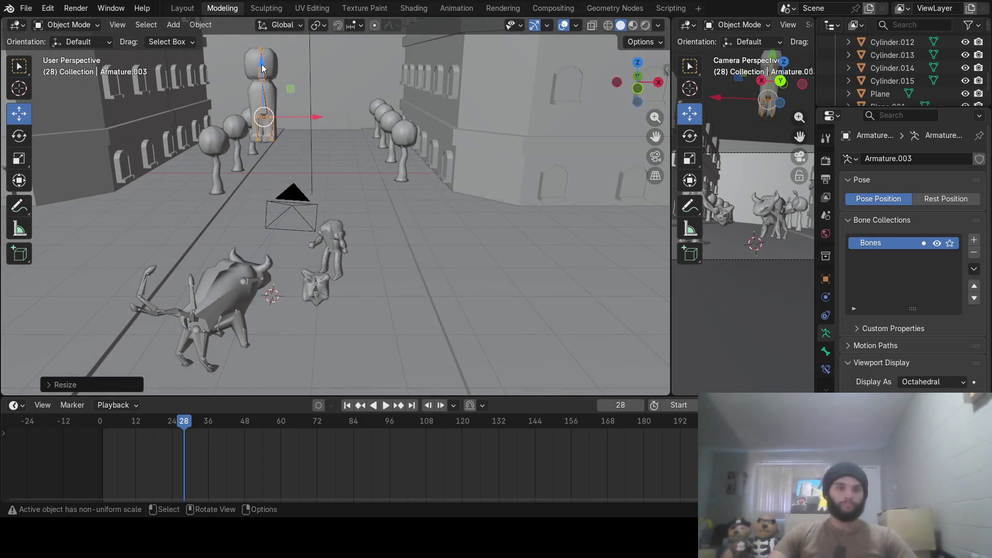
left_click_drag(262, 68, 274, 213)
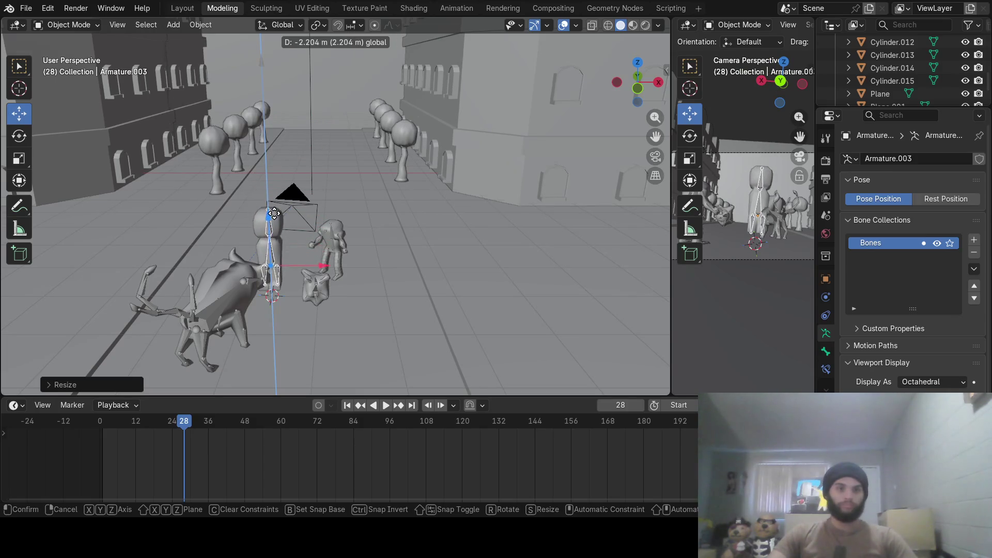
left_click_drag(274, 213, 270, 183)
Move the character along X farther down the street and settle its height on Z.
key("g")
key("x")
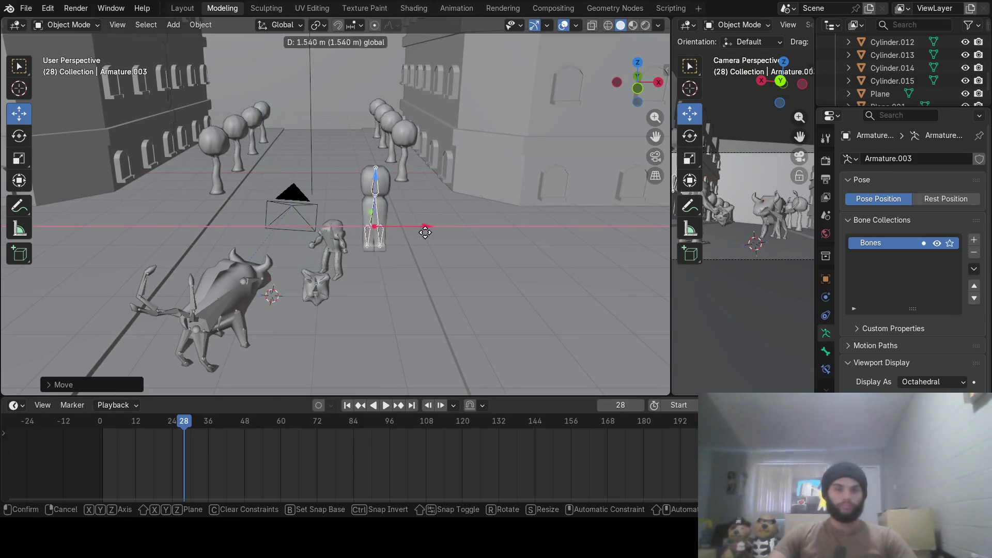
left_click(487, 227)
middle_click_drag(487, 229, 497, 236)
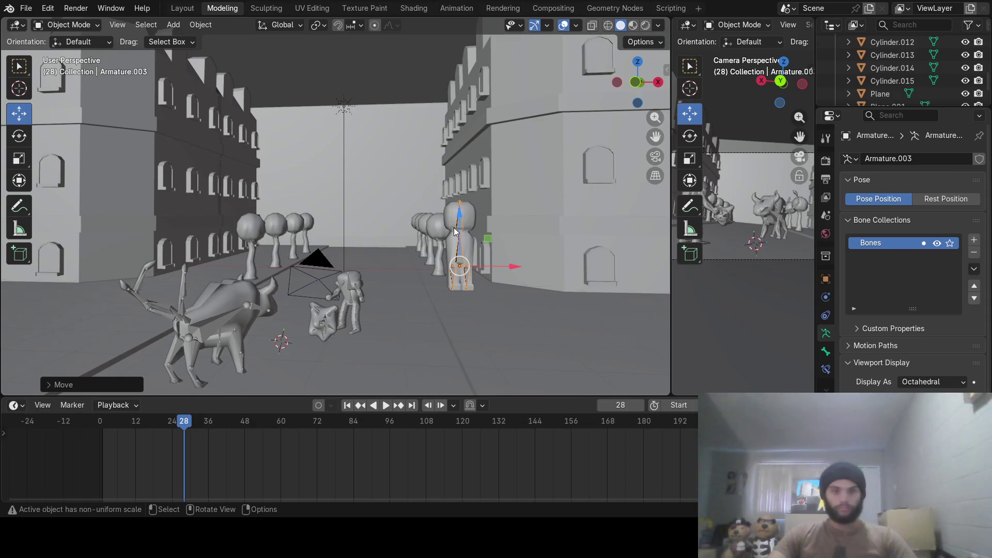
key("g")
key("z")
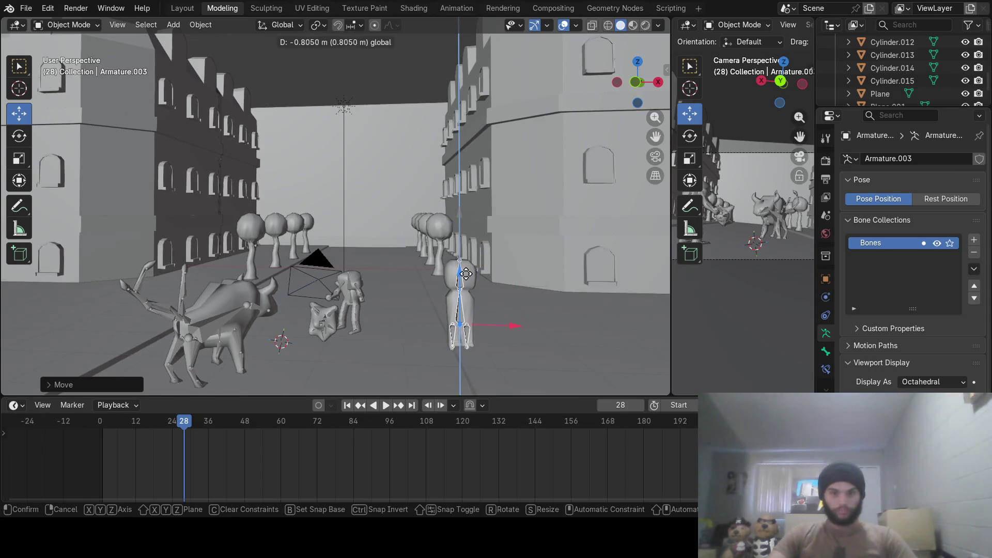
left_click(501, 269)
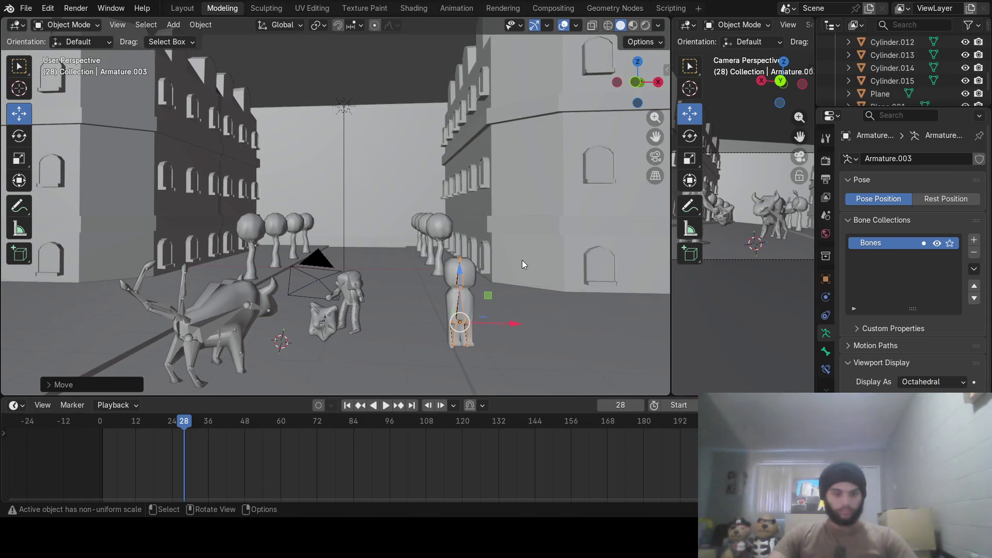
Shrink the character to about 0.71 scale and duplicate its rig.
key("s")
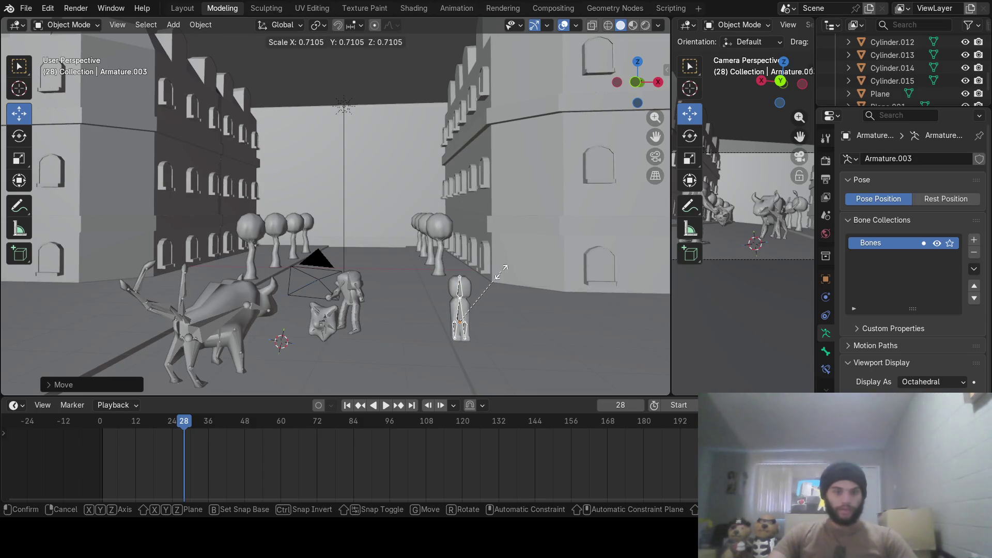
left_click(502, 269)
scroll(458, 267, "up", 2)
scroll(458, 285, "up", 2)
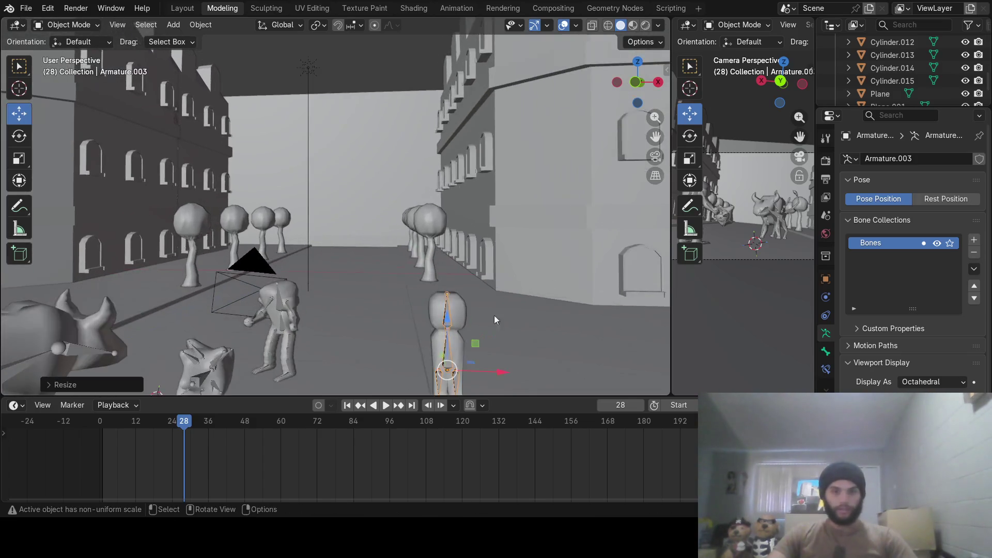
middle_click_drag(493, 316, 418, 288, "shift")
key("shift+d")
key("x")
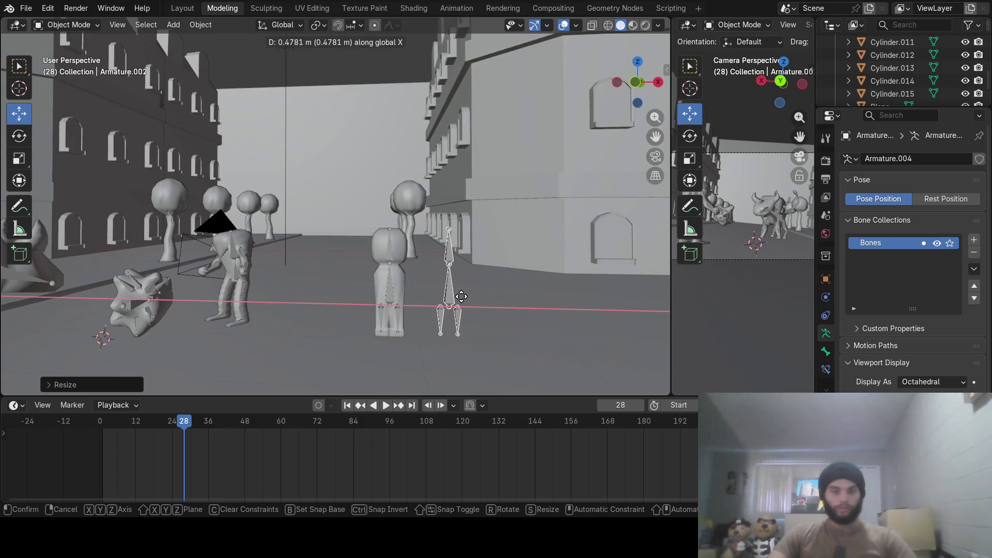
left_click(461, 296)
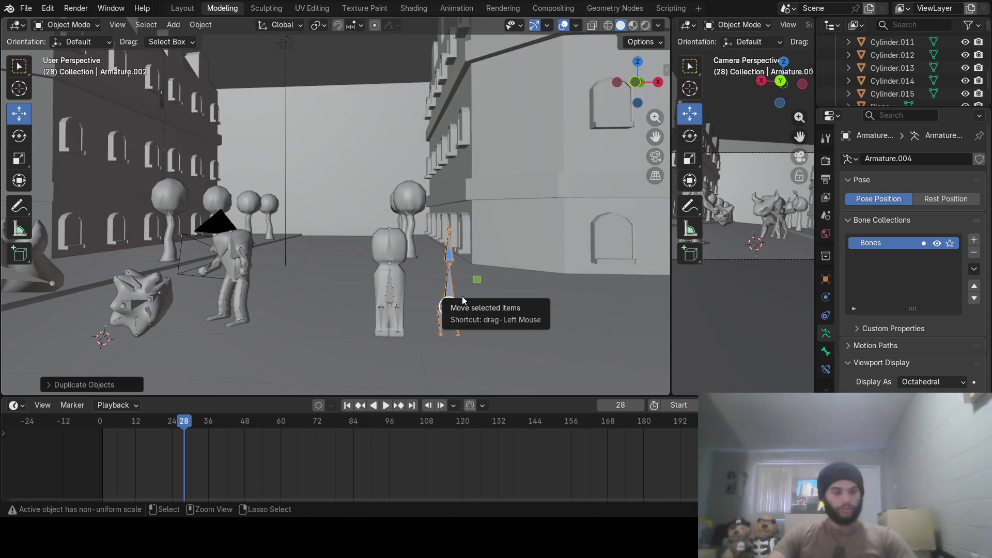
key("ctrl+z")
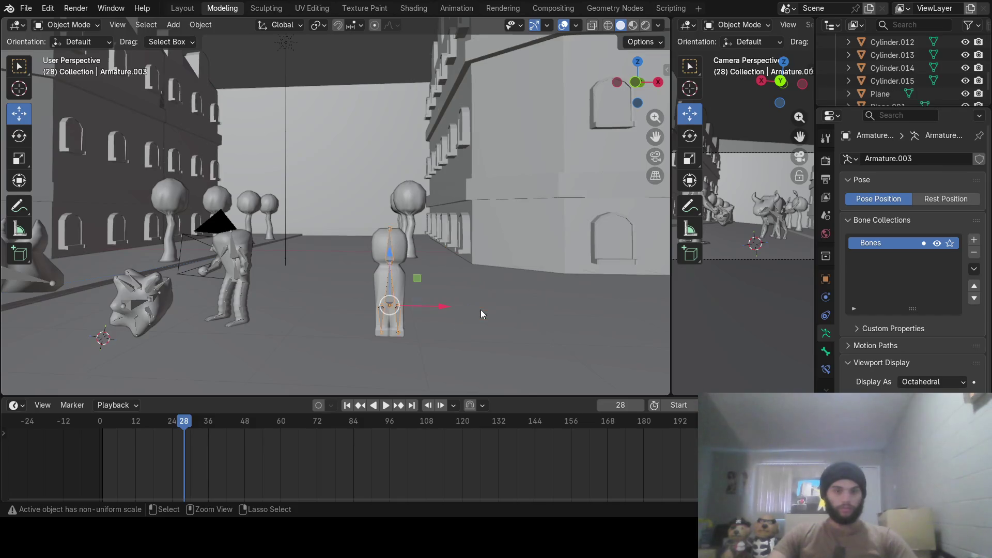
left_click(400, 287)
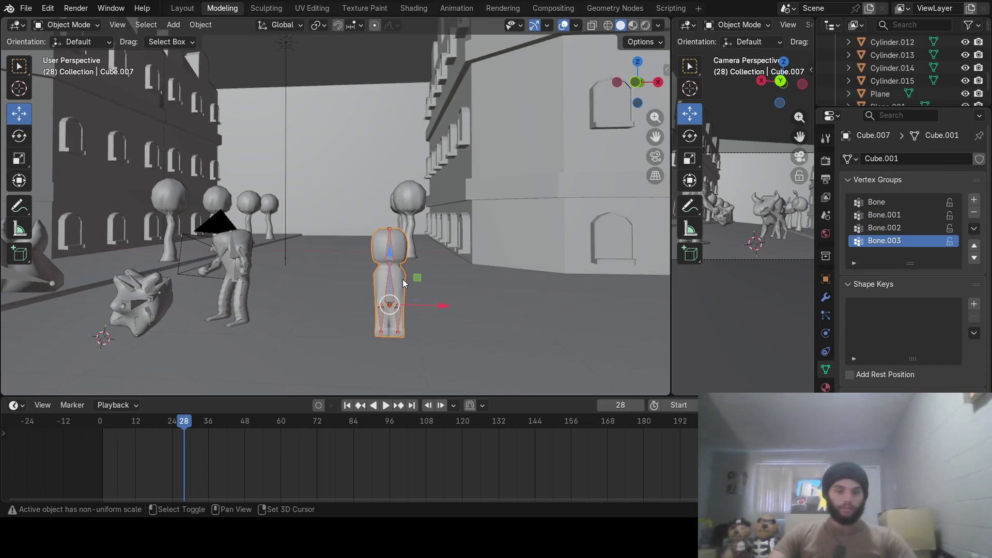
key("shift+d")
key("x")
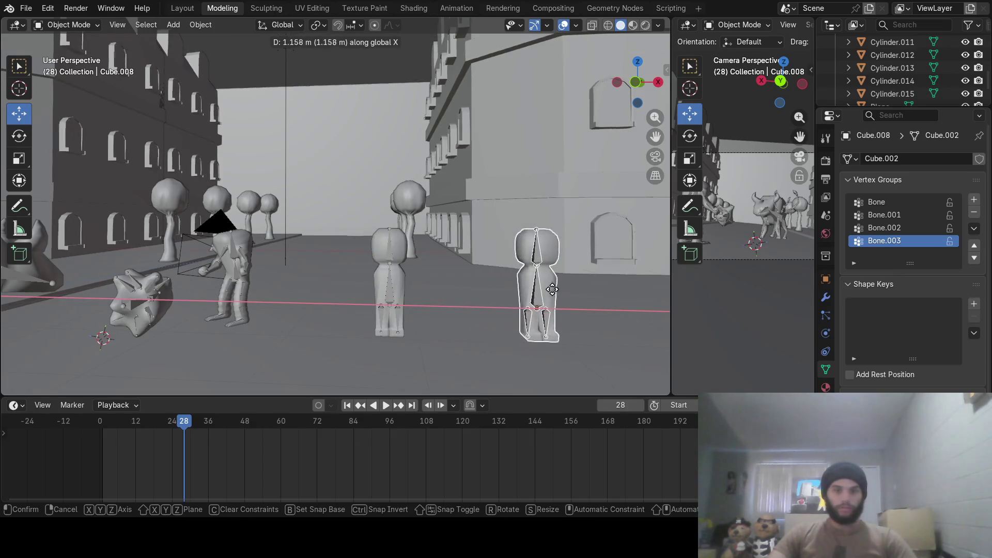
left_click(553, 295)
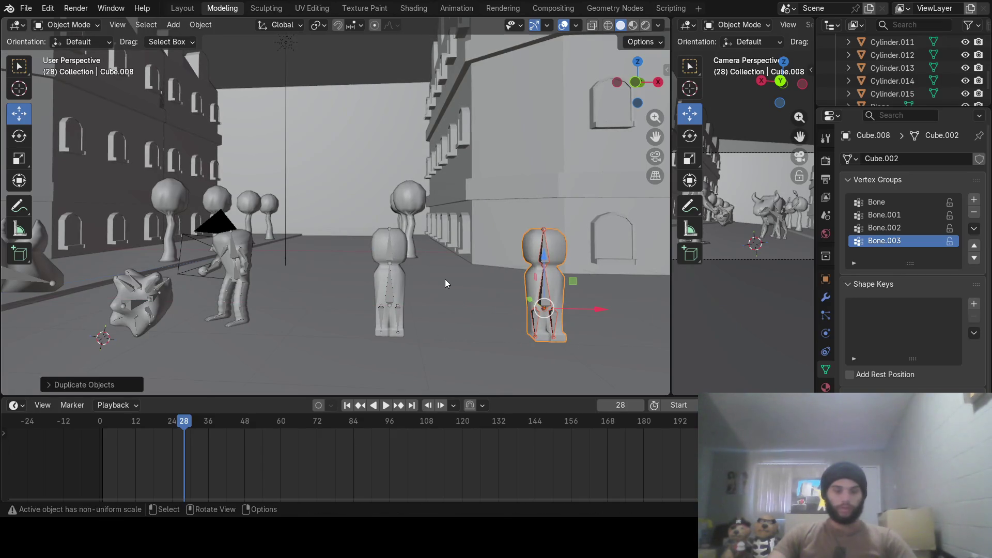
key("ctrl+z")
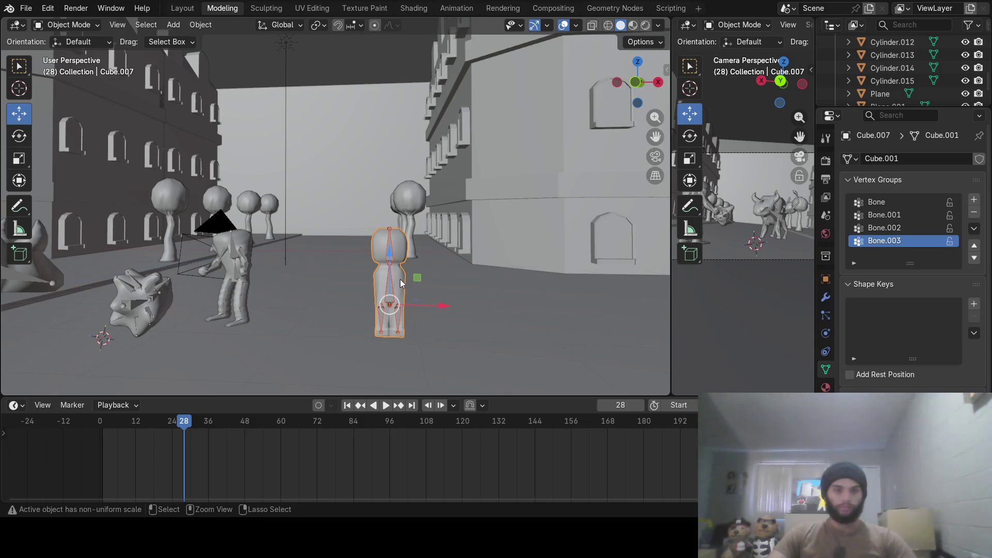
left_click(391, 282)
left_click(391, 295)
mouse_move(391, 294)
middle_mouse_down()
mouse_move(220, 245)
mouse_move(375, 248)
middle_mouse_up()
scroll(373, 249, "up", 2)
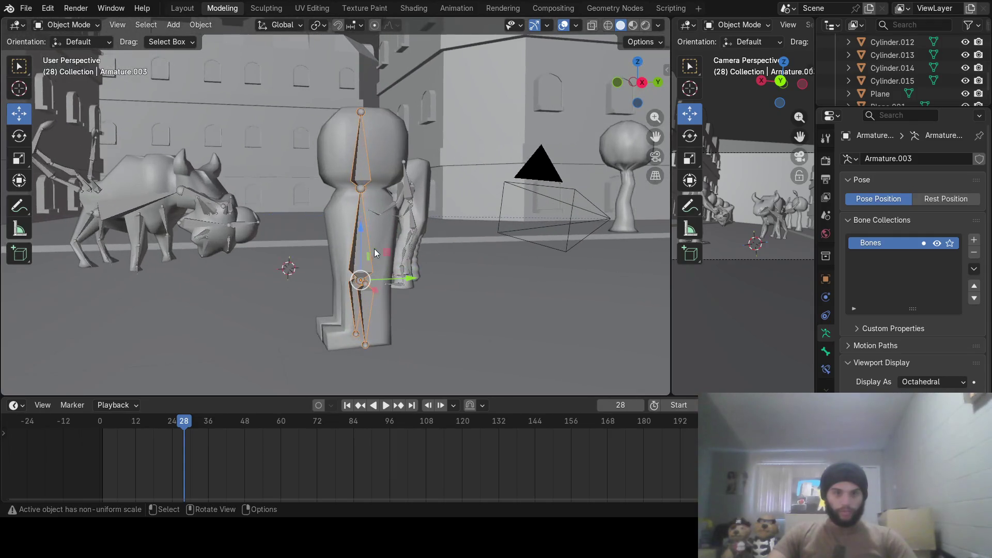
Test the lower leg bone rotation in Pose Mode, cancel it, and return to Object Mode.
left_click(87, 26)
left_click(89, 68)
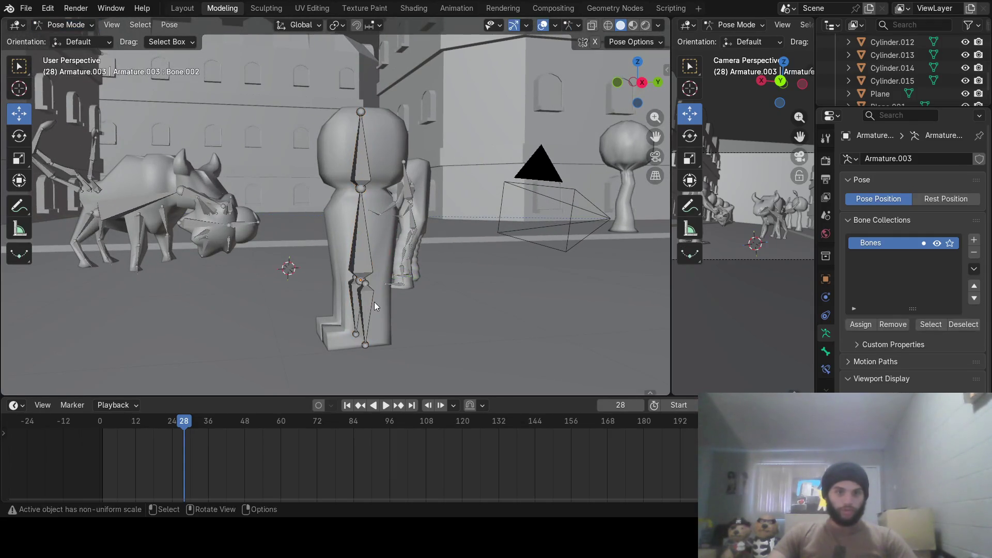
key("r")
key("x")
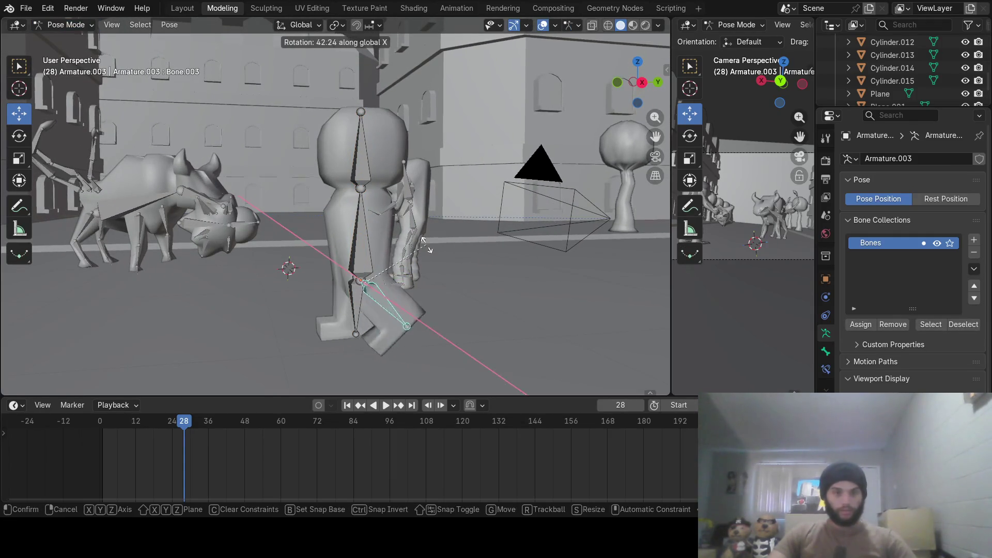
right_click(402, 282)
middle_click_drag(402, 283, 471, 273)
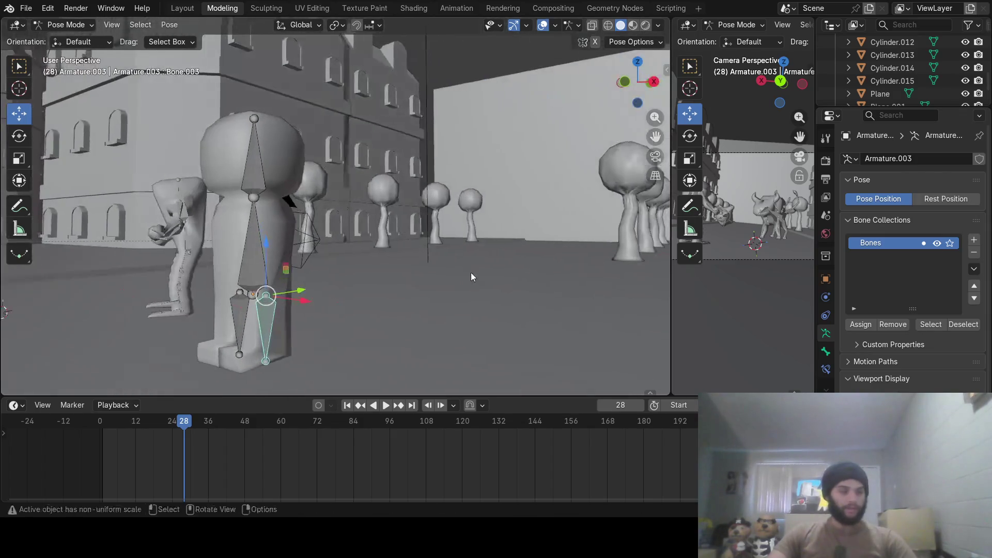
key("Tab")
key("Tab")
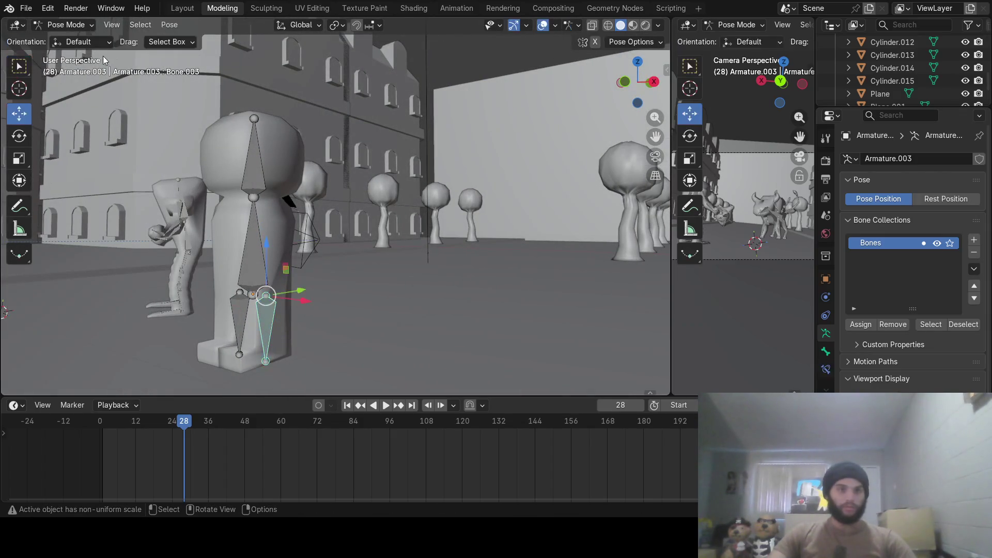
key("Tab")
left_click(65, 25)
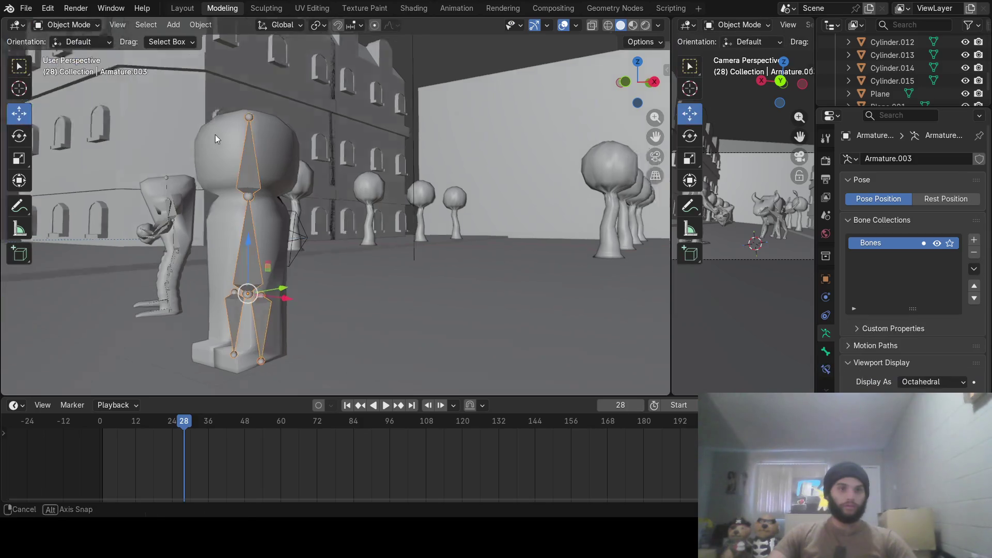
Duplicate the body mesh and armature together and place the copy to the right along X.
middle_click_drag(215, 134, 256, 179)
left_click(171, 206, "shift")
mouse_move(171, 205)
middle_mouse_down()
mouse_move(231, 204)
mouse_move(196, 210)
middle_mouse_up()
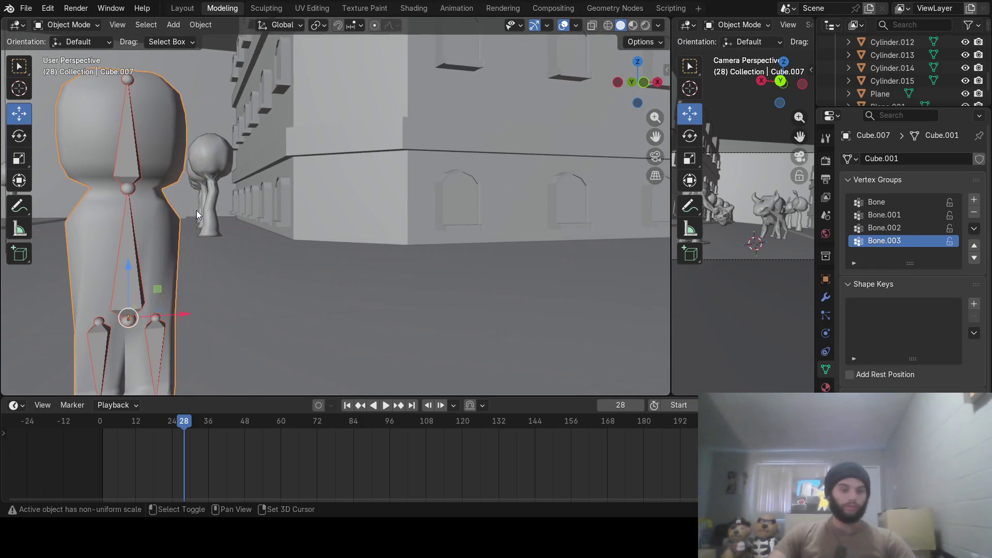
key("shift+d")
key("x")
left_click(423, 259)
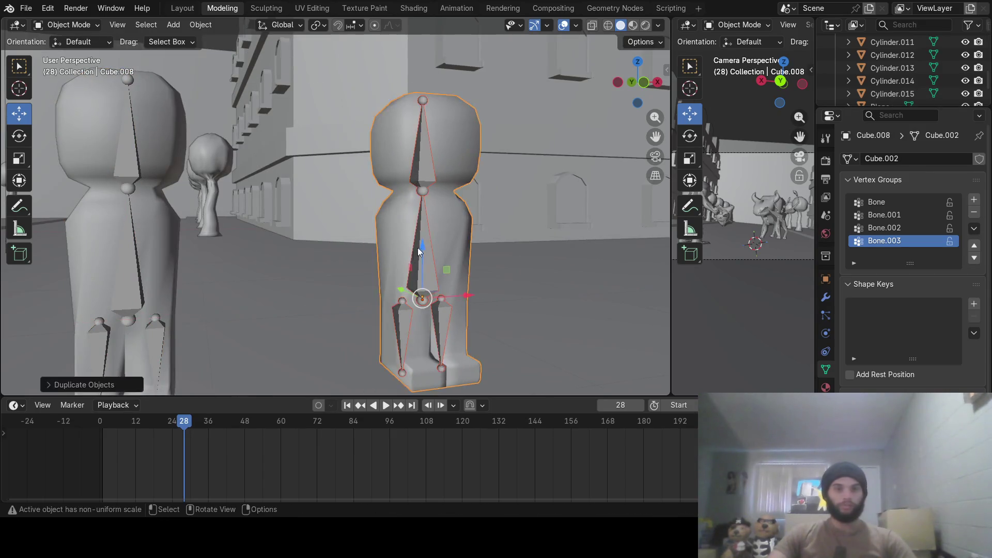
middle_click_drag(416, 290, 410, 294)
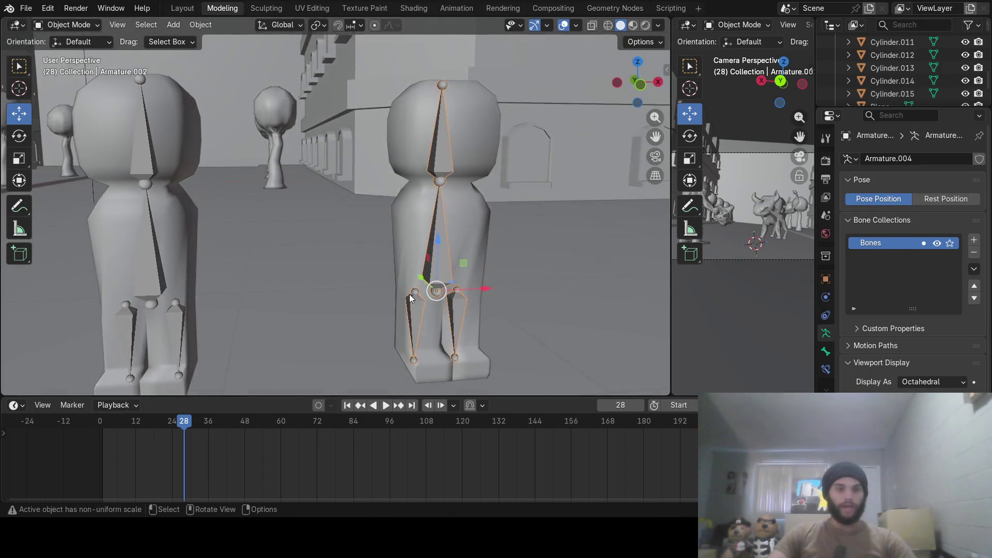
Check the copy bends with its own rig by trialling a leg rotation in Pose Mode, then cancel.
left_click(77, 24)
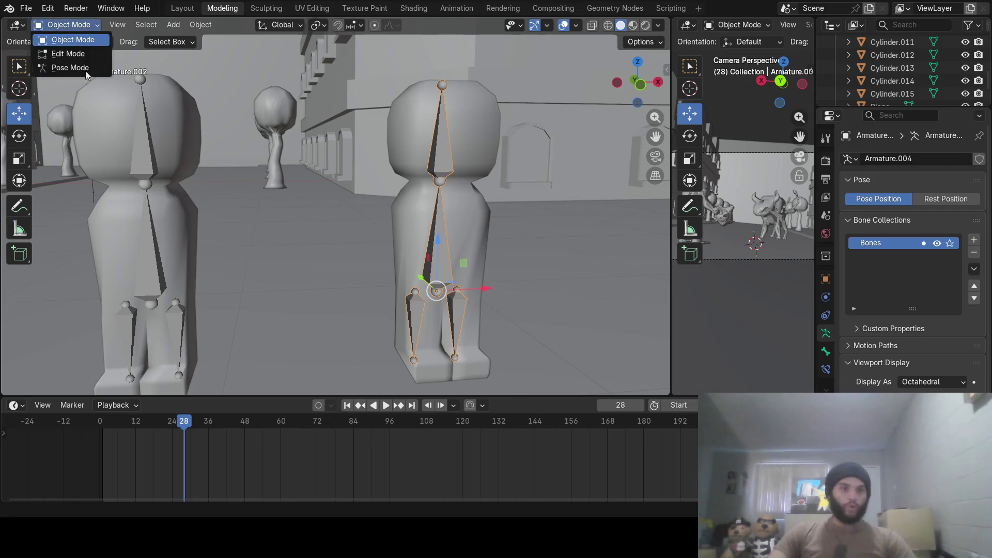
left_click(87, 68)
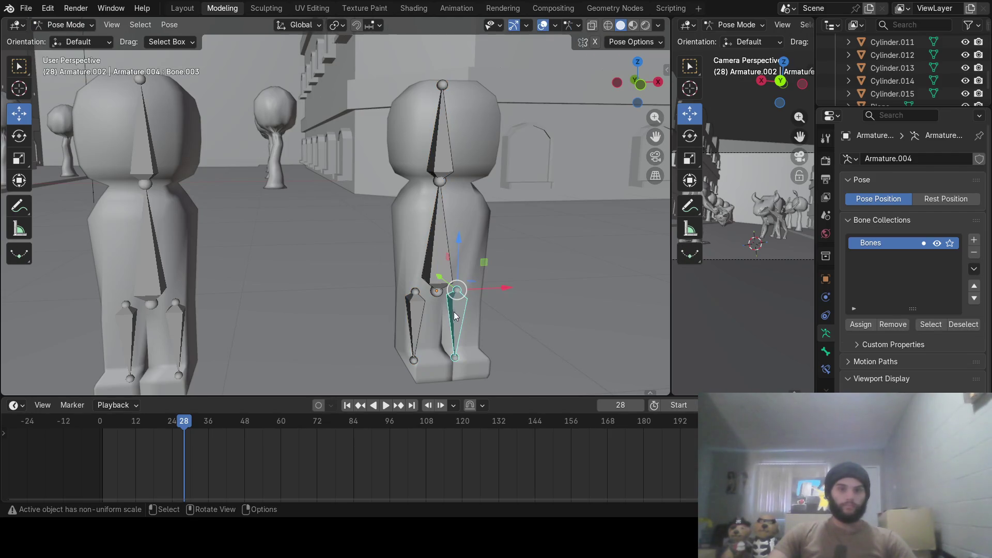
key("r")
key("x")
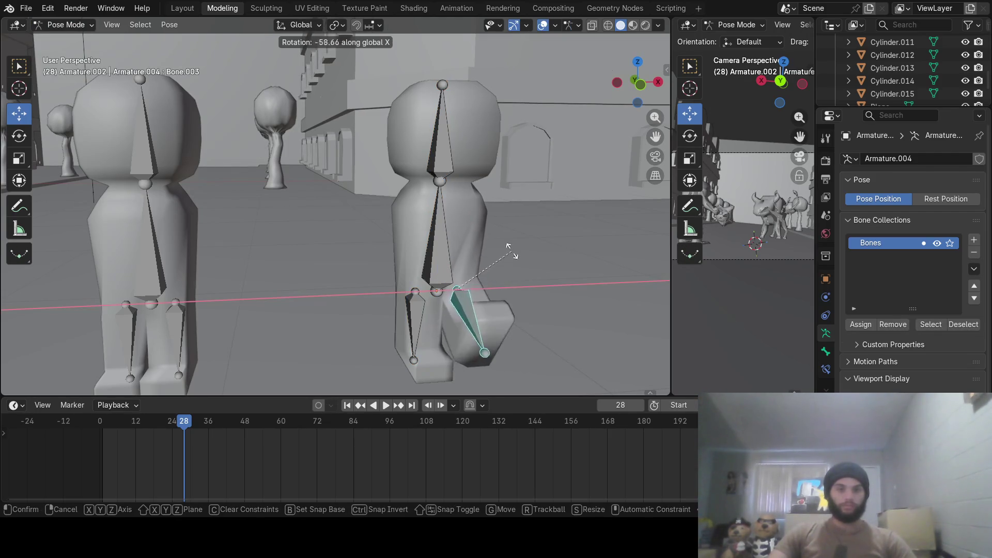
key("Escape")
left_click(176, 312)
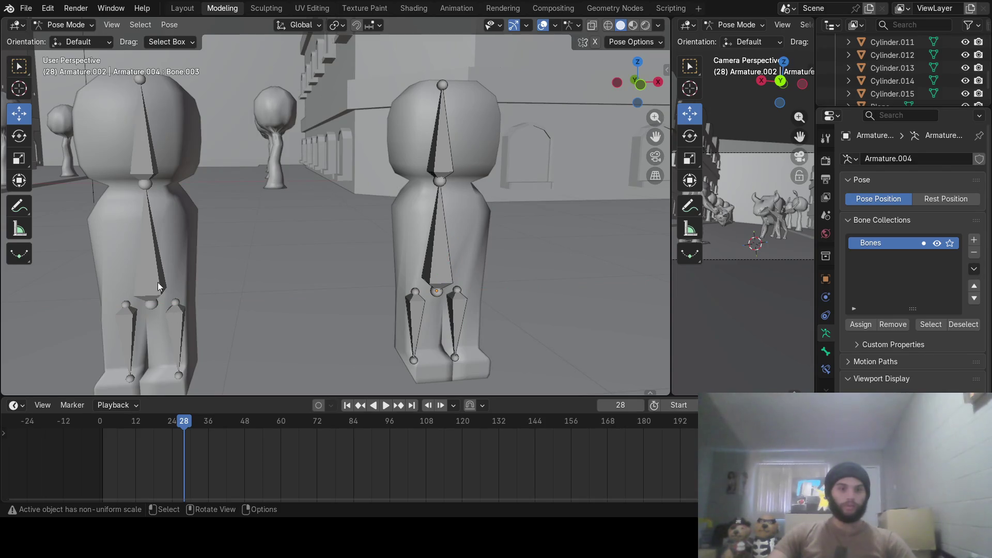
left_click(64, 24)
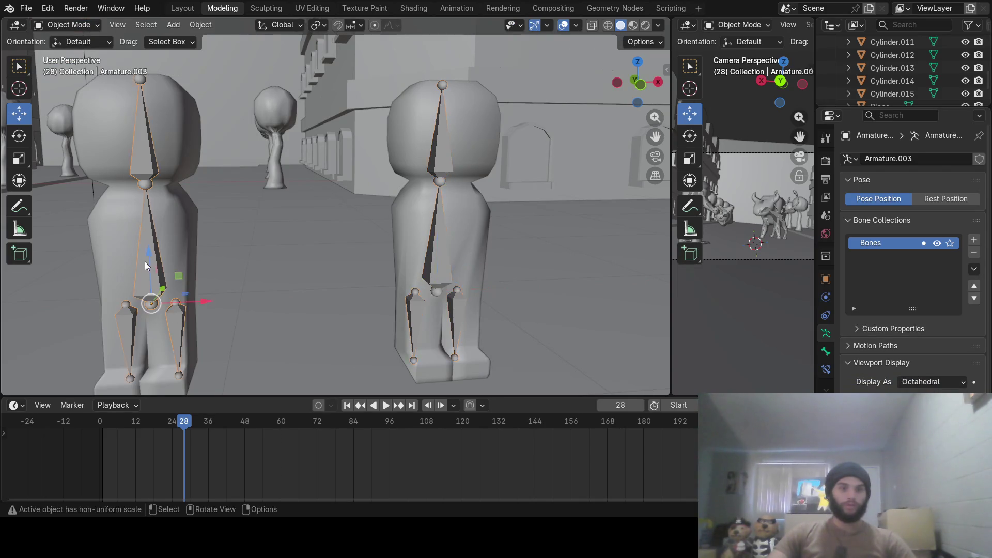
Put the original Armature.003 into Pose Mode with its lower leg bone selected.
left_click(90, 30)
left_click(66, 67)
key("g")
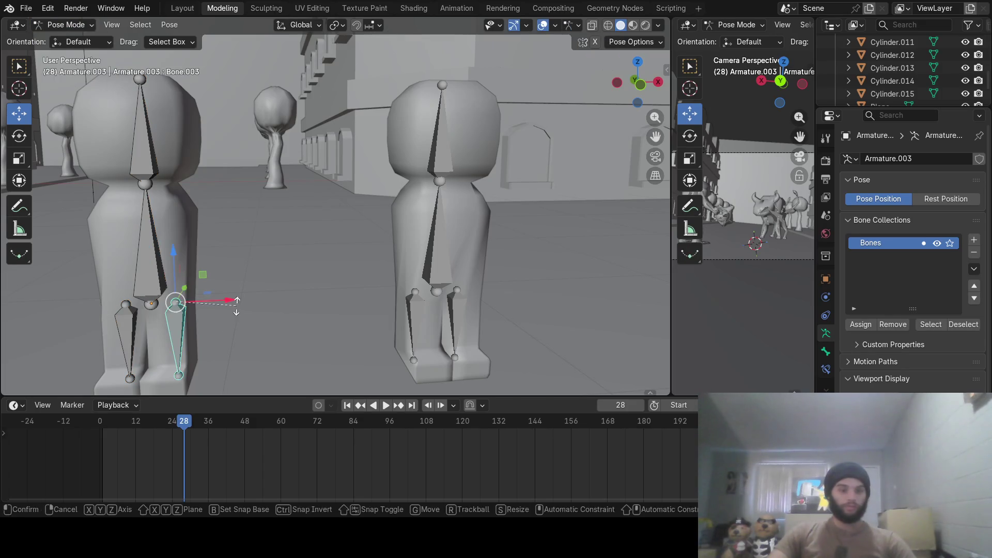
right_click(227, 343)
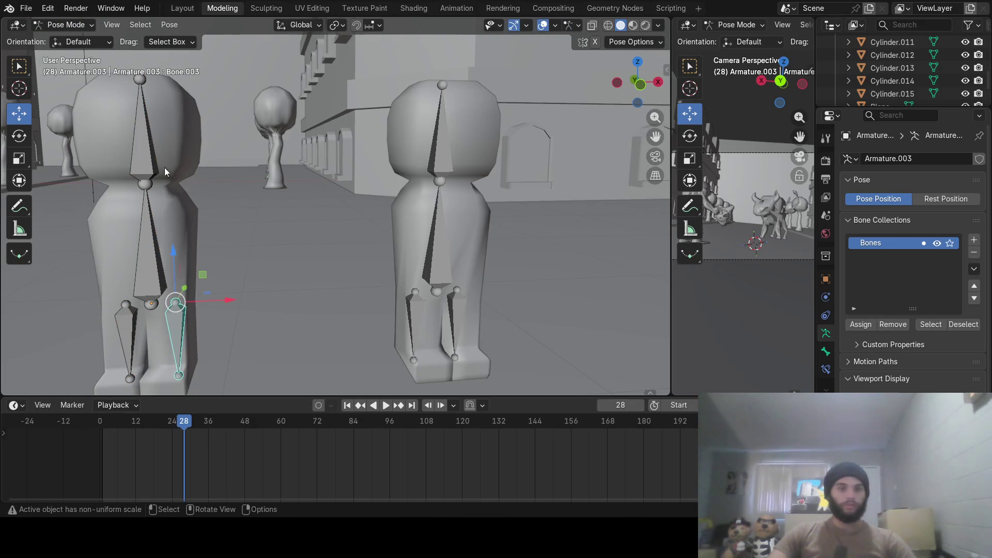
scroll(174, 161, "down", 4)
middle_click_drag(234, 168, 300, 230)
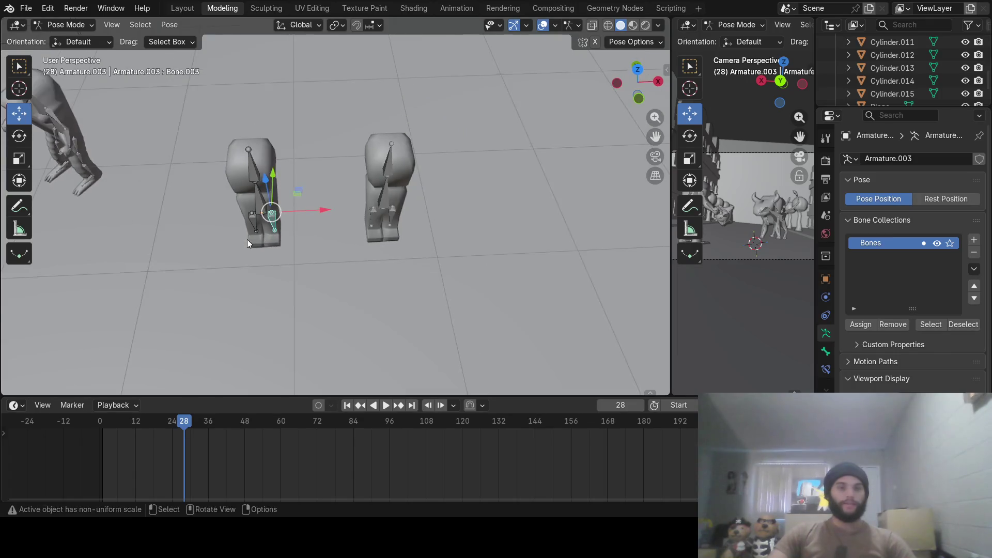
scroll(354, 202, "down", 5)
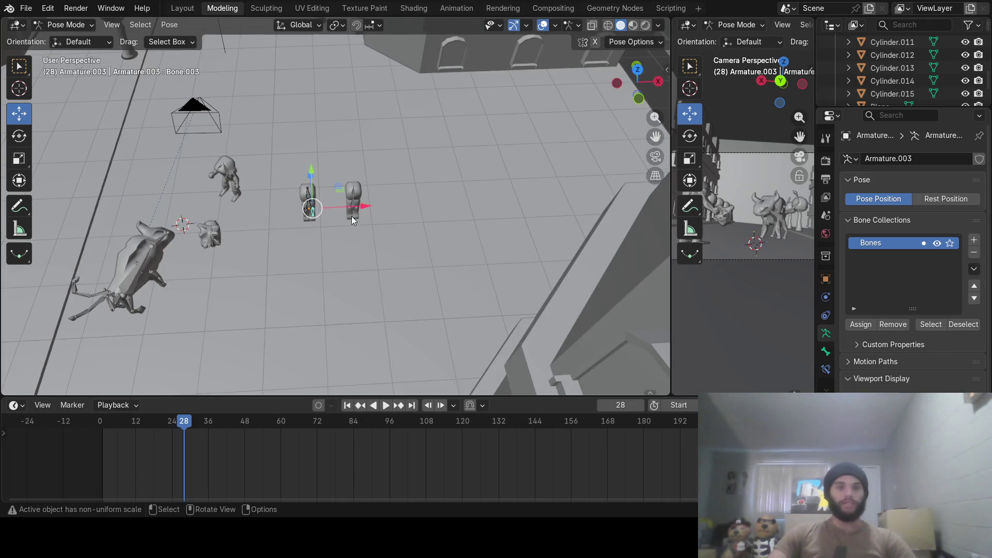
scroll(343, 221, "up", 2)
scroll(343, 220, "up", 1)
scroll(344, 221, "up", 1)
scroll(343, 221, "down", 2)
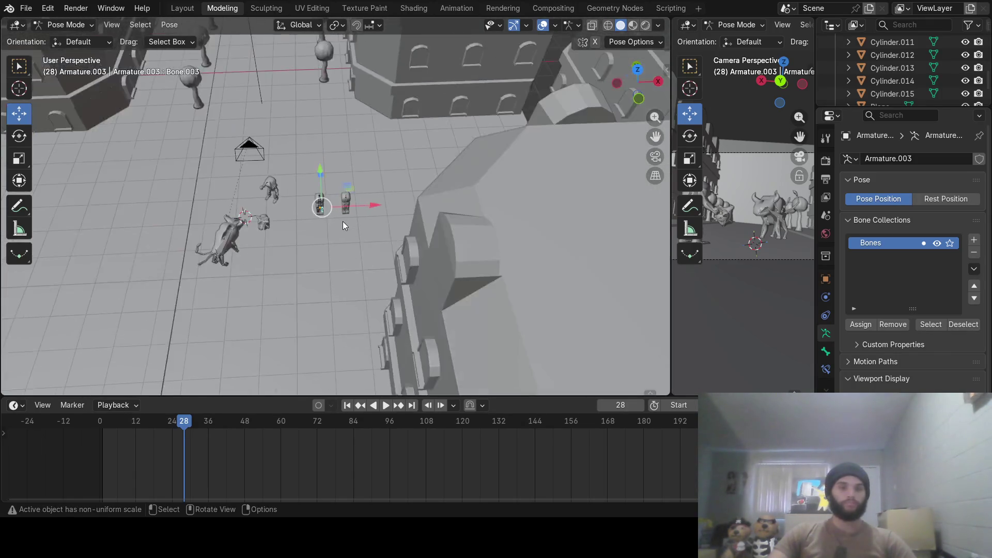
scroll(343, 221, "down", 1)
scroll(344, 215, "up", 1, "shift")
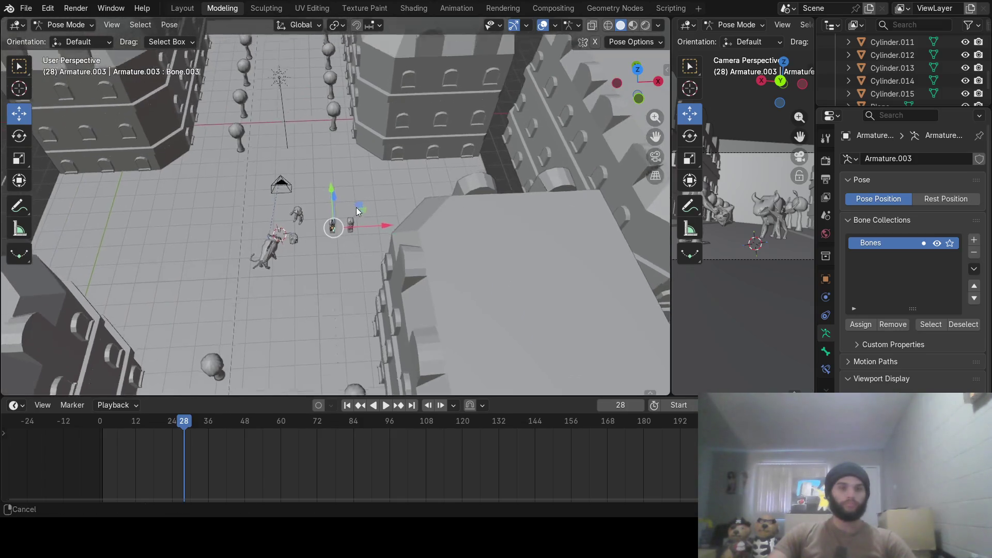
scroll(356, 207, "up", 1, "shift")
scroll(362, 243, "up", 2)
Tilt down to a street-level view of both figures and return to Object Mode.
middle_click_drag(363, 240, 359, 192)
scroll(368, 320, "up", 1)
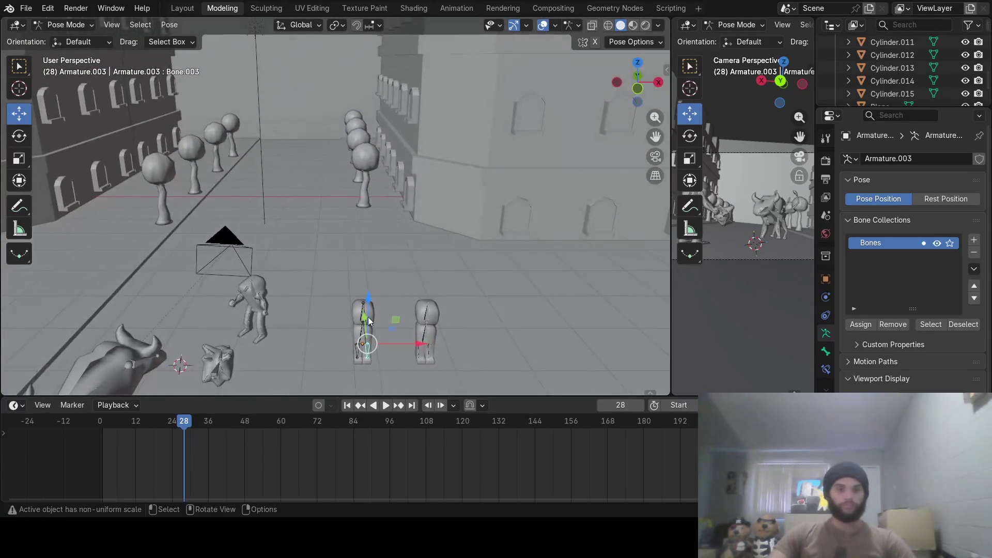
left_click(93, 28)
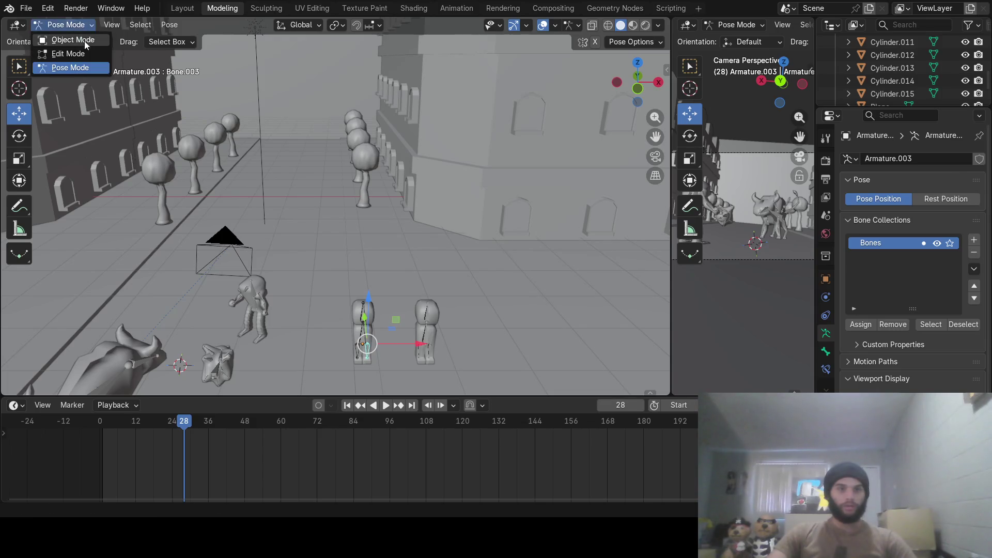
Slide the second character's armature along the Y gizmo farther down the street.
left_click(369, 335)
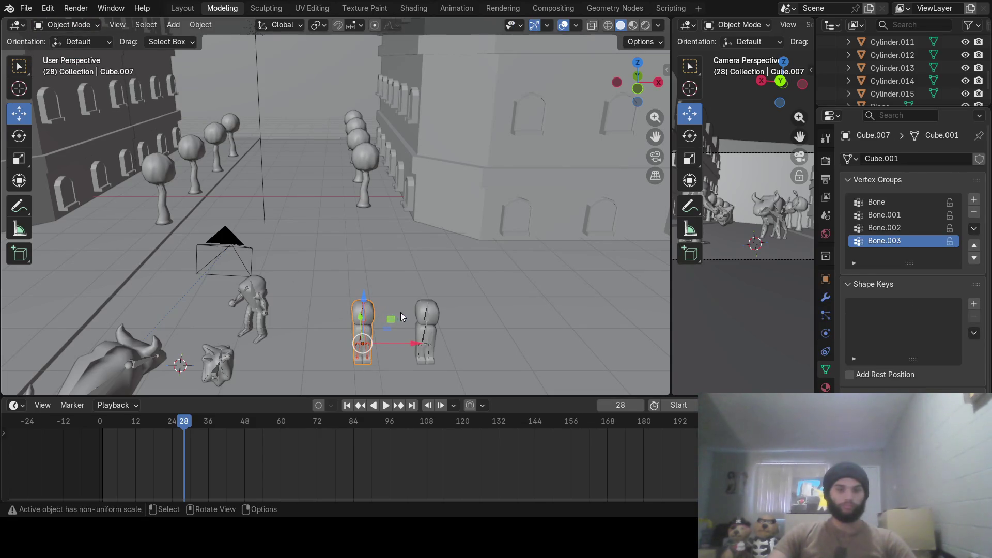
left_click(429, 338)
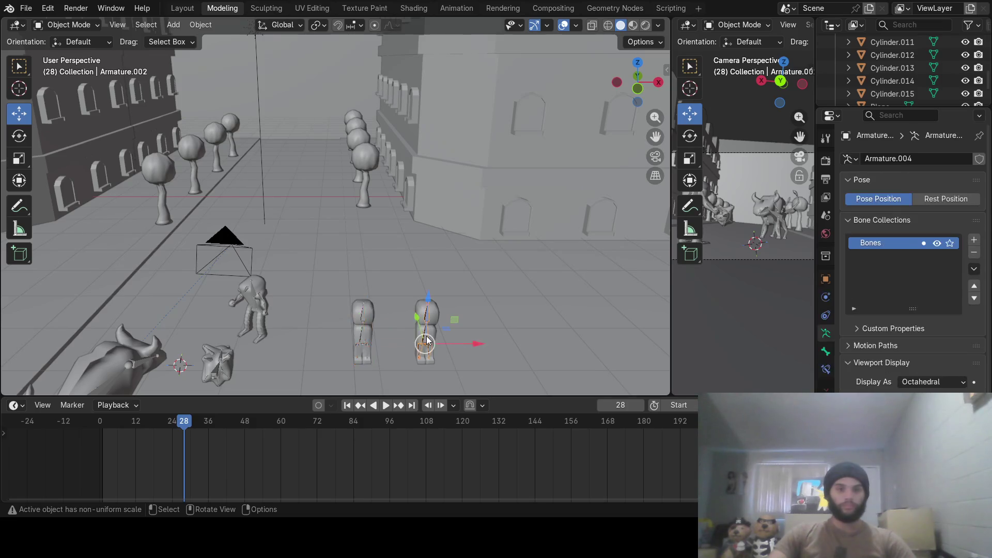
left_click(433, 329)
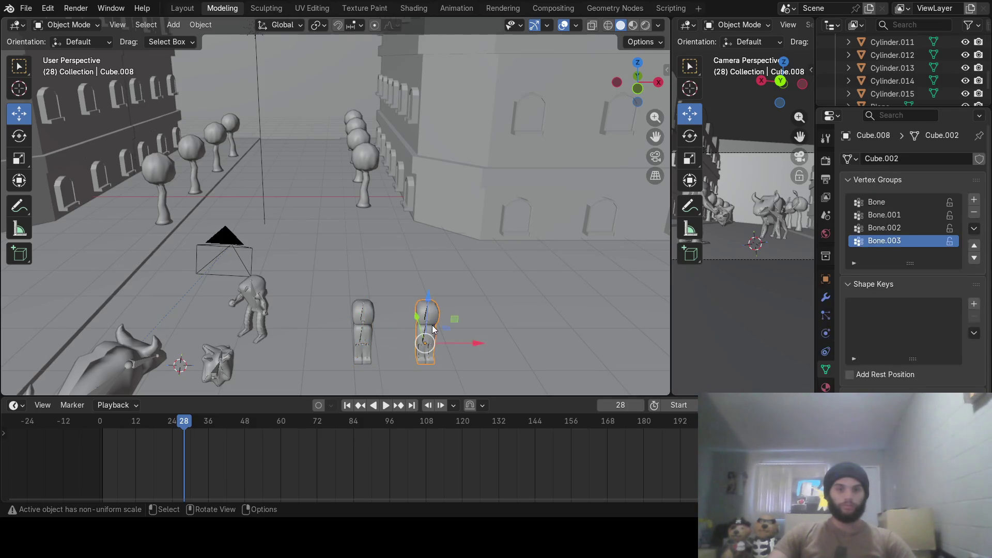
left_click(426, 333)
mouse_move(418, 327)
left_mouse_down()
mouse_move(432, 229)
mouse_move(397, 230)
left_mouse_up()
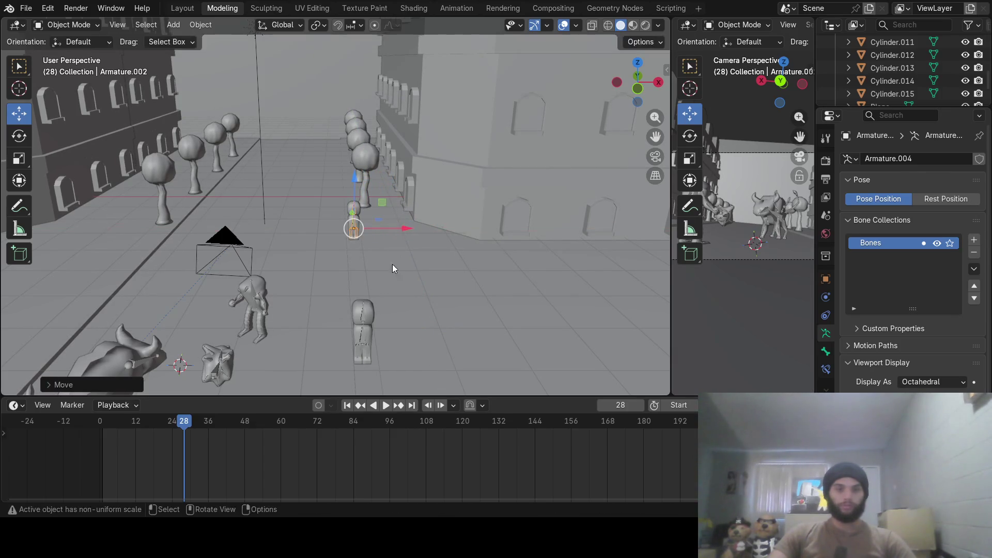
Select both characters' rigs together, near and far.
left_click(362, 333)
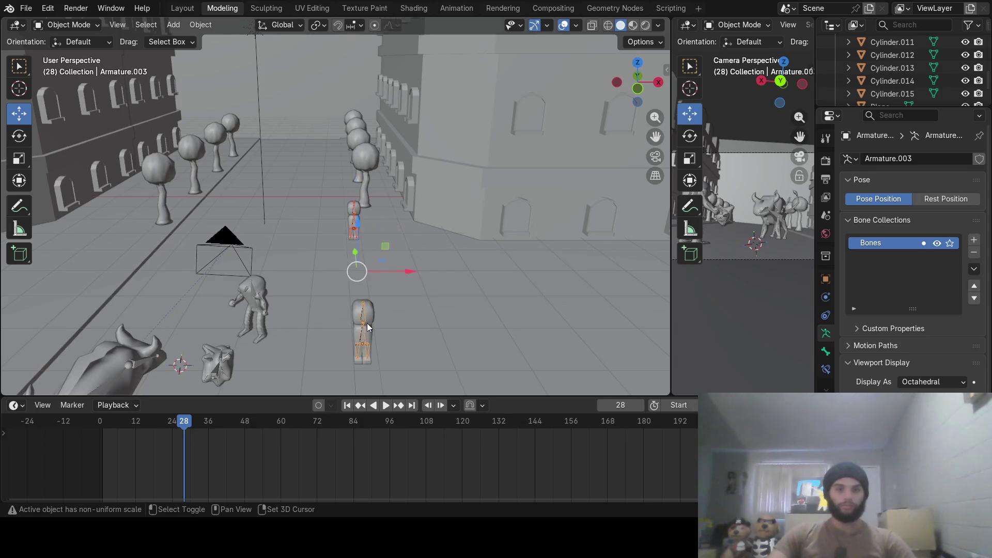
left_click(370, 318)
left_click(363, 341, "shift")
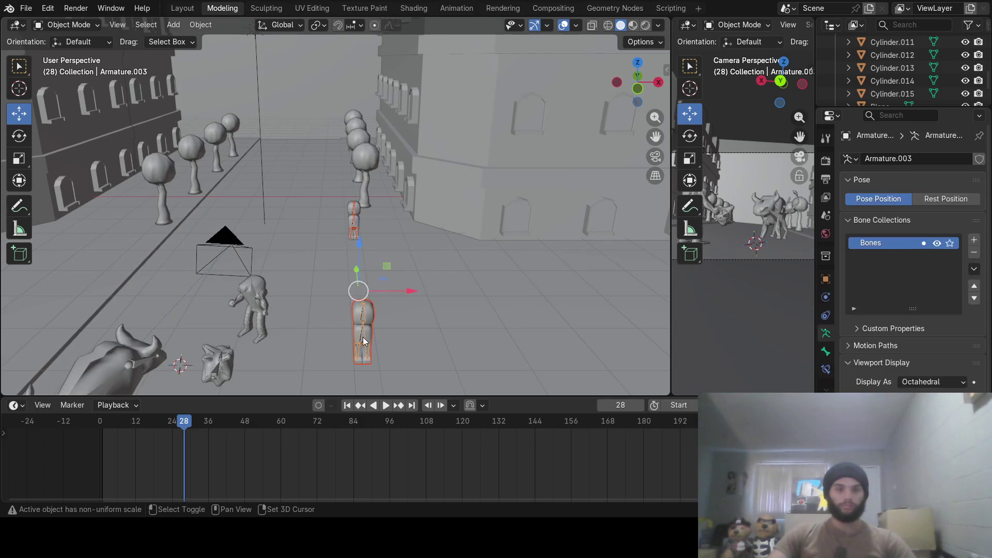
left_click(359, 212, "shift")
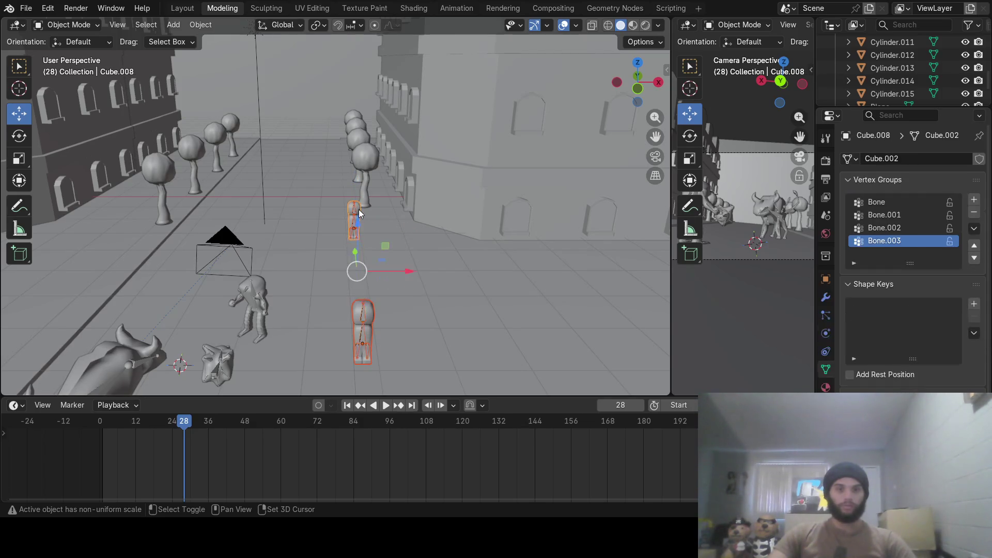
middle_click_drag(399, 279, 396, 298)
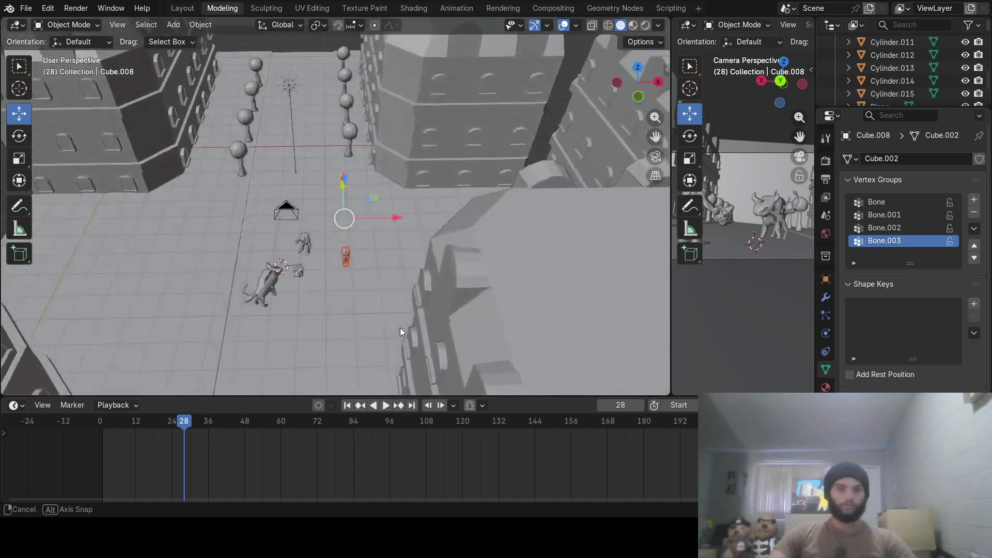
Duplicate both characters to the left along X and turn the copies 180° about Z.
key("shift+d")
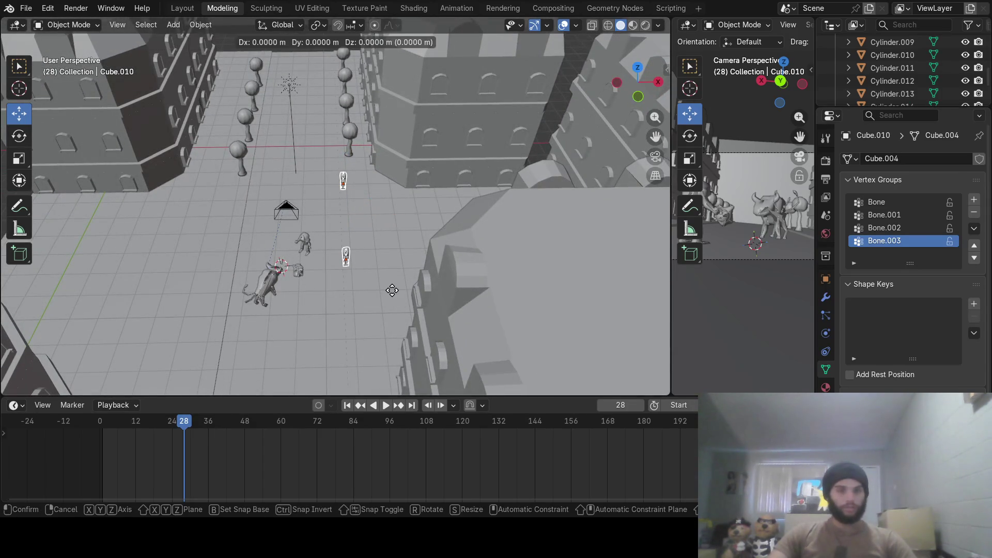
key("x")
left_click(256, 289)
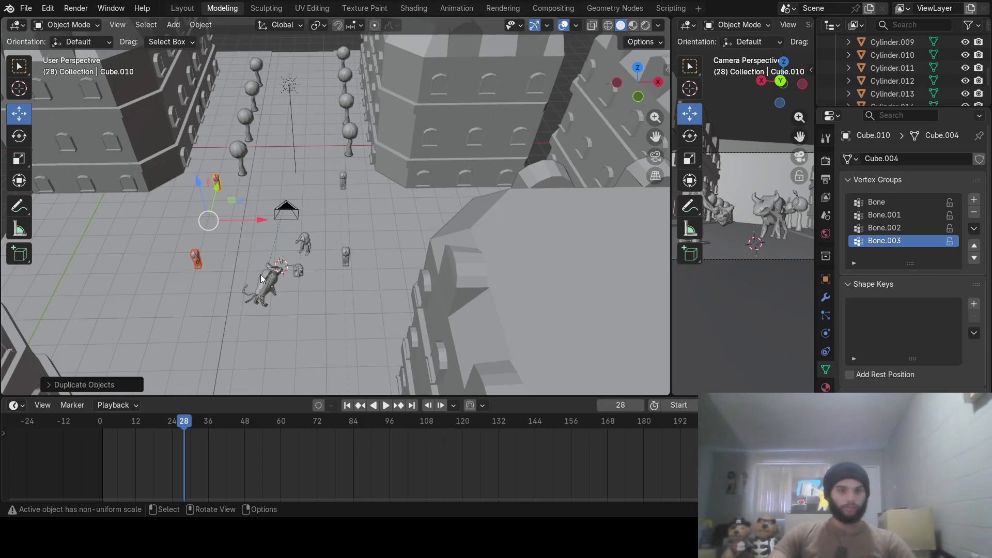
type("rz180")
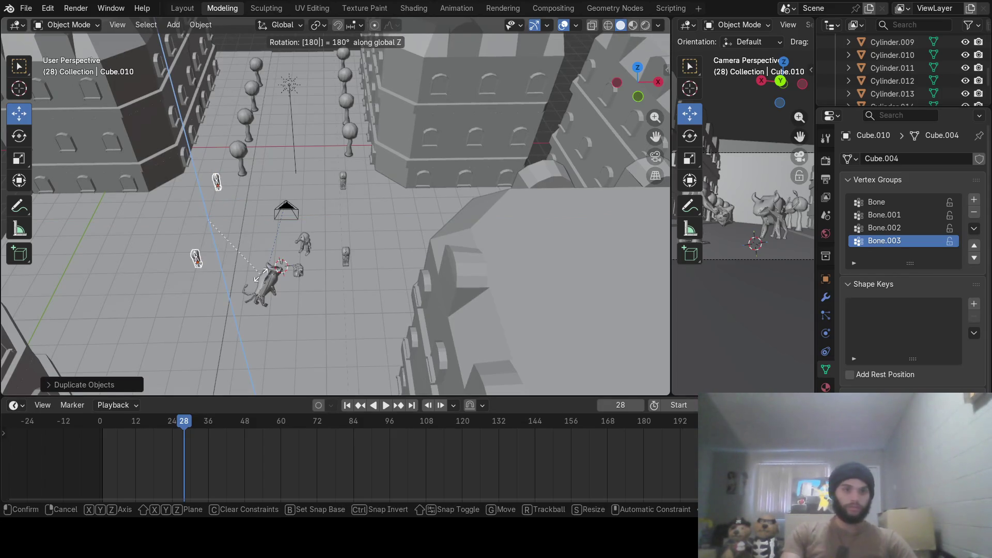
key("Return")
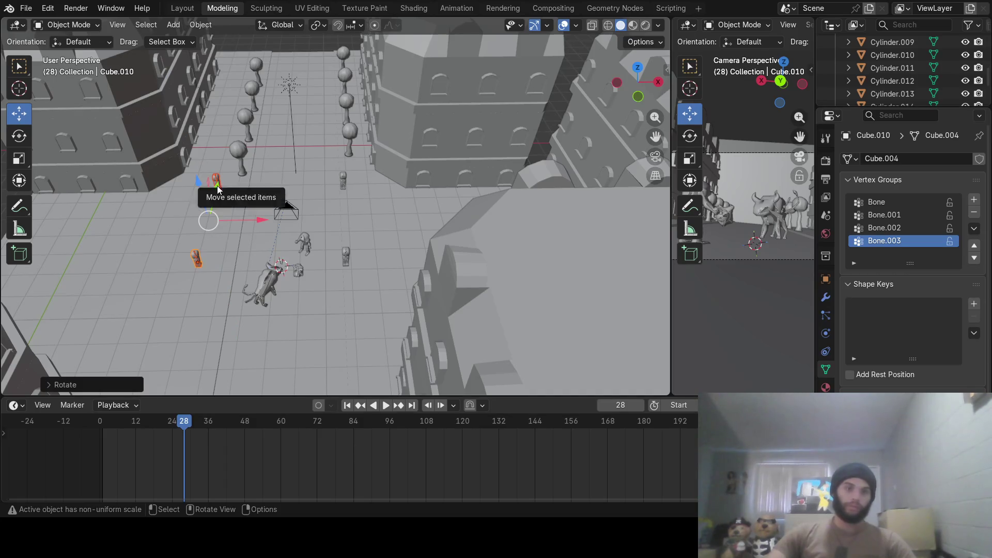
middle_click_drag(218, 188, 252, 219)
scroll(251, 219, "down", 2)
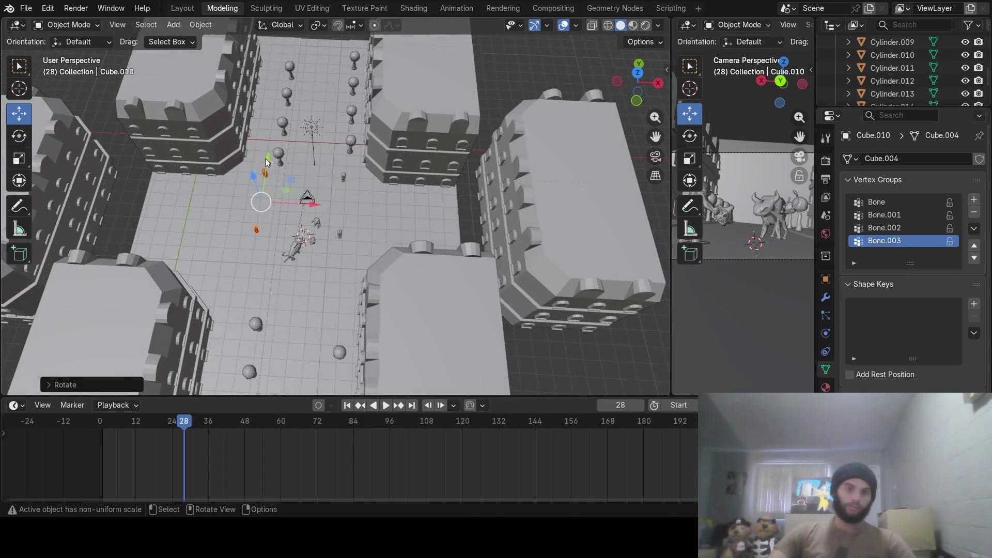
Drag the copied pair about -6.9 m along the Y gizmo to spread them down the street.
left_click_drag(265, 158, 245, 282)
key("Escape")
left_click_drag(266, 155, 246, 285)
mouse_move(328, 323)
middle_mouse_down()
mouse_move(168, 316)
mouse_move(240, 243)
middle_mouse_up()
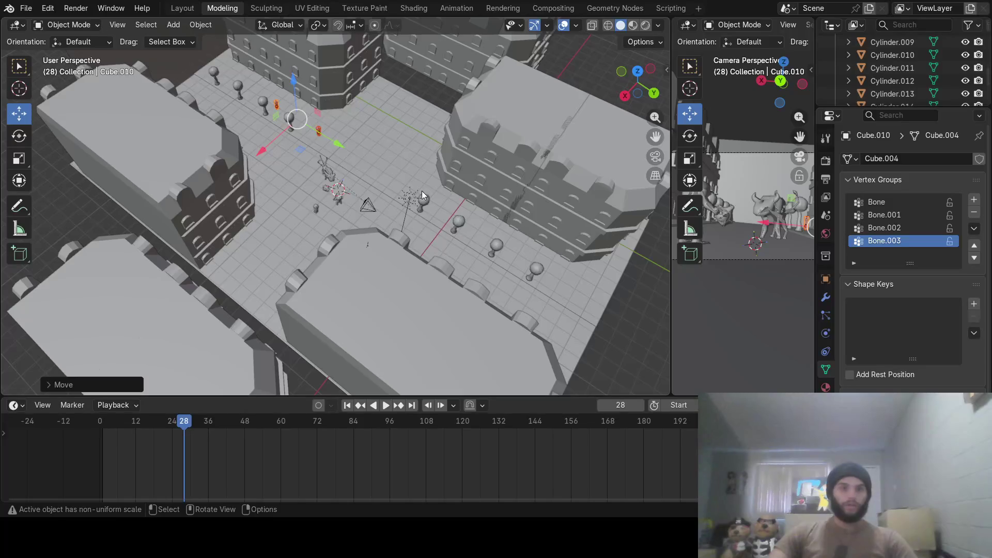
middle_click_drag(422, 191, 356, 151)
scroll(459, 177, "up", 5)
scroll(513, 166, "up", 3)
mouse_move(514, 167)
middle_mouse_down()
mouse_move(291, 216)
mouse_move(300, 189)
mouse_move(321, 215)
mouse_move(302, 219)
mouse_move(350, 229)
mouse_move(302, 232)
mouse_move(367, 241)
mouse_move(380, 261)
middle_mouse_up()
scroll(302, 219, "up", 4)
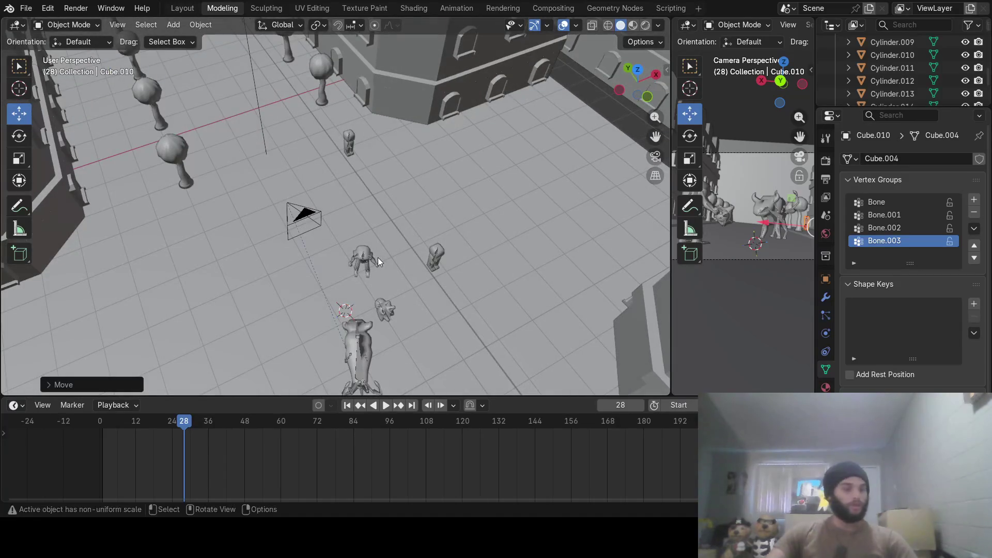
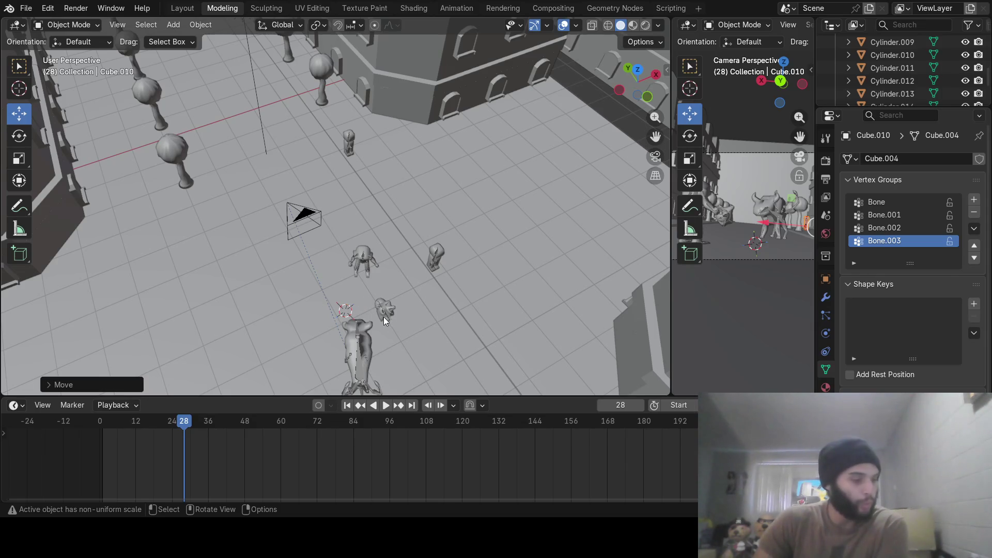
Select the camera, widen the camera view panel and return the timeline to frame 1.
left_click(302, 219)
left_click_drag(674, 305, 454, 309)
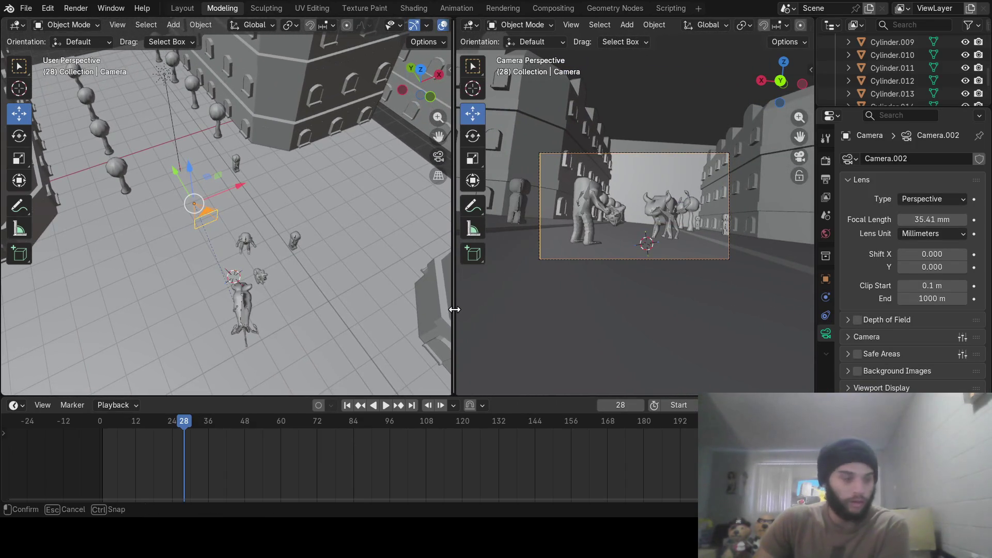
left_click_drag(455, 310, 428, 309)
left_click(347, 404)
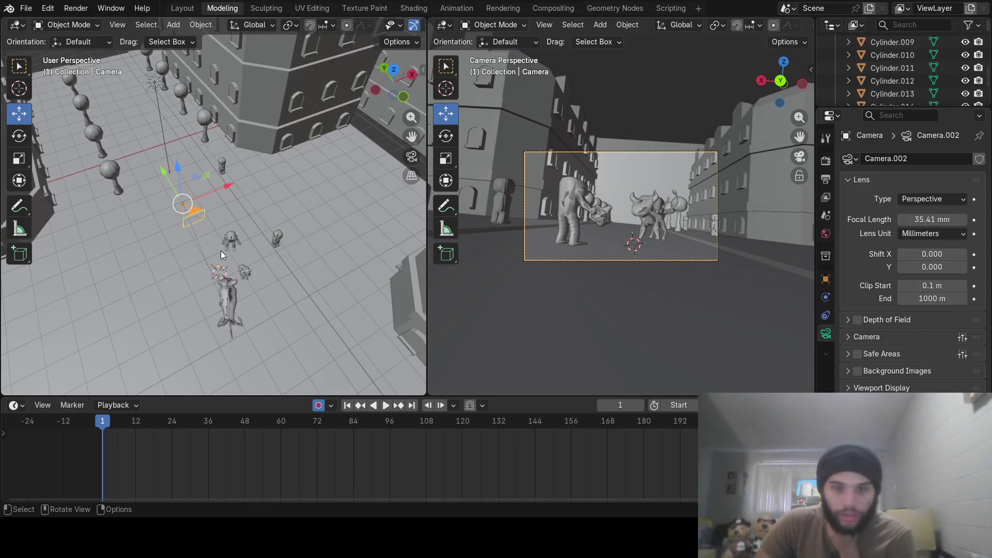
Key the camera at frame 1 and push it back along the street for its starting framing.
key("r")
left_click(194, 281)
key("g")
left_click(183, 291)
mouse_move(185, 288)
middle_mouse_down()
mouse_move(172, 309)
mouse_move(183, 319)
middle_mouse_up()
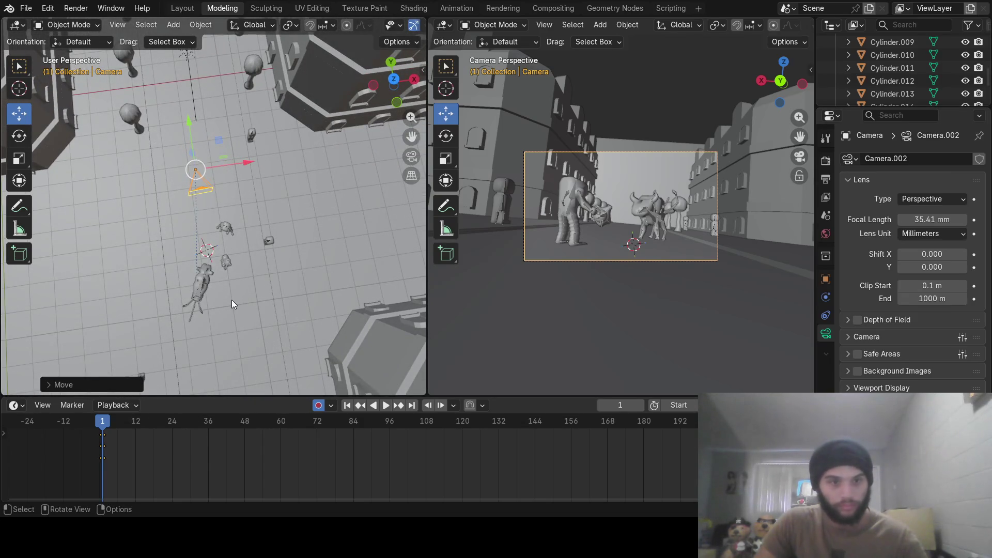
scroll(232, 300, "up", 3)
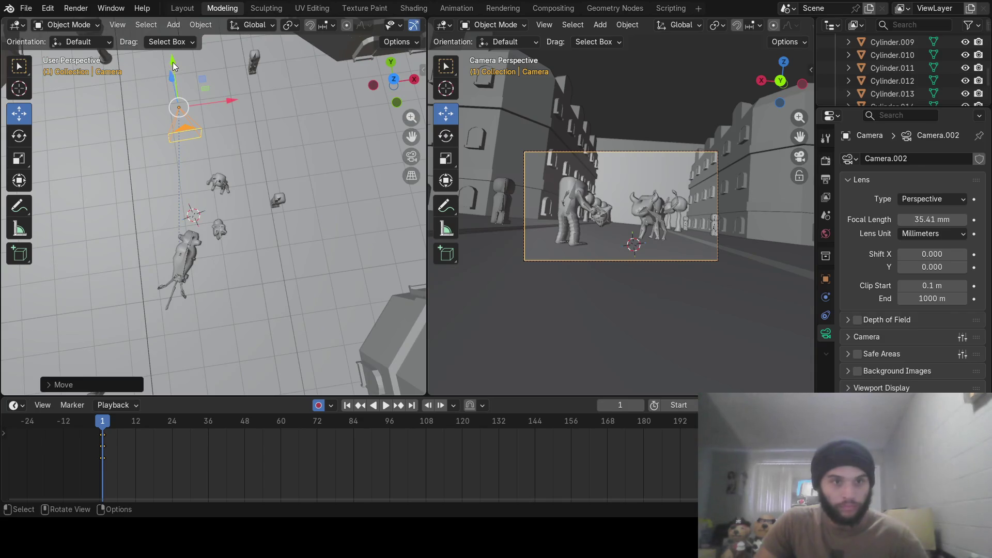
mouse_move(173, 65)
left_mouse_down()
mouse_move(179, 114)
mouse_move(178, 70)
left_mouse_up()
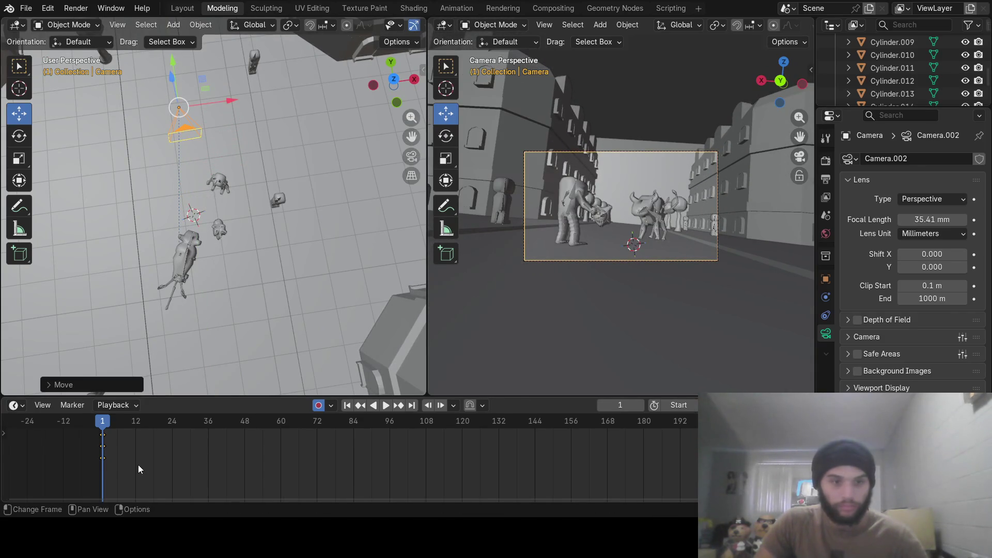
left_click_drag(138, 426, 208, 423)
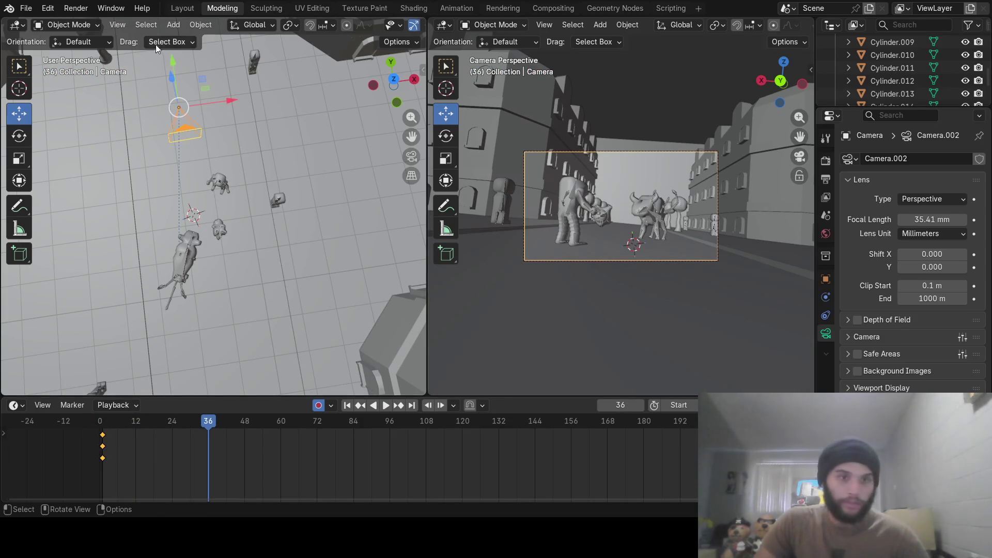
Move the camera down the street, turn it around Z and key it at frame 36.
left_click_drag(174, 62, 190, 141)
key("r")
key("z")
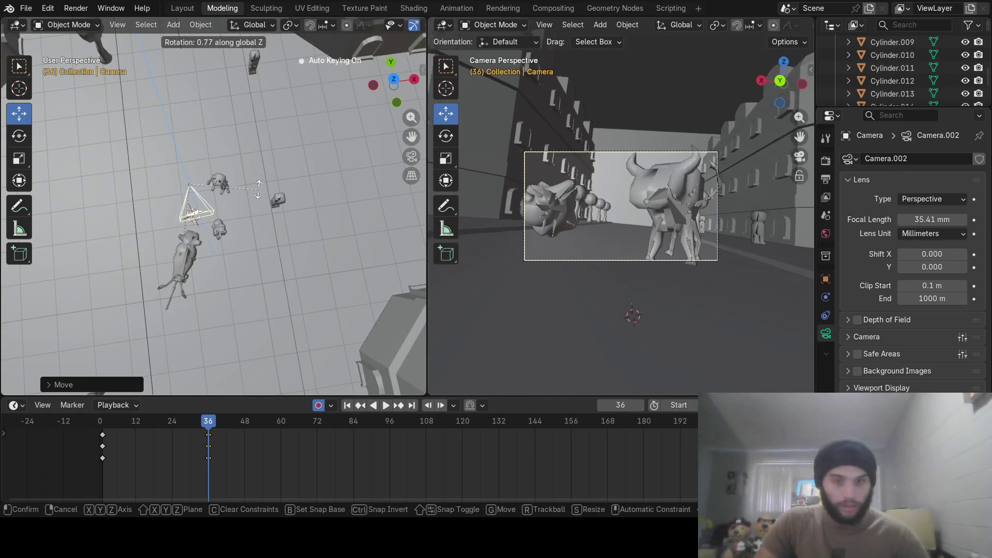
left_click(155, 100)
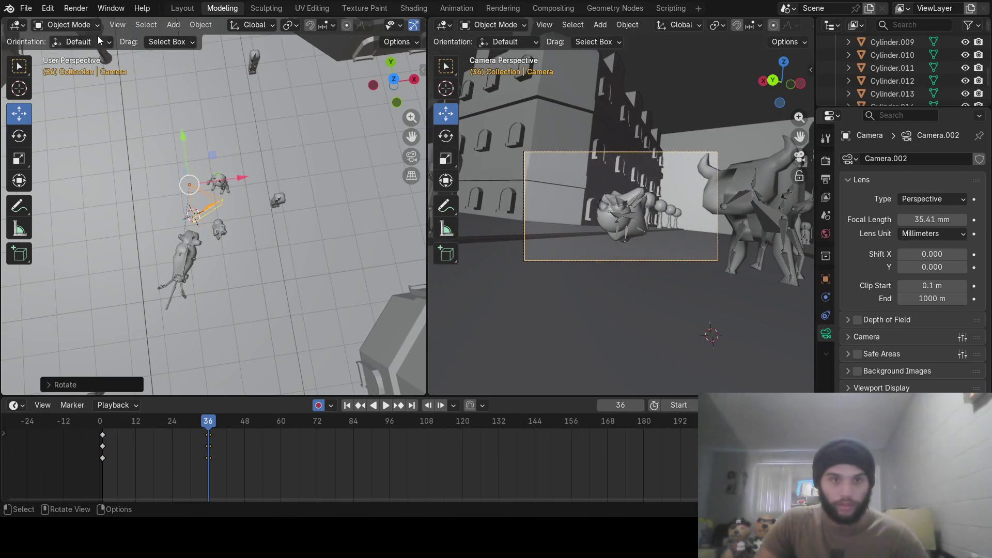
left_click(86, 11)
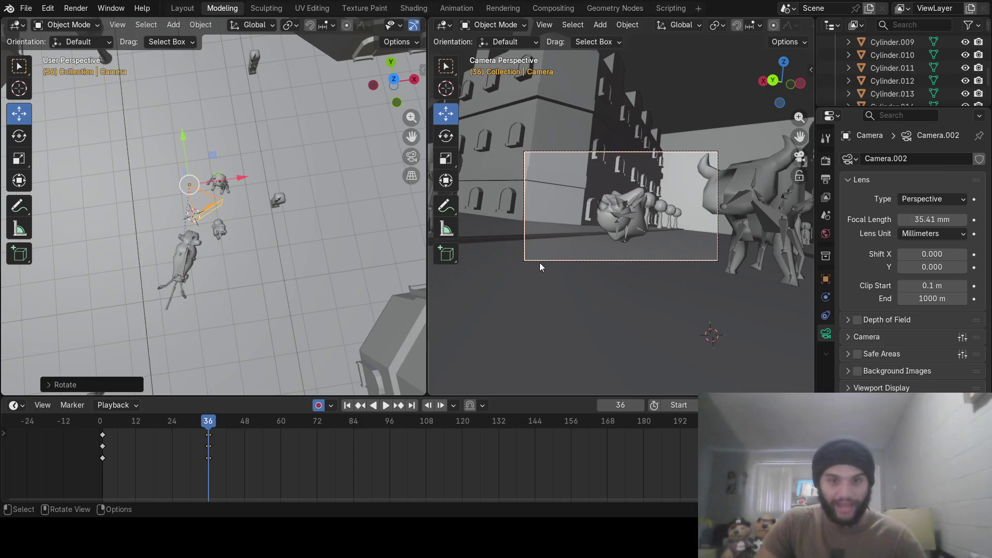
key("i")
Play to frame 72, then move the camera forward along Y and rotate it around Z near the rider.
key("space")
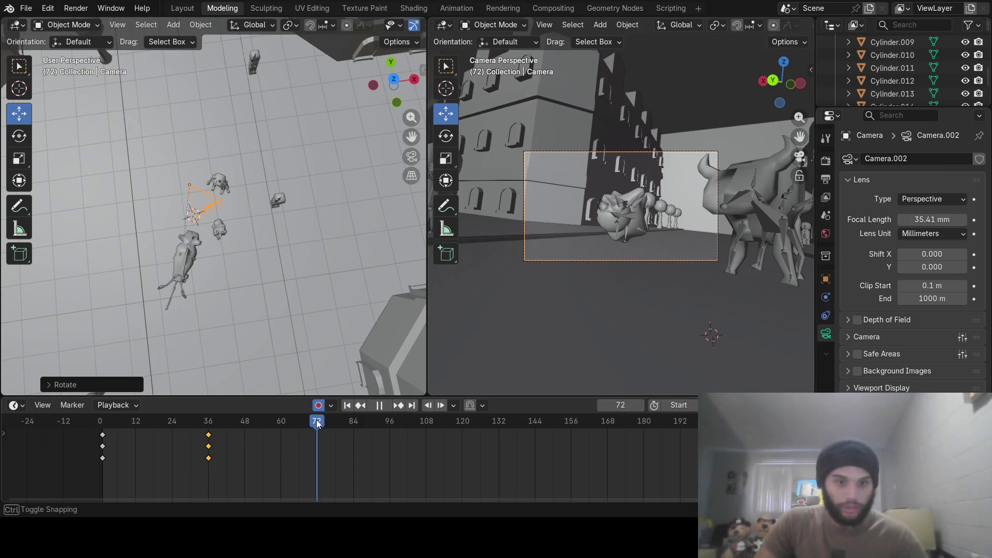
key("space")
left_click_drag(185, 152, 199, 200)
key("r")
key("z")
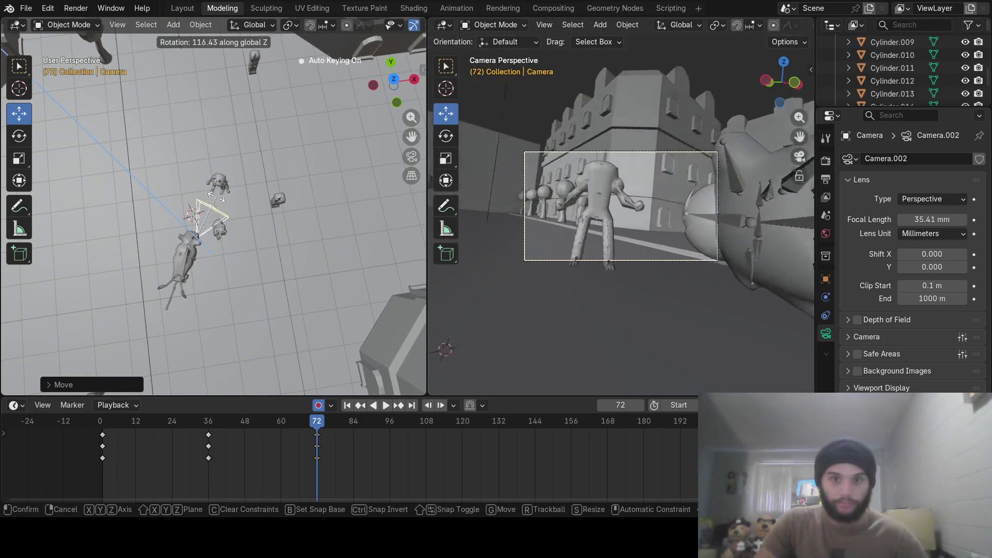
left_click(196, 222)
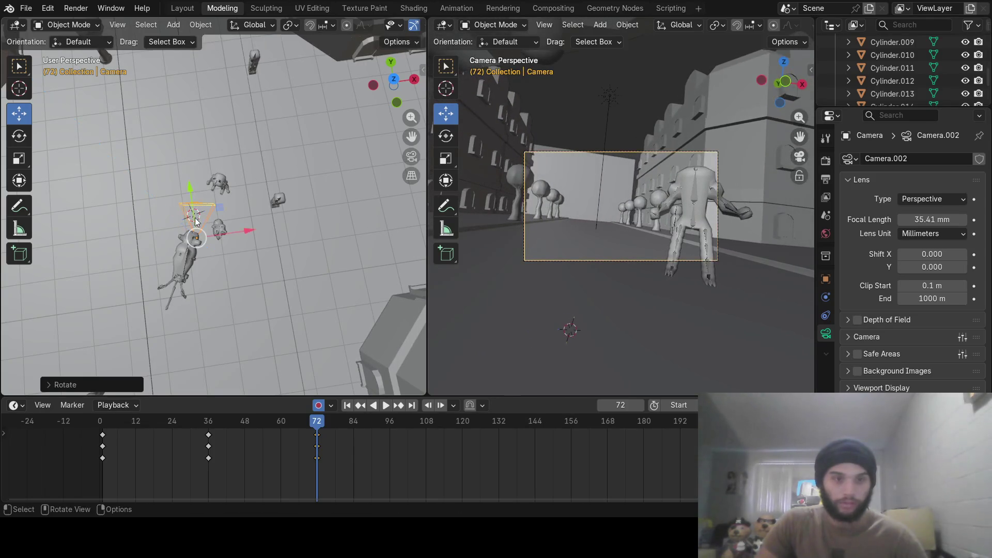
key("r")
key("z")
left_click(242, 219)
key("g")
key("y")
left_click(231, 187)
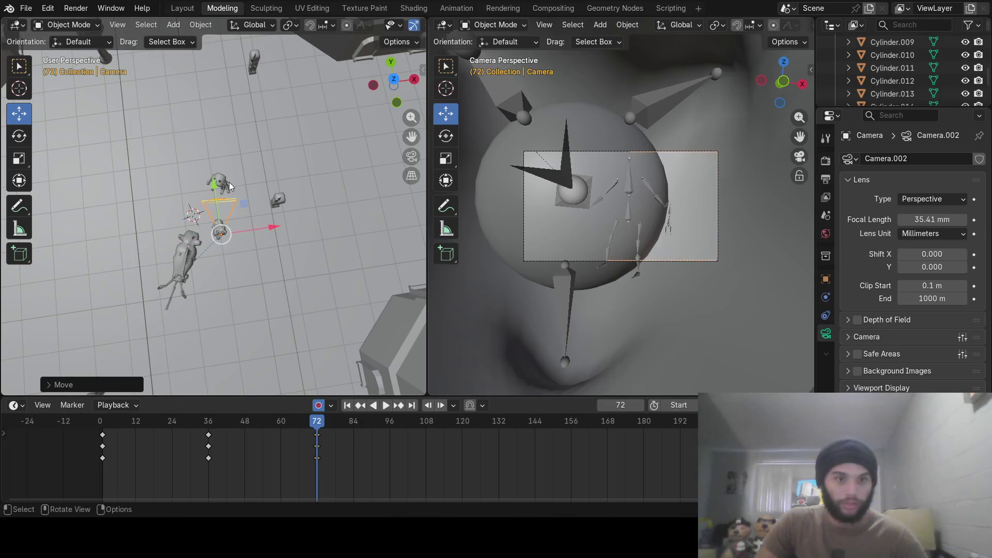
key("g")
key("y")
left_click(232, 261)
Refine the frame-72 camera pose with small rotations, a sideways shift and a slight lift along Z.
mouse_move(231, 261)
middle_mouse_down()
mouse_move(325, 202)
mouse_move(300, 225)
mouse_move(308, 200)
mouse_move(254, 240)
mouse_move(267, 195)
middle_mouse_up()
mouse_move(278, 240)
left_mouse_down()
mouse_move(280, 220)
mouse_move(332, 191)
left_mouse_up()
key("r")
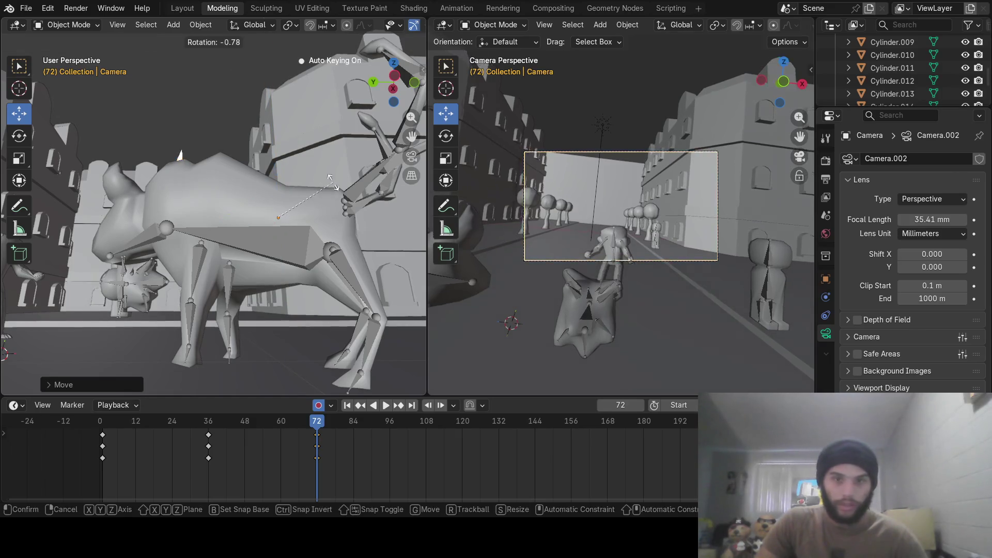
left_click(396, 151)
mouse_move(258, 186)
middle_mouse_down()
mouse_move(250, 276)
mouse_move(261, 236)
middle_mouse_up()
mouse_move(275, 185)
left_mouse_down()
mouse_move(266, 212)
mouse_move(281, 215)
left_mouse_up()
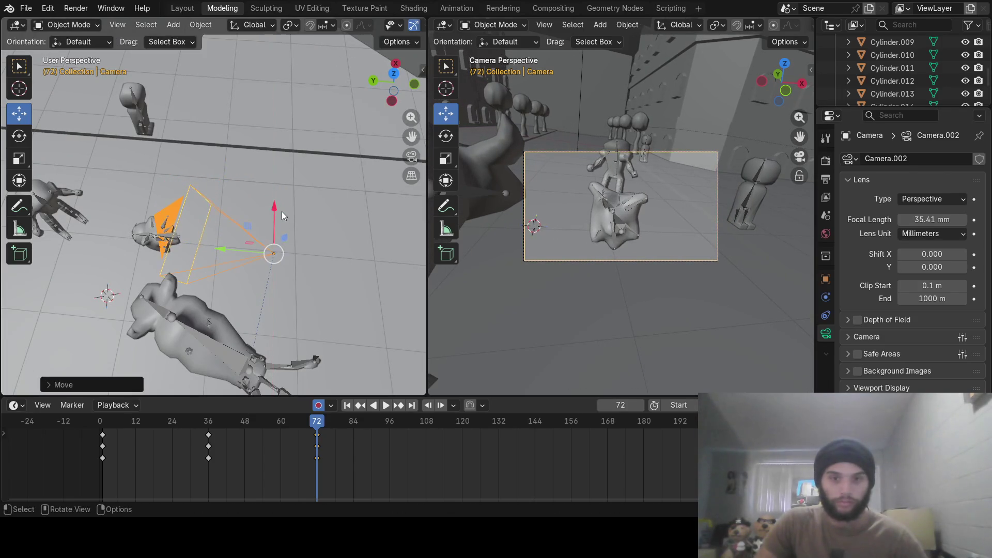
mouse_move(281, 218)
middle_mouse_down()
mouse_move(292, 209)
mouse_move(290, 171)
middle_mouse_up()
key("g")
key("z")
left_click(289, 178)
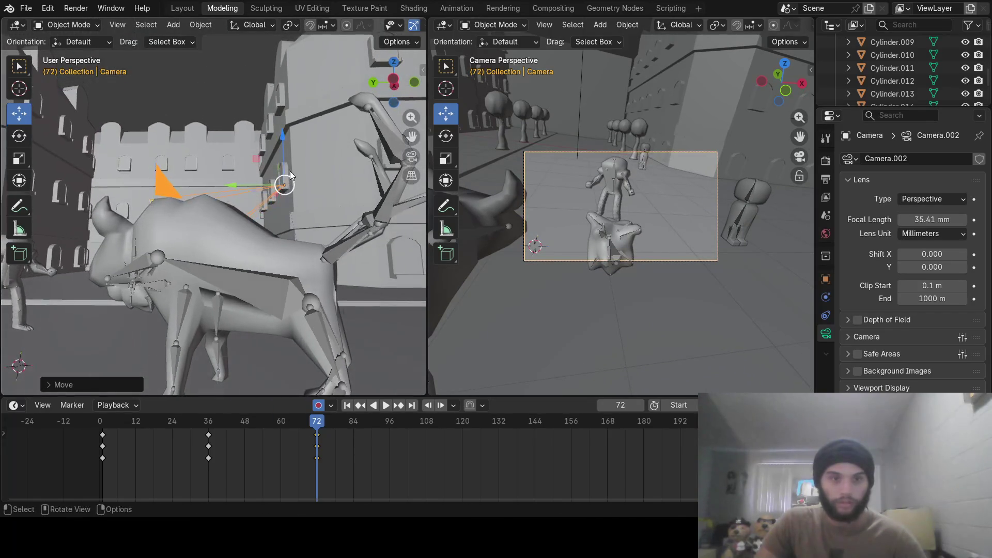
key("r")
left_click(381, 199)
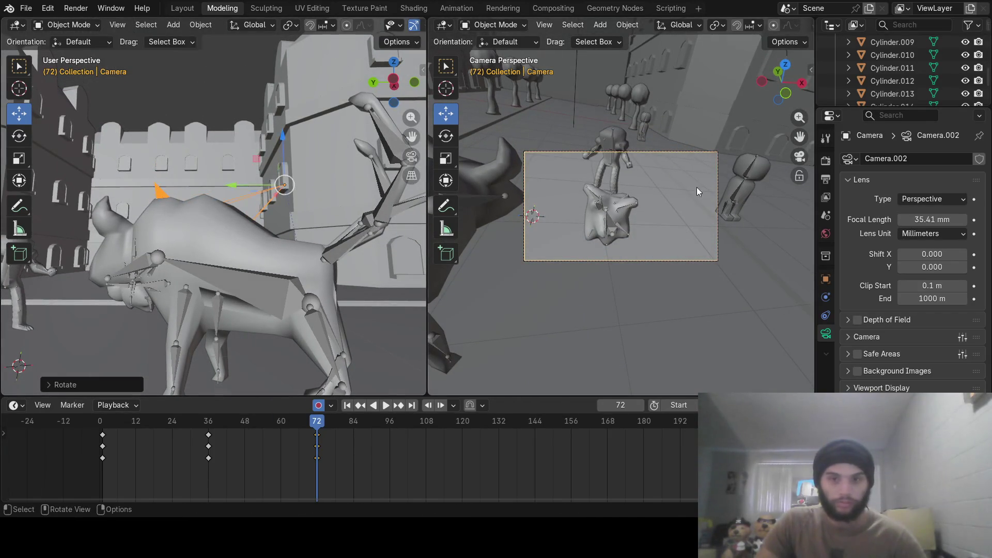
key("r")
Scrub back through the motion and key an extra camera rotation at frame 47.
mouse_move(317, 426)
left_mouse_down()
mouse_move(128, 441)
mouse_move(198, 448)
left_mouse_up()
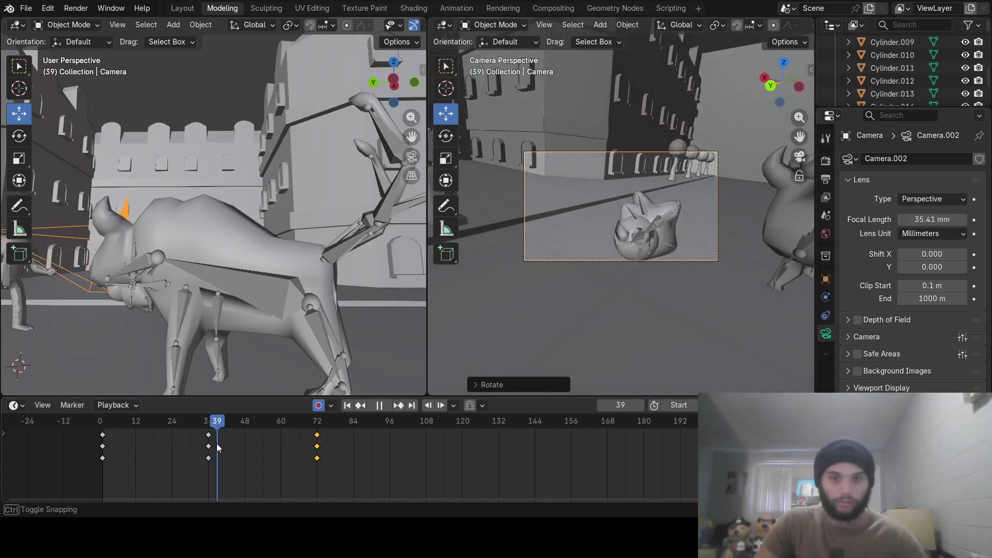
left_click_drag(199, 448, 241, 448)
mouse_move(91, 259)
middle_mouse_down()
mouse_move(275, 252)
mouse_move(313, 213)
middle_mouse_up()
key("r")
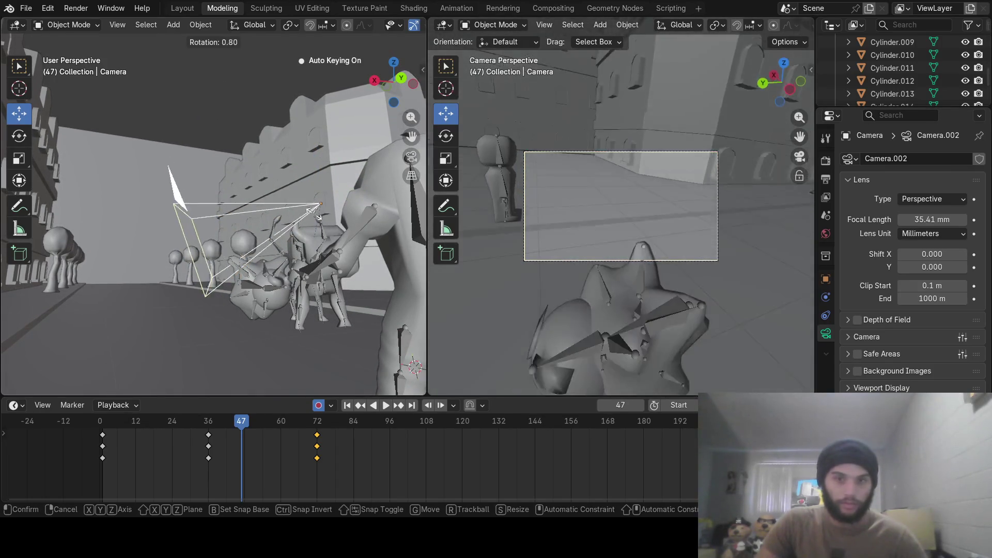
left_click(313, 245)
Key a Z-axis camera rotation at frame 53.
left_click_drag(239, 433, 261, 441)
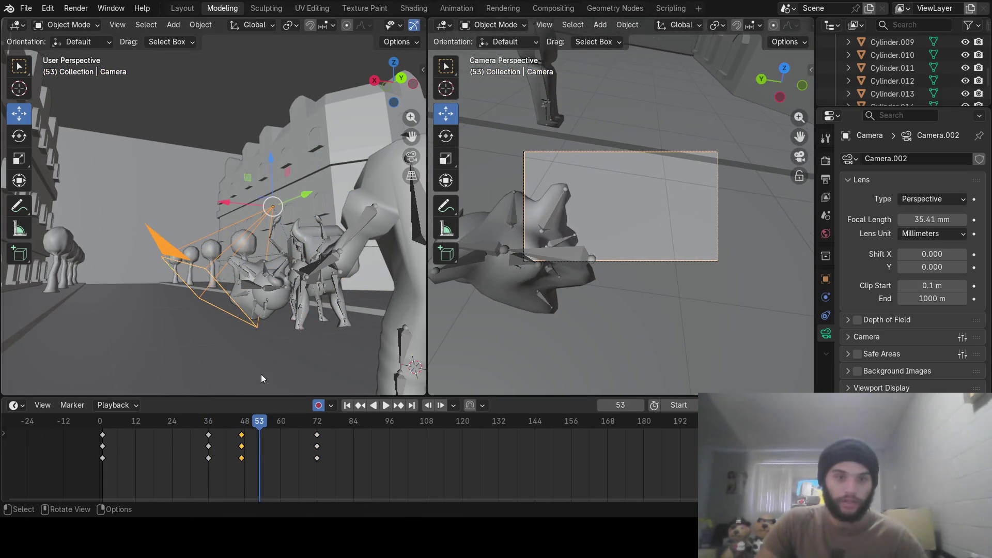
mouse_move(296, 260)
middle_mouse_down()
mouse_move(217, 313)
mouse_move(234, 276)
middle_mouse_up()
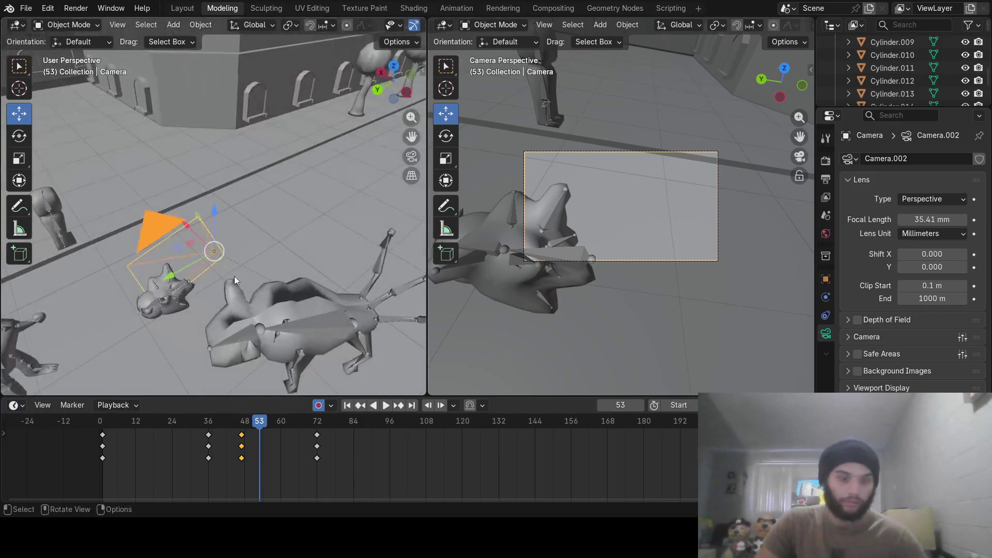
key("r")
key("z")
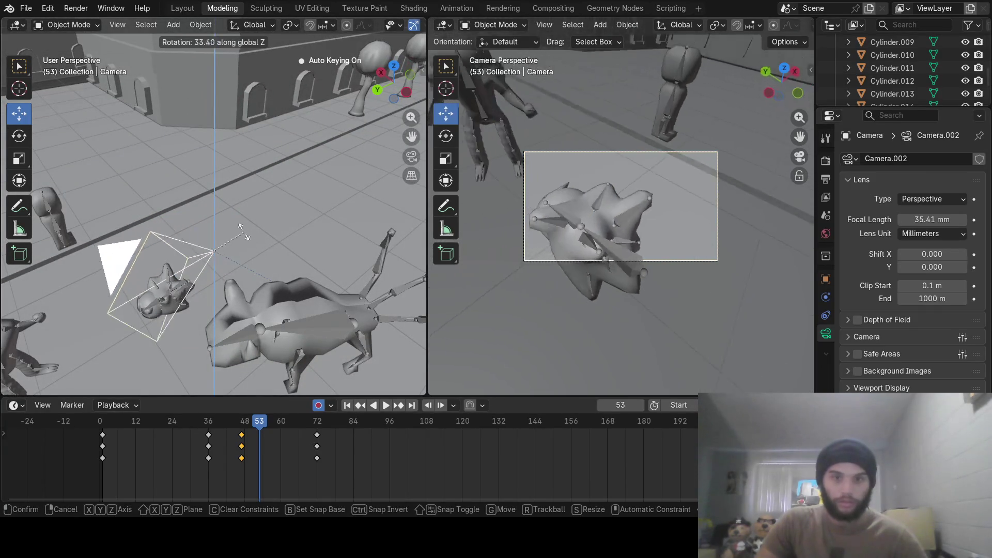
left_click(241, 247)
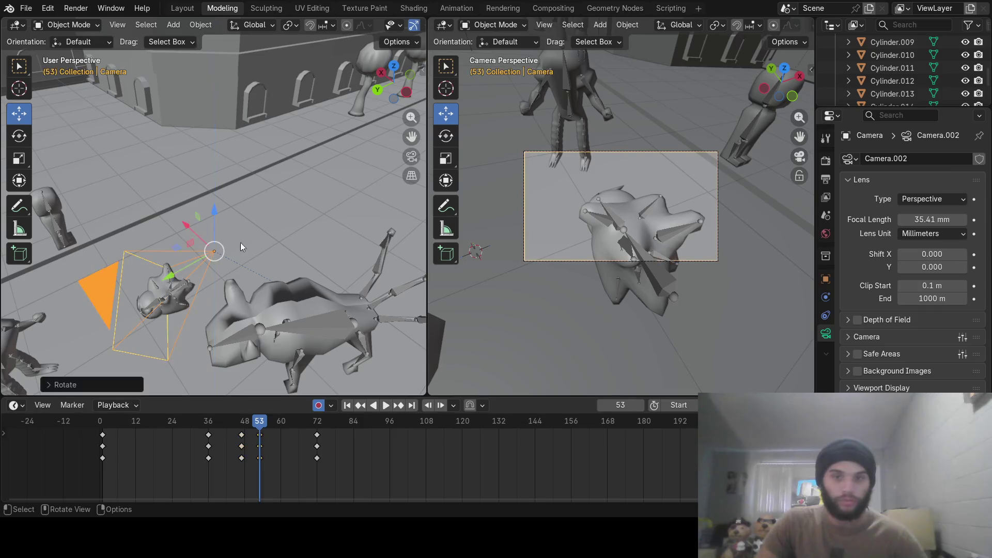
Key a camera rotation at frame 21, then scrub forward to review the motion up to frame 72.
mouse_move(262, 423)
left_mouse_down()
mouse_move(200, 439)
mouse_move(152, 436)
left_mouse_up()
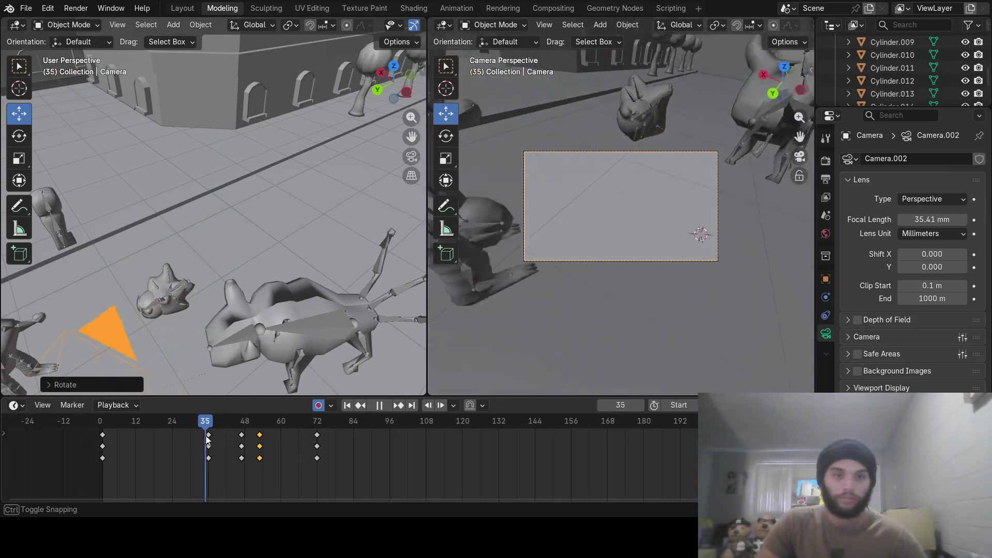
left_click_drag(152, 434, 163, 424)
mouse_move(263, 319)
middle_mouse_down()
mouse_move(202, 260)
mouse_move(273, 262)
mouse_move(232, 274)
middle_mouse_up()
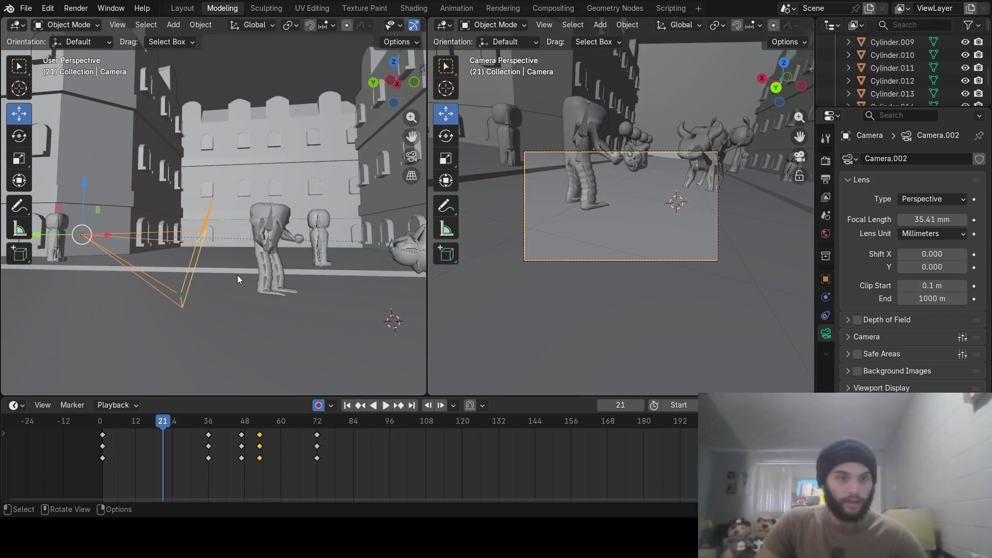
key("r")
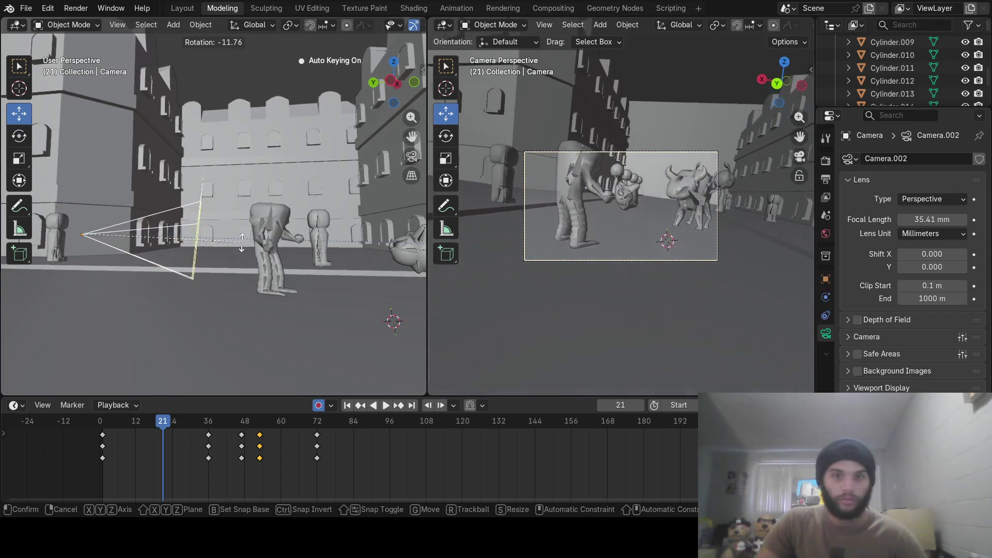
left_click(242, 235)
mouse_move(185, 421)
left_mouse_down()
mouse_move(134, 431)
mouse_move(234, 428)
left_mouse_up()
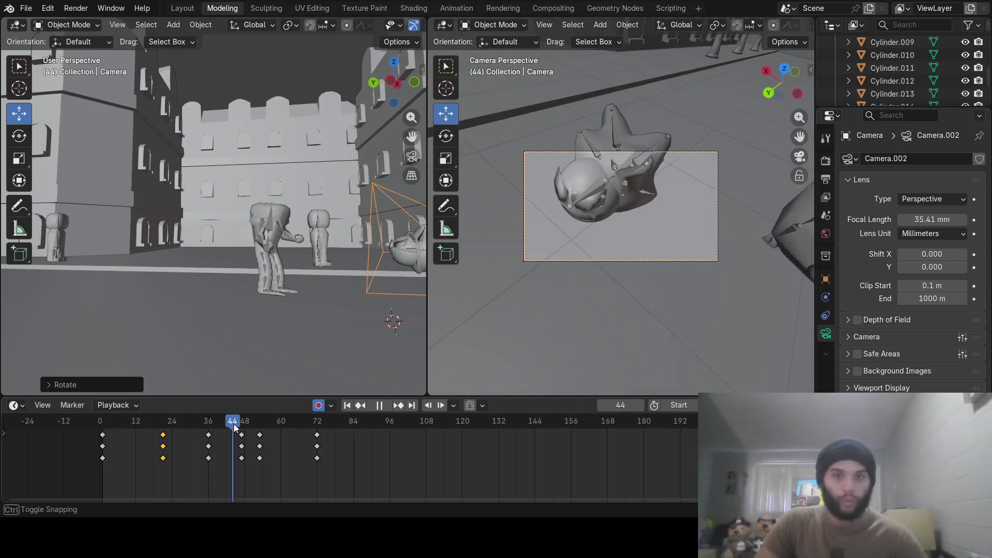
mouse_move(234, 428)
left_mouse_down()
mouse_move(291, 407)
mouse_move(316, 414)
left_mouse_up()
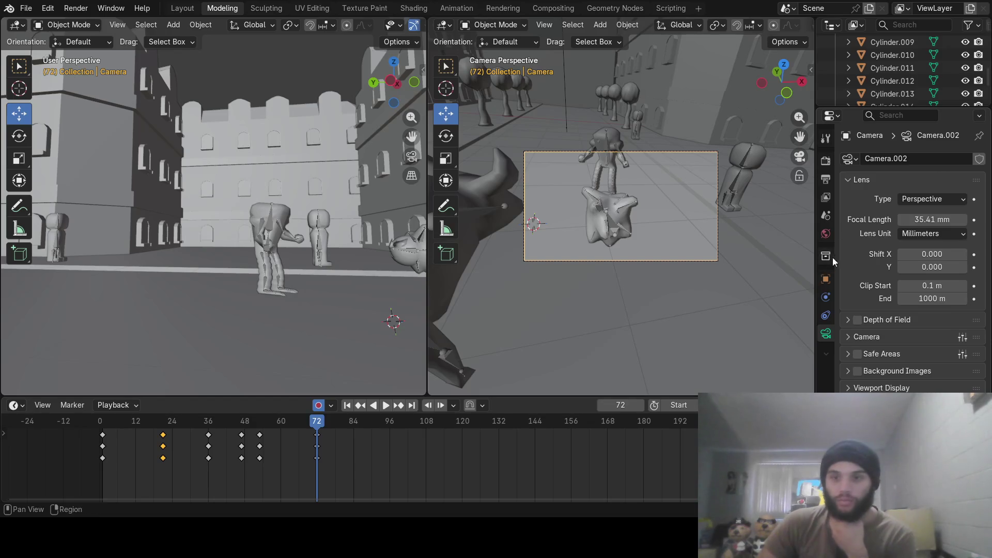
Set Tauros as the target of the camera's Child Of constraint, then select the Armature.001 rig.
left_click(833, 312)
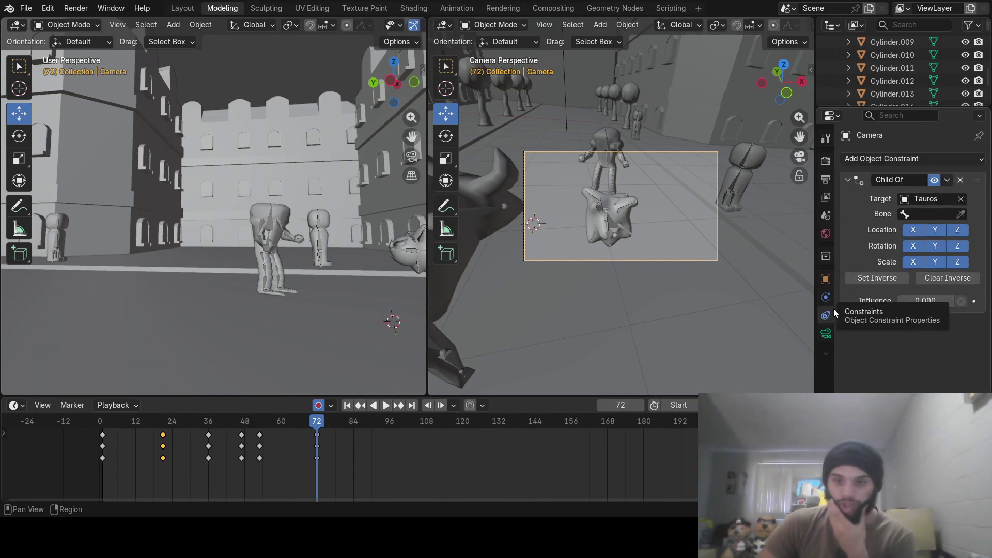
left_click(934, 200)
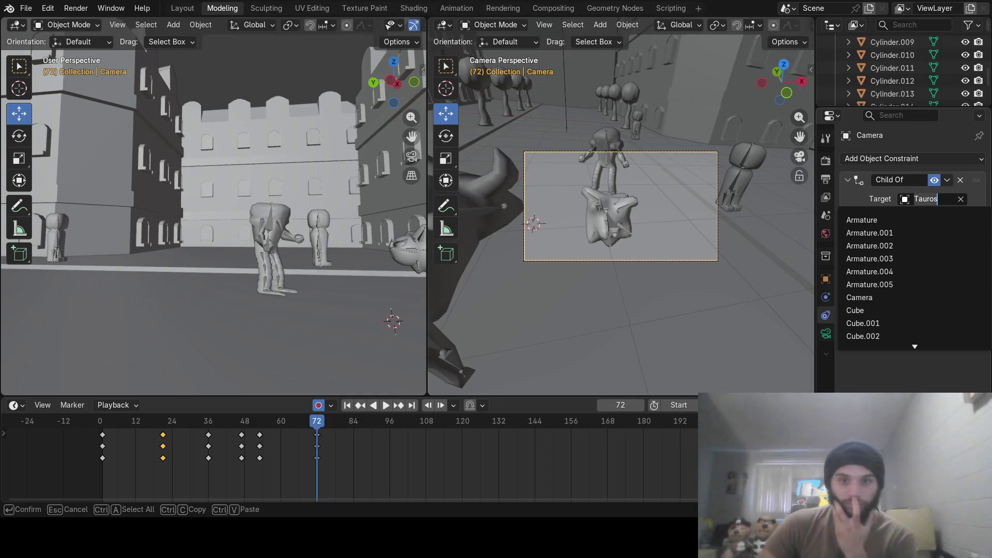
key("Return")
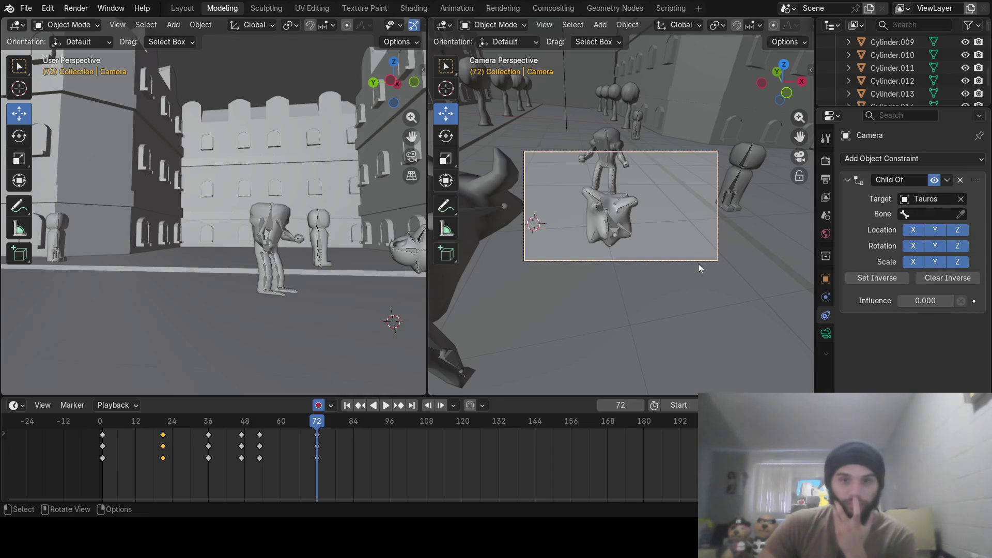
left_click(605, 216)
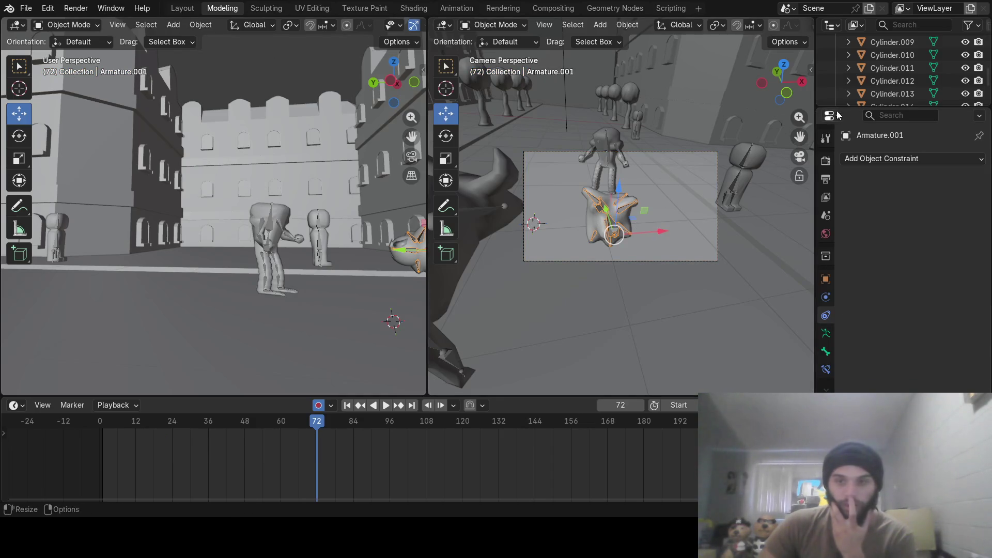
scroll(887, 98, "down", 2)
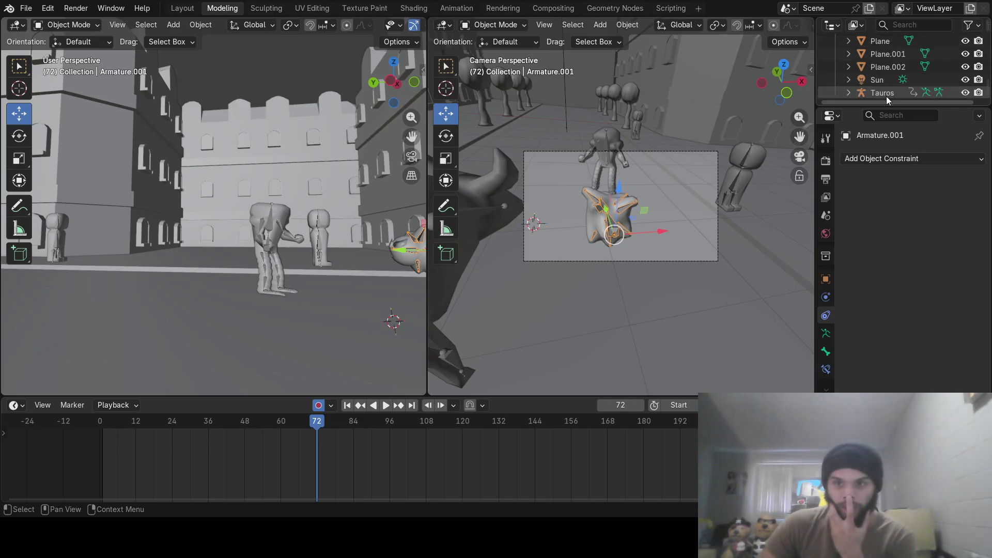
Rename Armature.001 to Ghastly in the Outliner.
left_click_drag(883, 106, 898, 363)
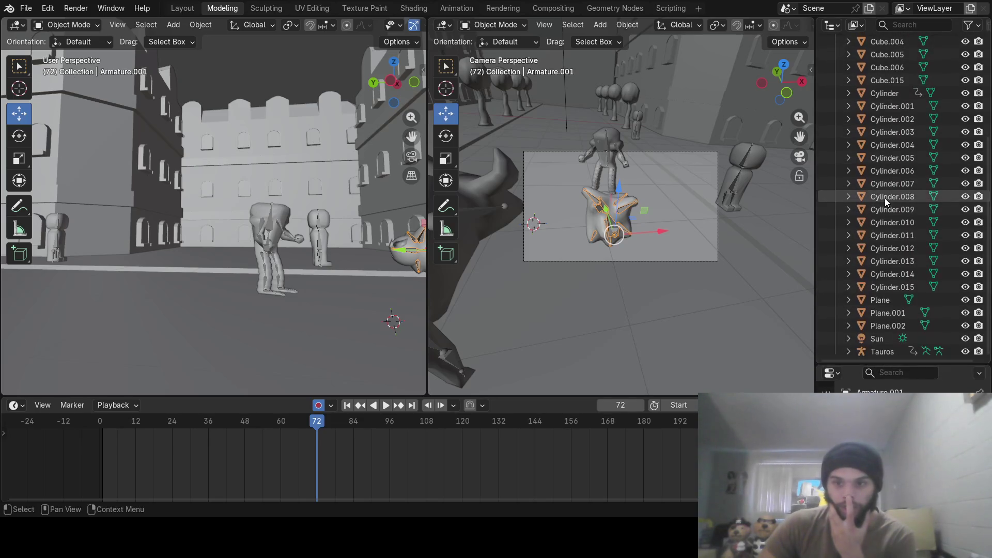
scroll(885, 197, "up", 7)
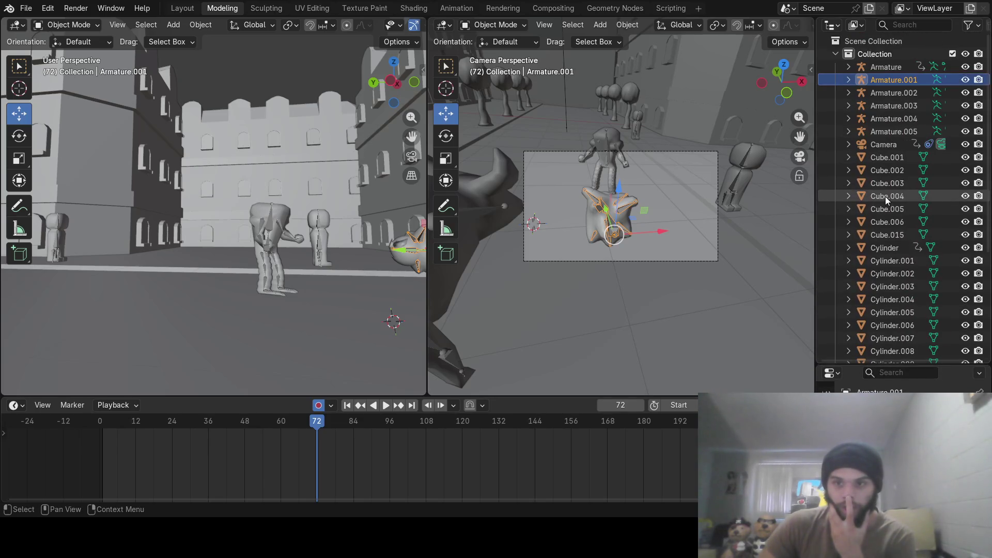
right_click(887, 79)
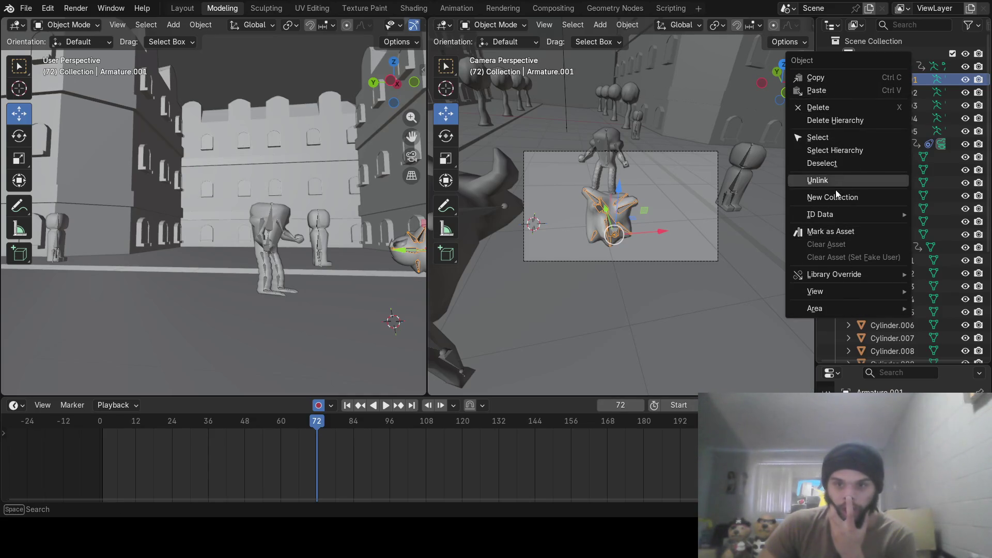
left_click(924, 80)
double_click(893, 80)
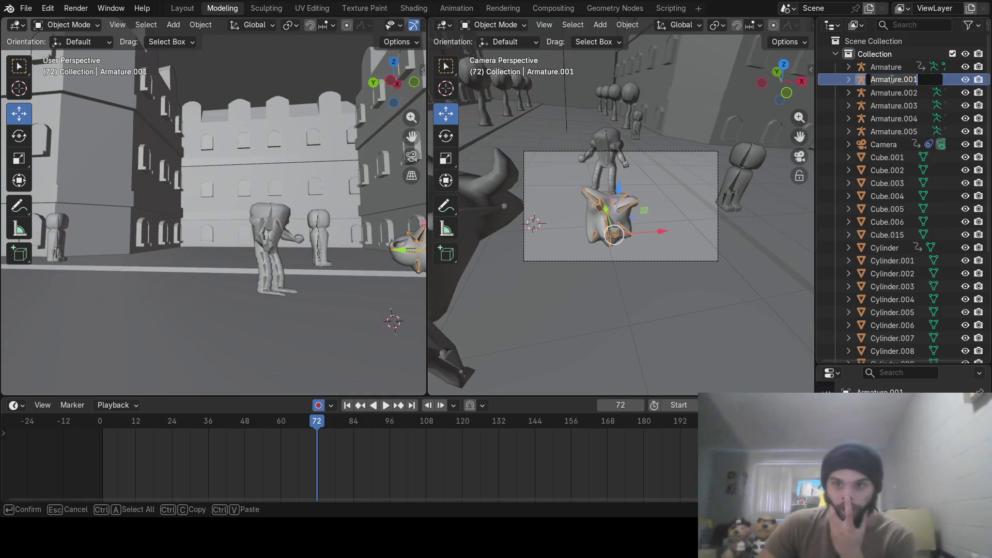
type("Ghastly")
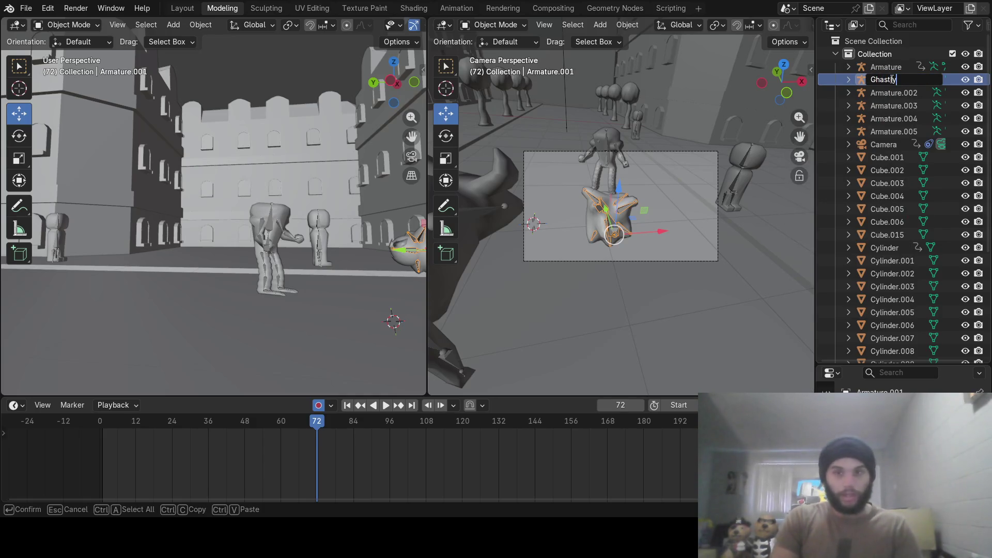
key("Return")
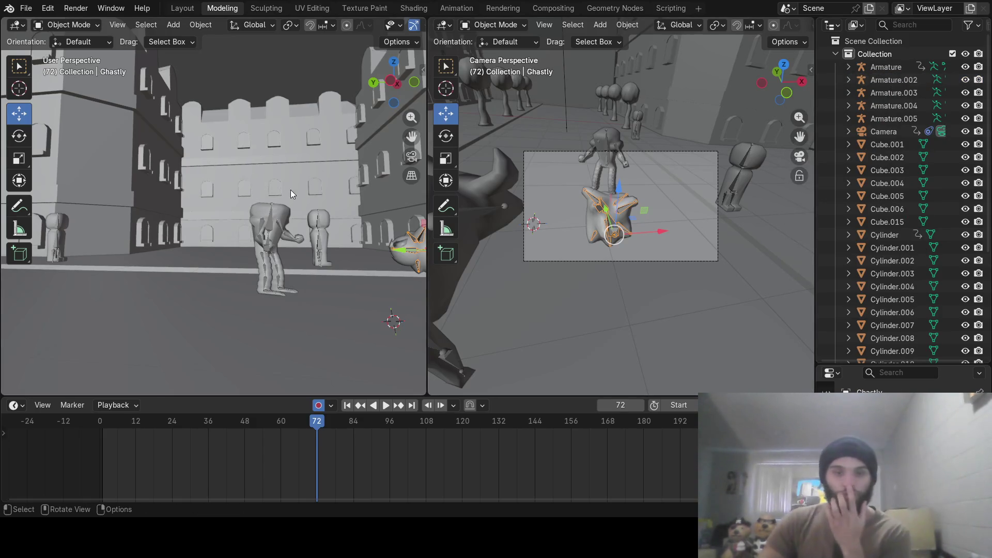
scroll(903, 213, "down", 5)
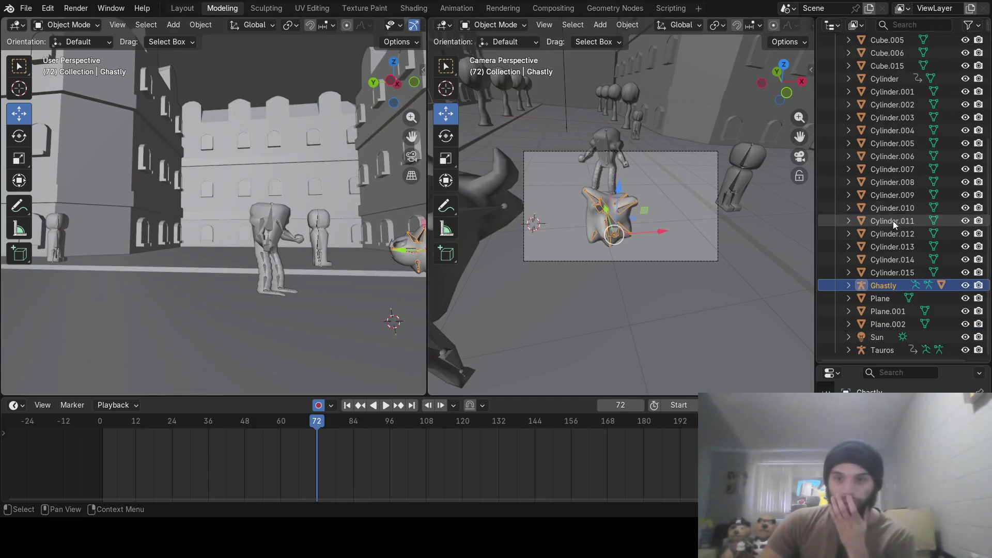
Retarget the camera's Child Of constraint to Ghastly and key its 0 influence at frame 72.
left_click(566, 262)
left_click(899, 399)
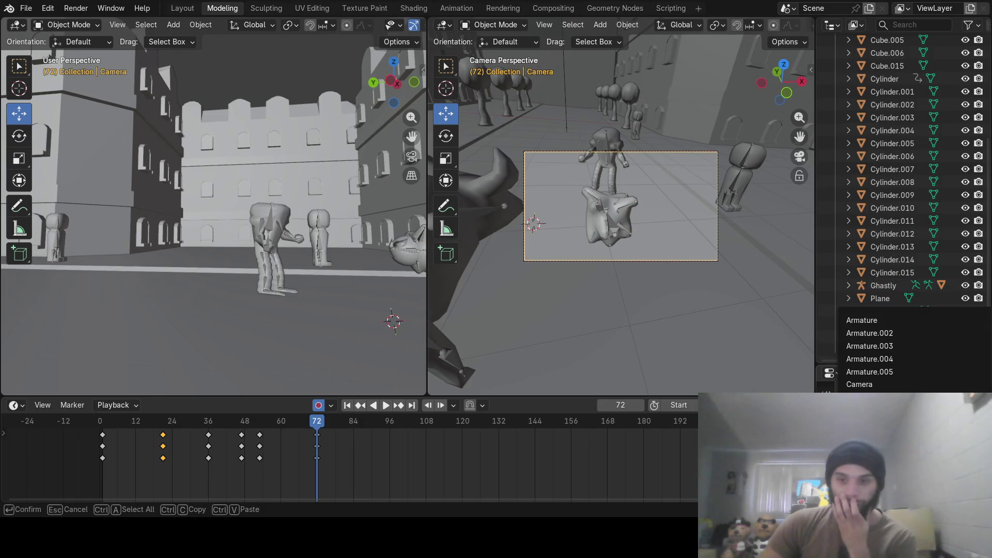
scroll(876, 352, "down", 5)
scroll(876, 353, "down", 5)
scroll(870, 362, "down", 5)
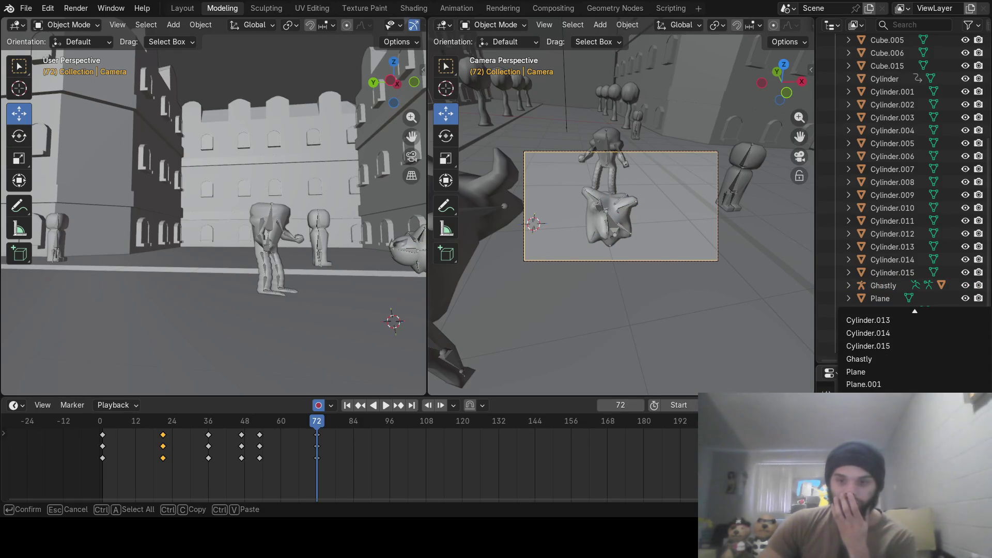
left_click(870, 361)
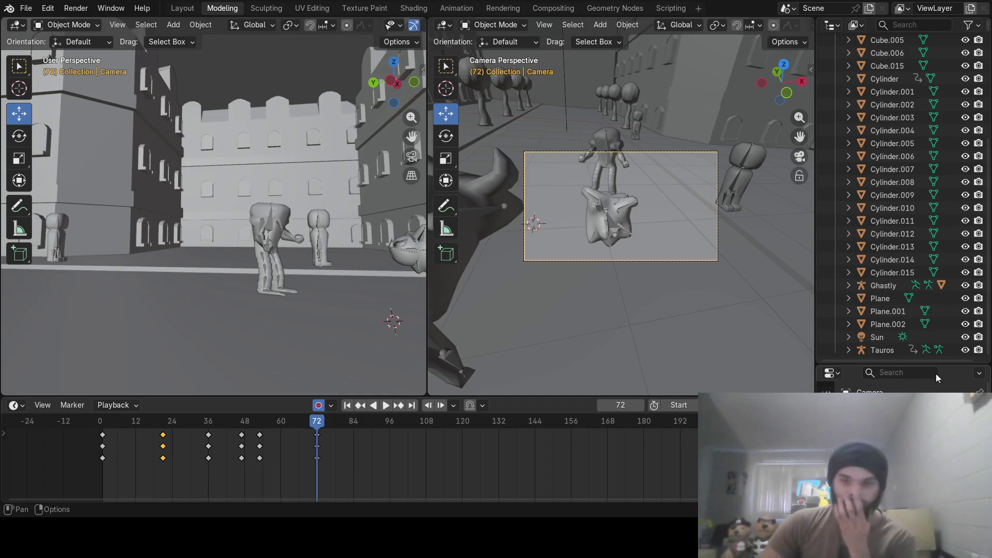
left_click_drag(920, 361, 923, 123)
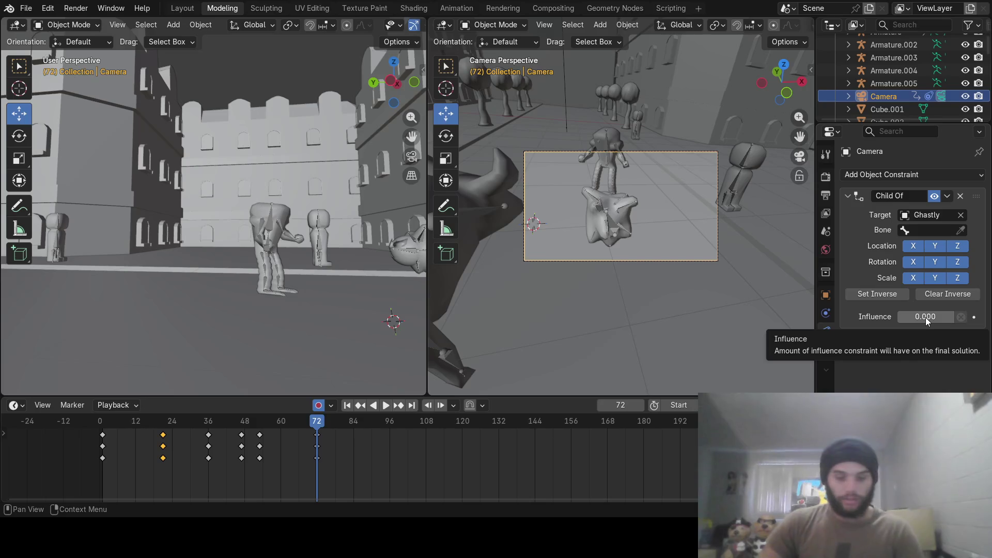
key("i")
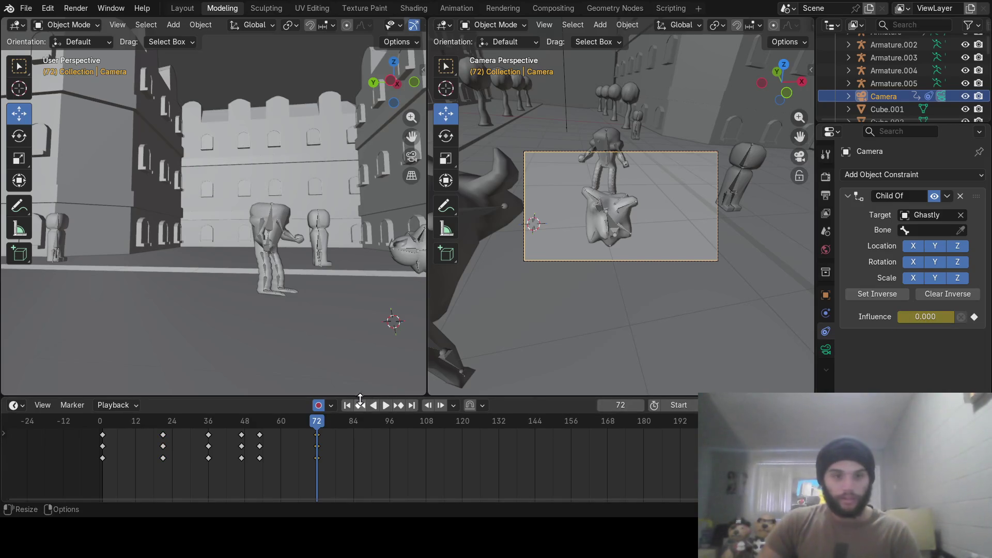
Key the Child Of influence to 1 at frame 73 and scrub to check the camera jumps to Ghastly.
left_click(644, 407)
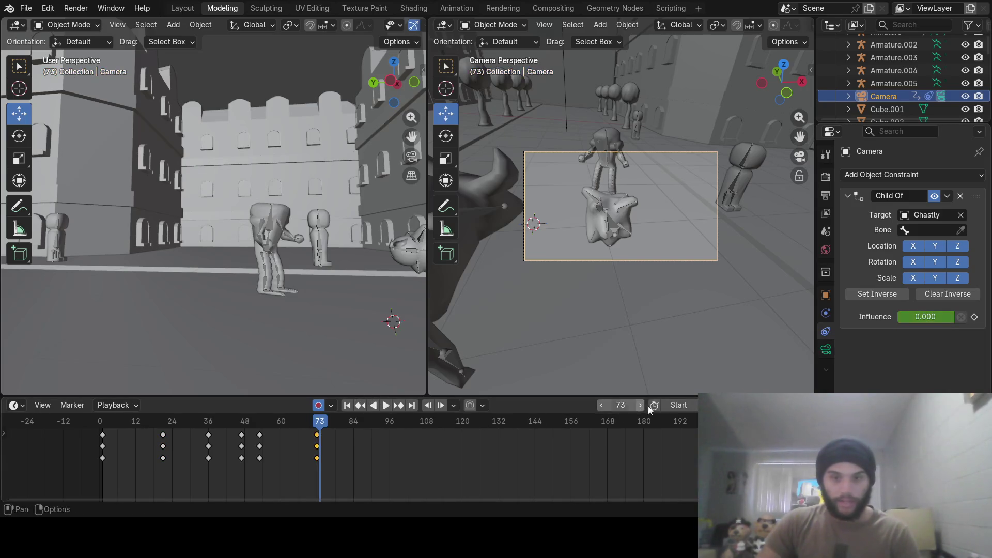
left_click(908, 317)
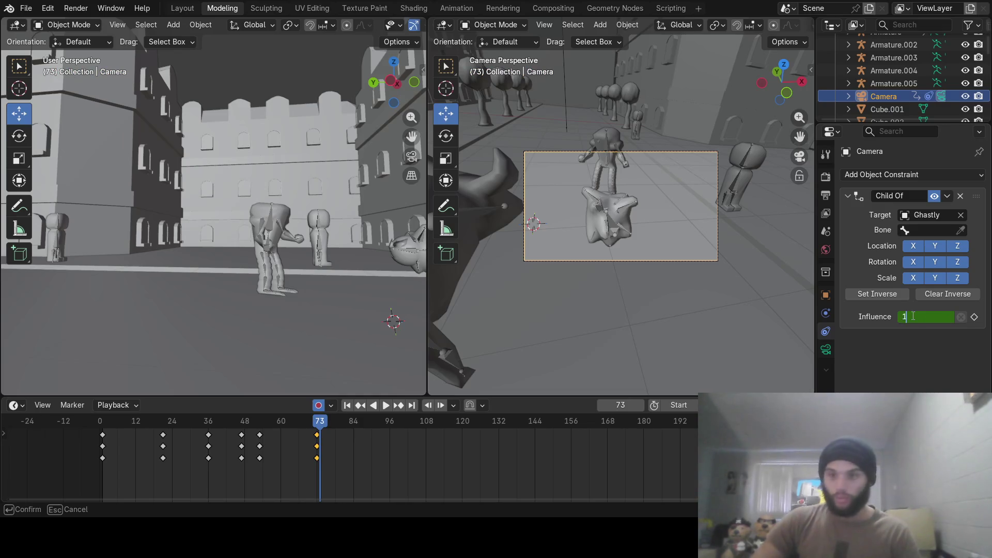
key("Return")
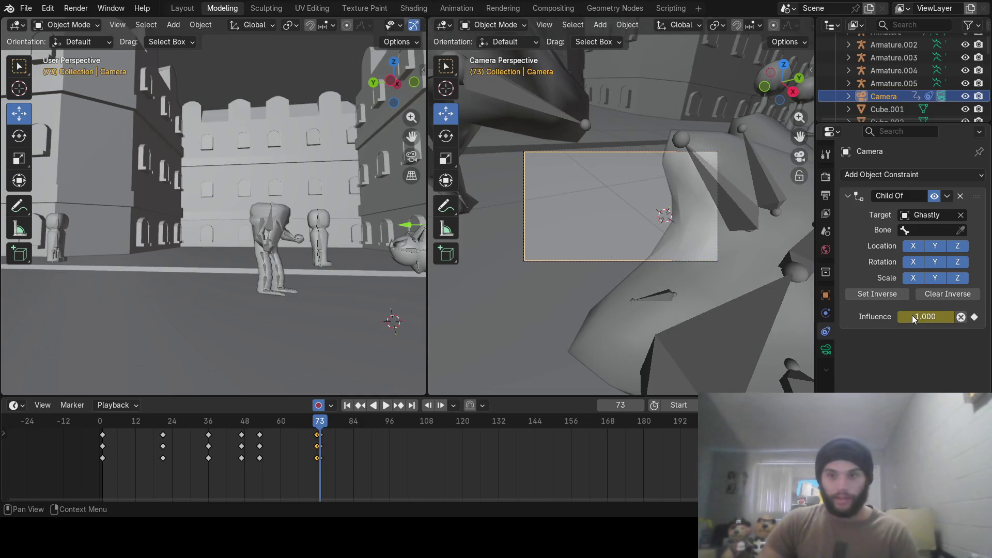
mouse_move(319, 423)
left_mouse_down()
mouse_move(293, 423)
mouse_move(389, 419)
left_mouse_up()
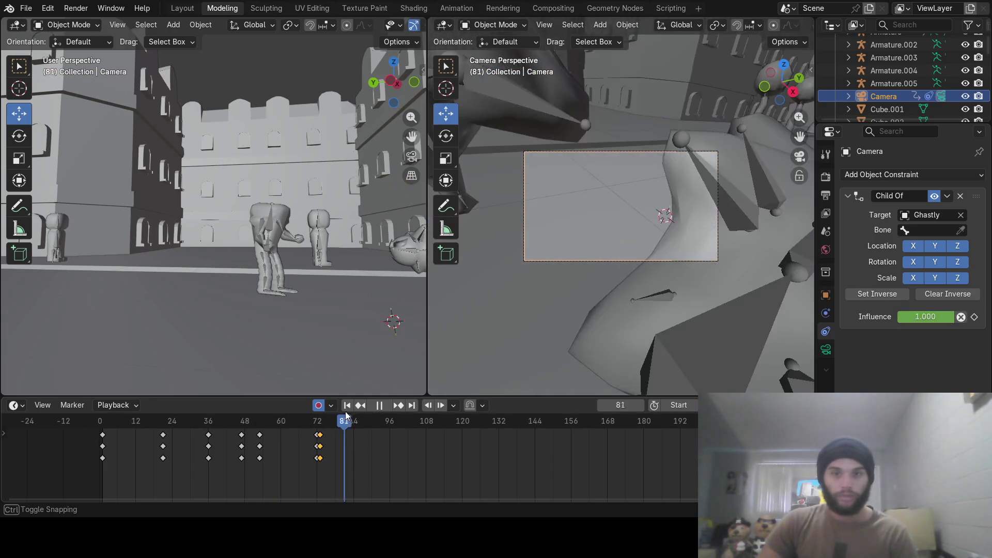
mouse_move(389, 419)
left_mouse_down()
mouse_move(413, 421)
mouse_move(323, 423)
left_mouse_up()
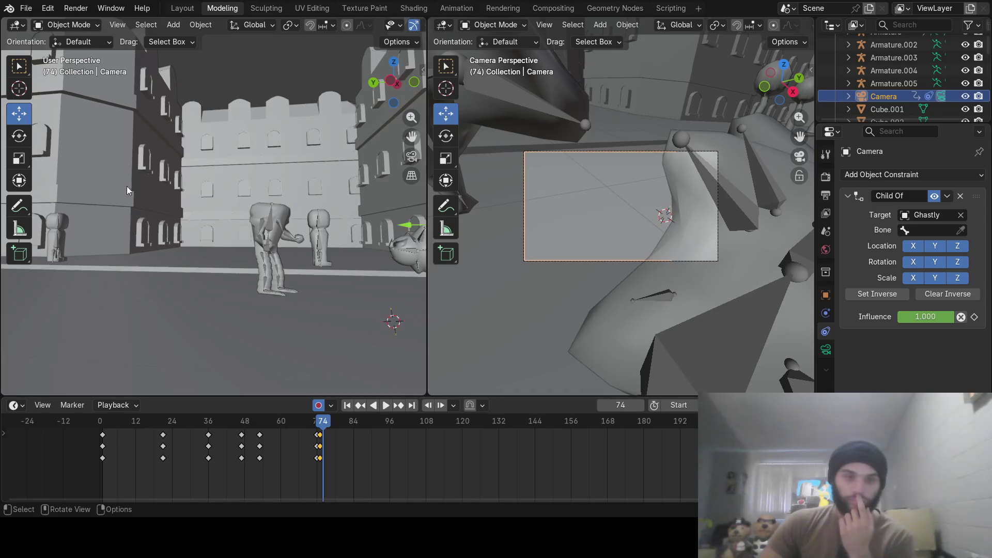
left_click(76, 8)
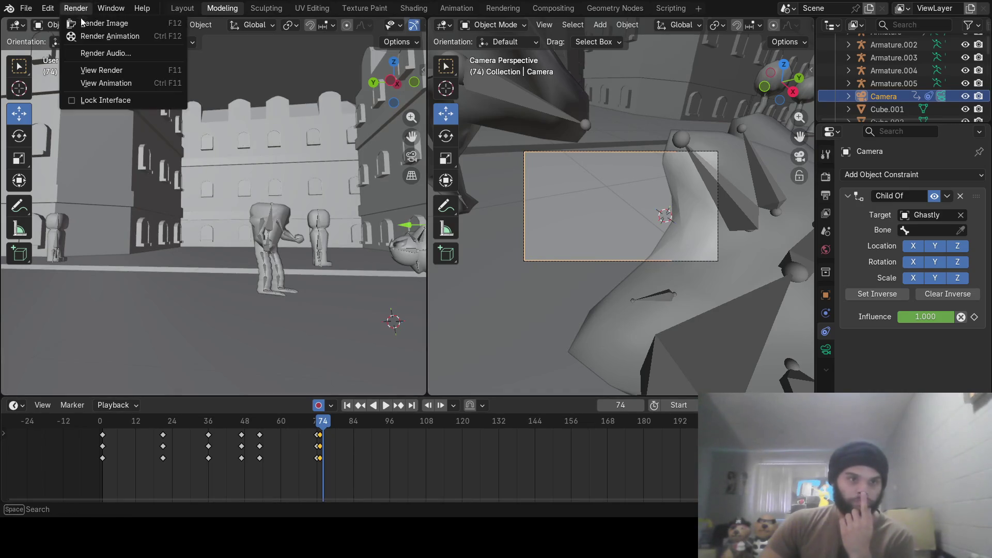
left_click(92, 36)
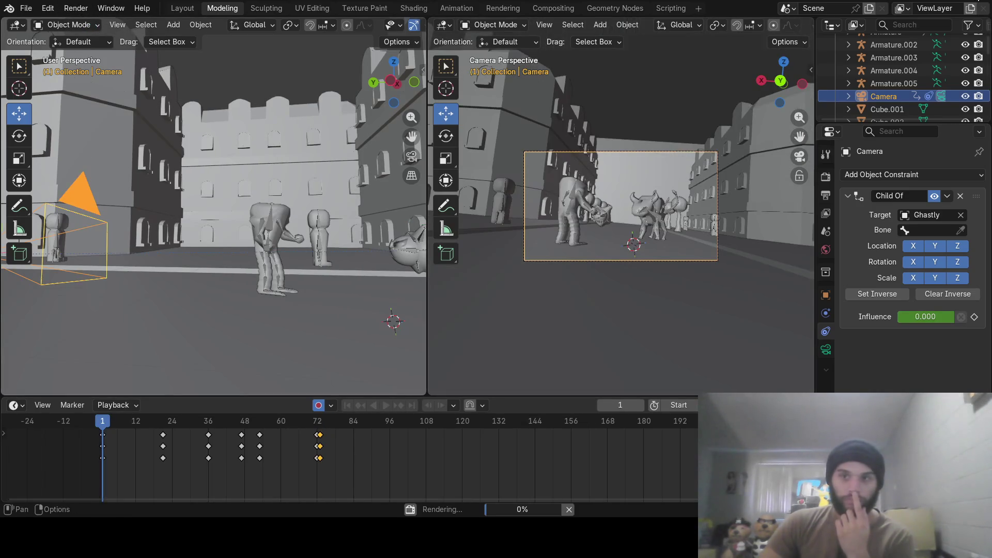
key("Escape")
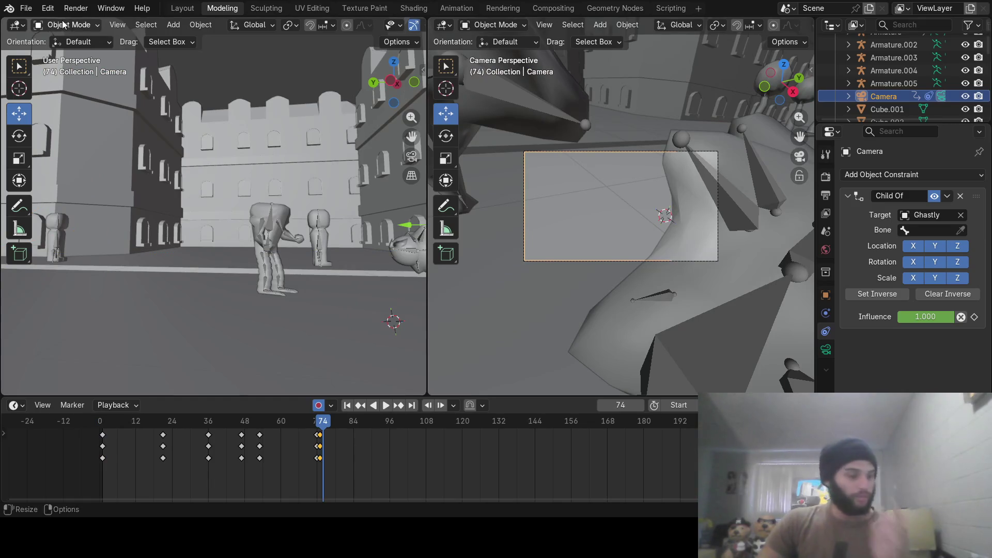
left_click(72, 9)
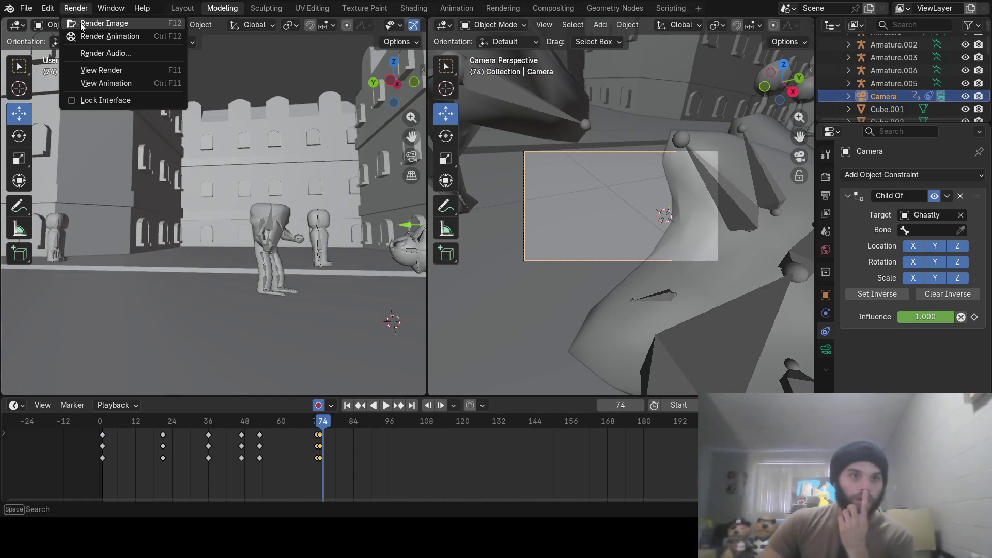
left_click(300, 72)
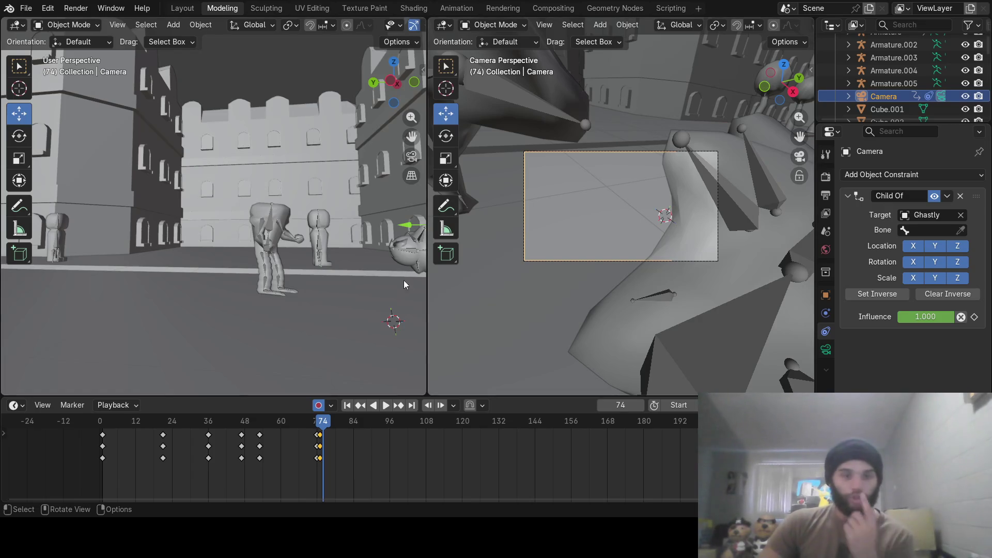
key("space")
Undo the influence change around frames 72-74 so the Child Of influence reads 0 again.
left_click_drag(325, 431, 319, 431)
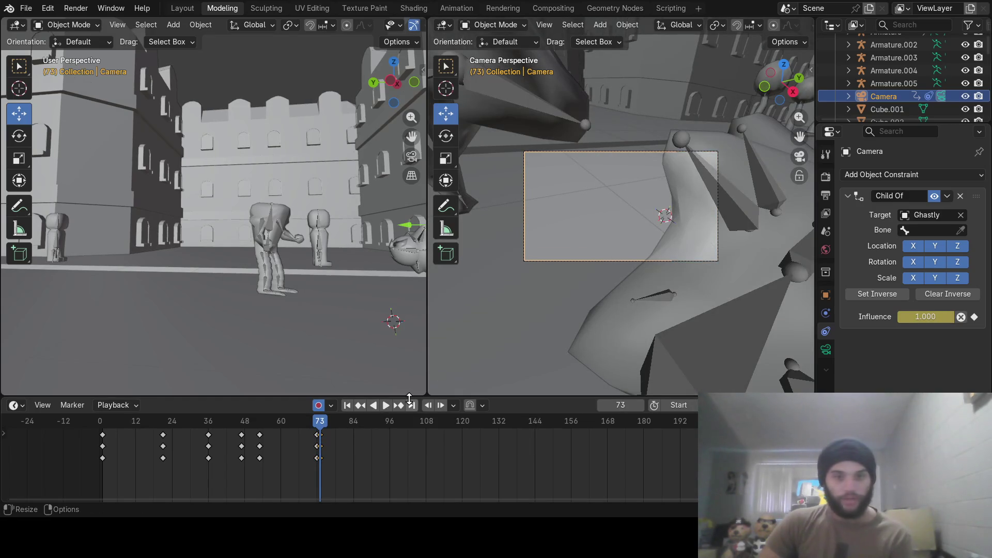
key("ctrl+z")
left_click_drag(321, 425, 324, 427)
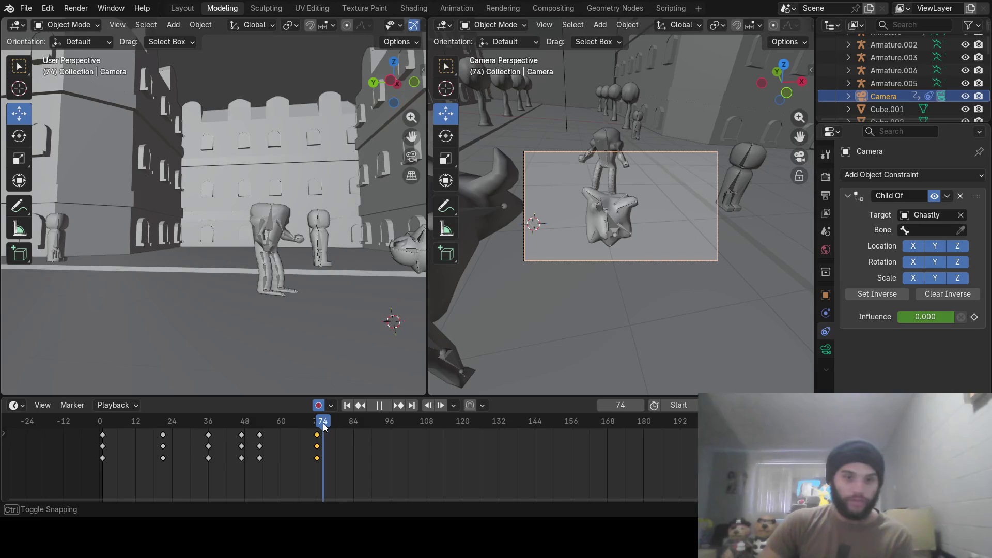
key("Escape")
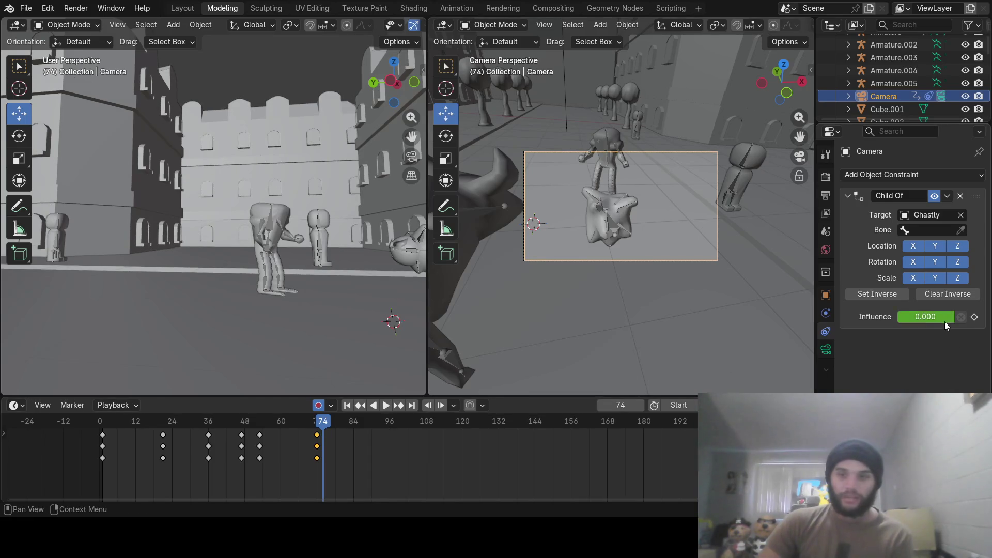
left_click(934, 319)
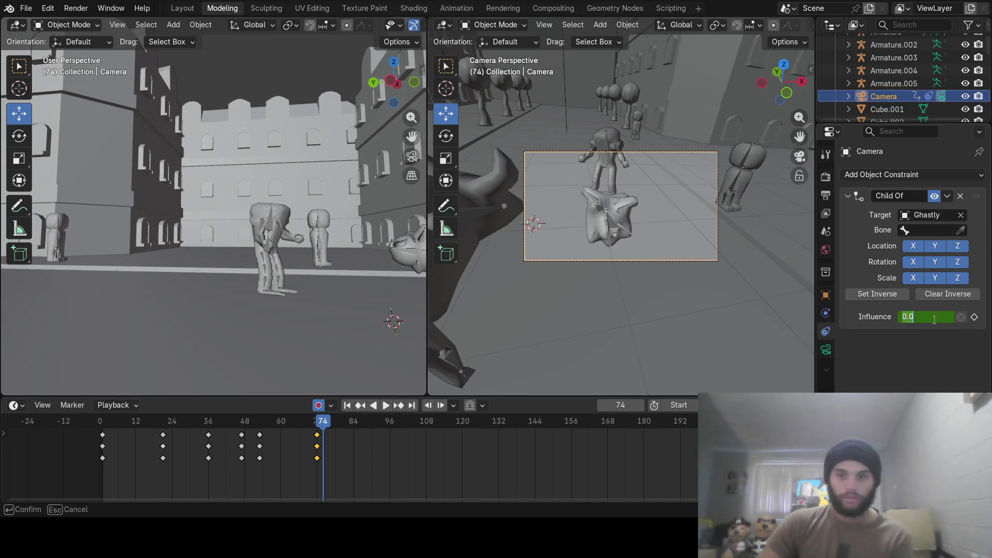
type("1")
key("Return")
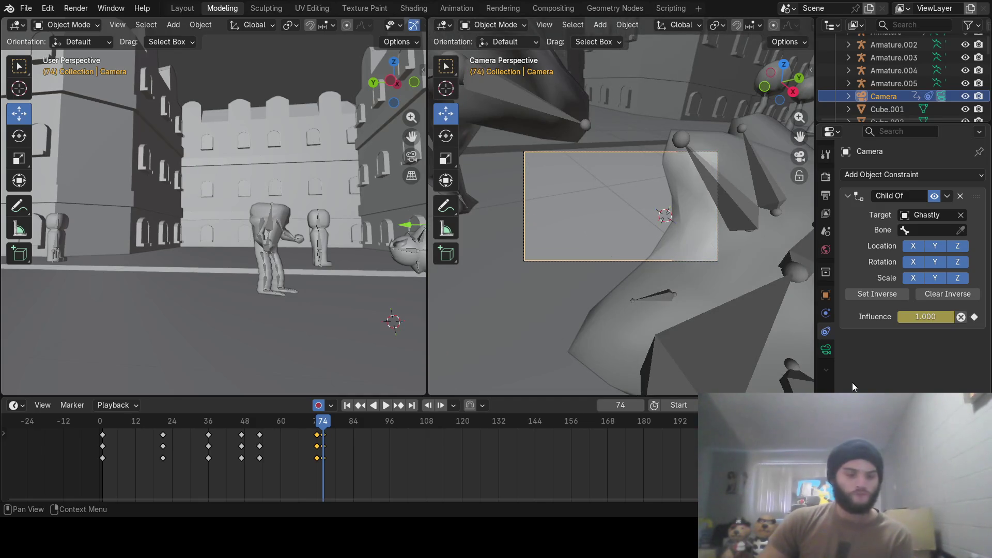
key("ctrl+z")
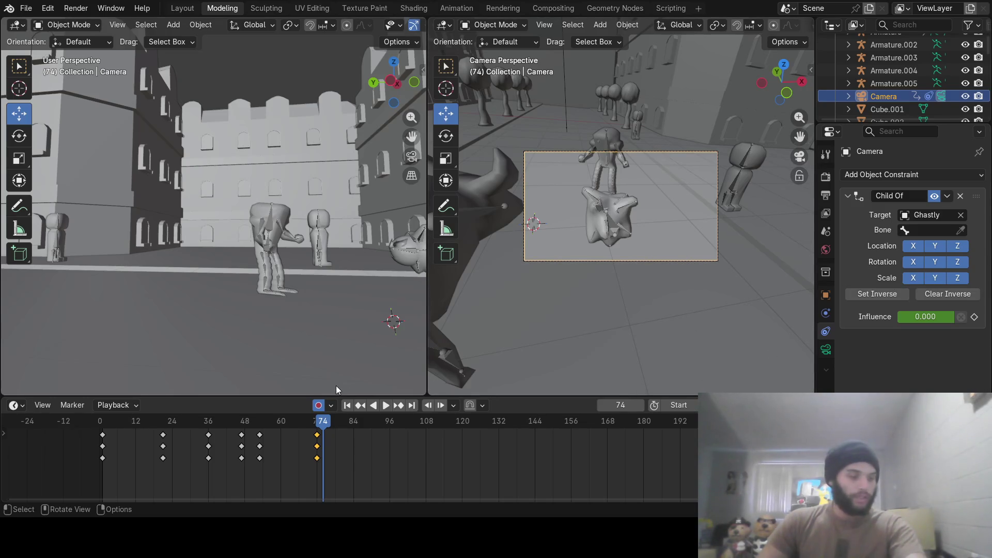
Key the influence at frame 72, scrub to check the motion and step to frame 73.
left_click_drag(317, 422, 318, 427)
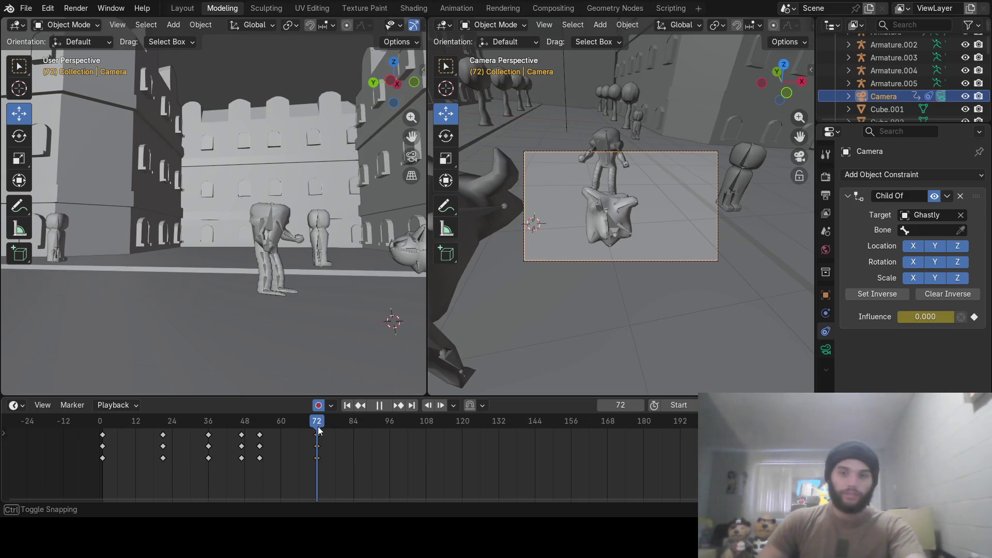
key("i")
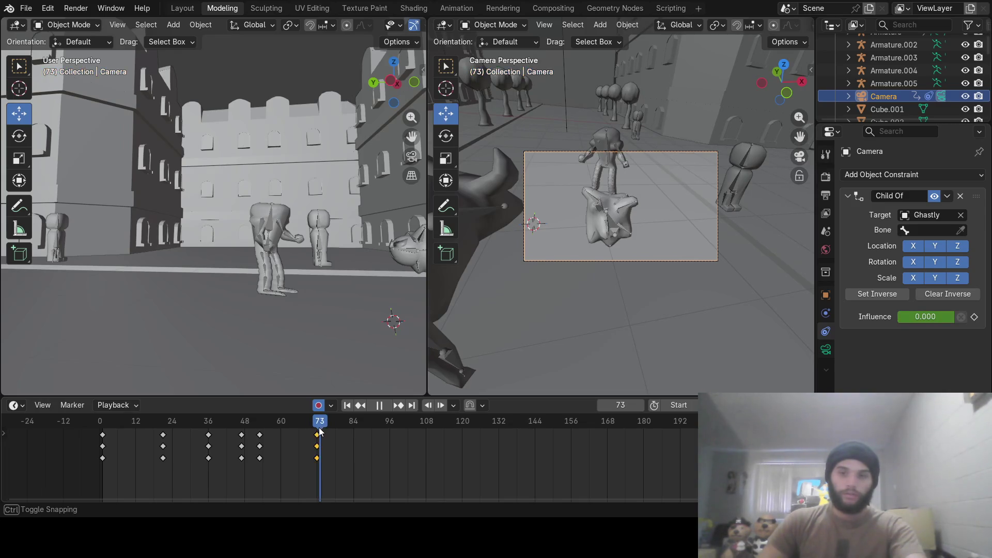
left_click_drag(317, 426, 316, 428)
left_click_drag(319, 430, 318, 425)
left_click(639, 404)
Set the camera's Child Of influence to 1 at frame 73 so it jumps to Ghastly.
left_click(941, 319)
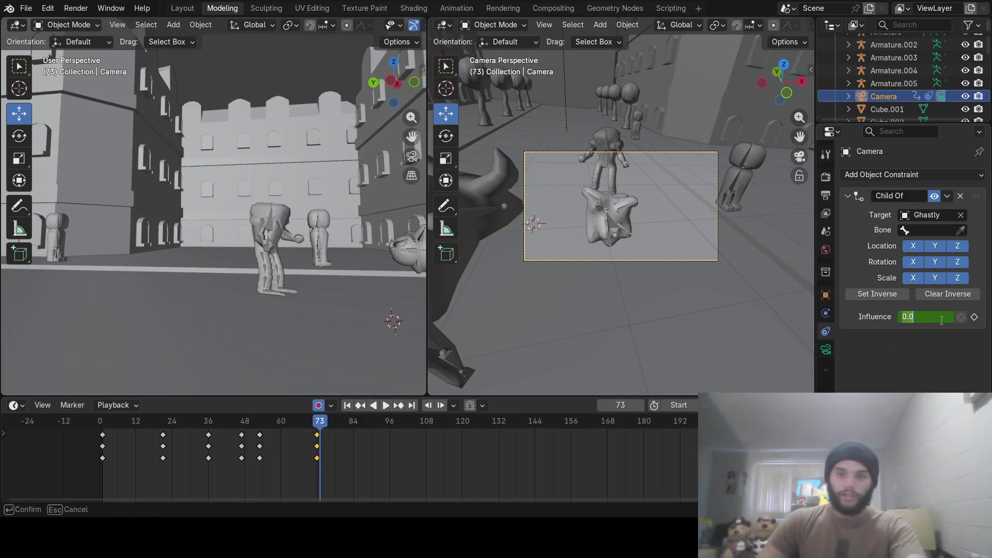
key("Return")
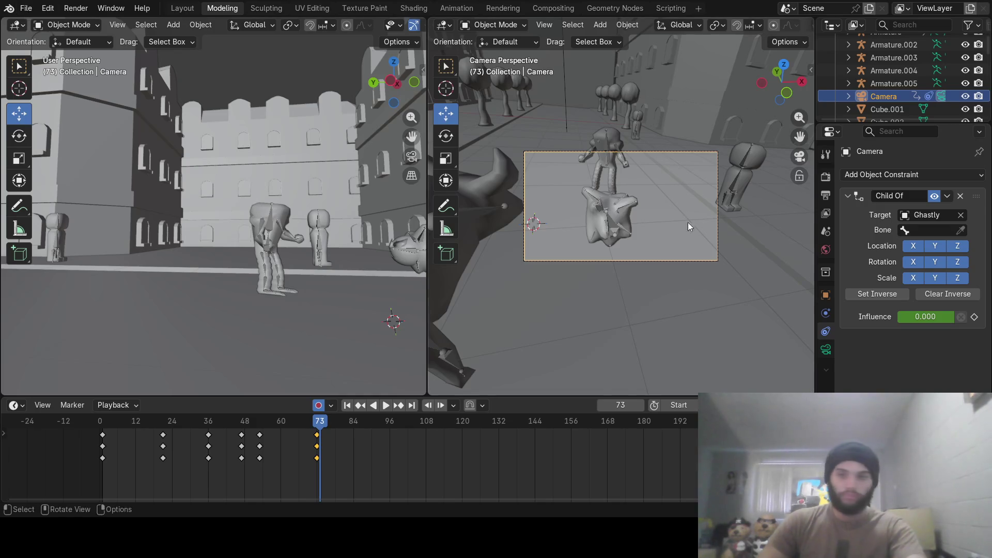
left_click(928, 314)
type("1")
key("Return")
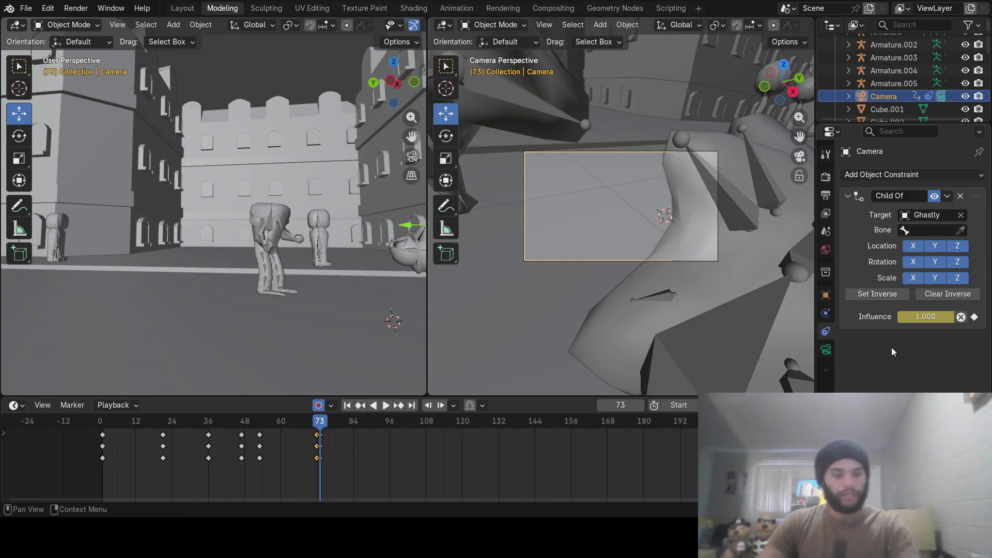
key("ctrl+z")
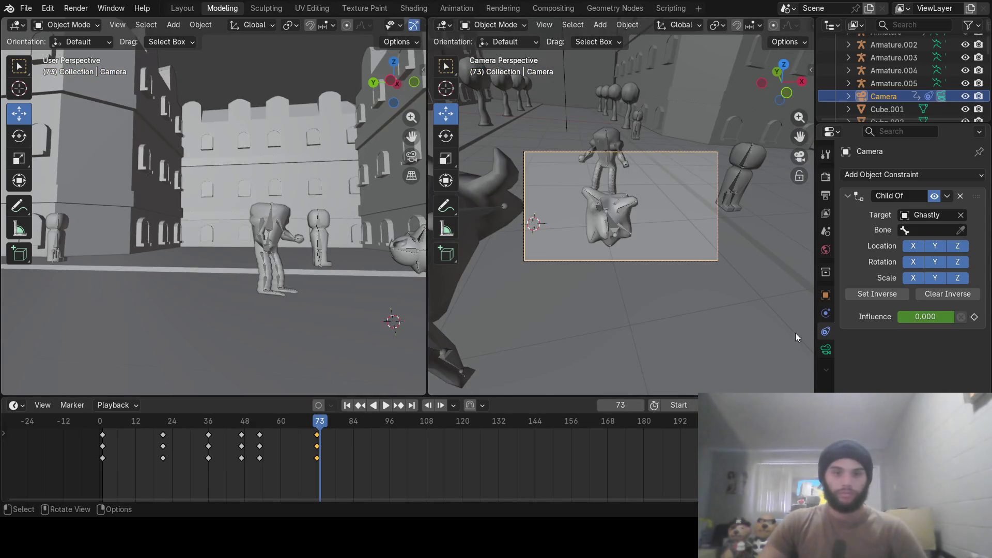
left_click(929, 321)
type("1")
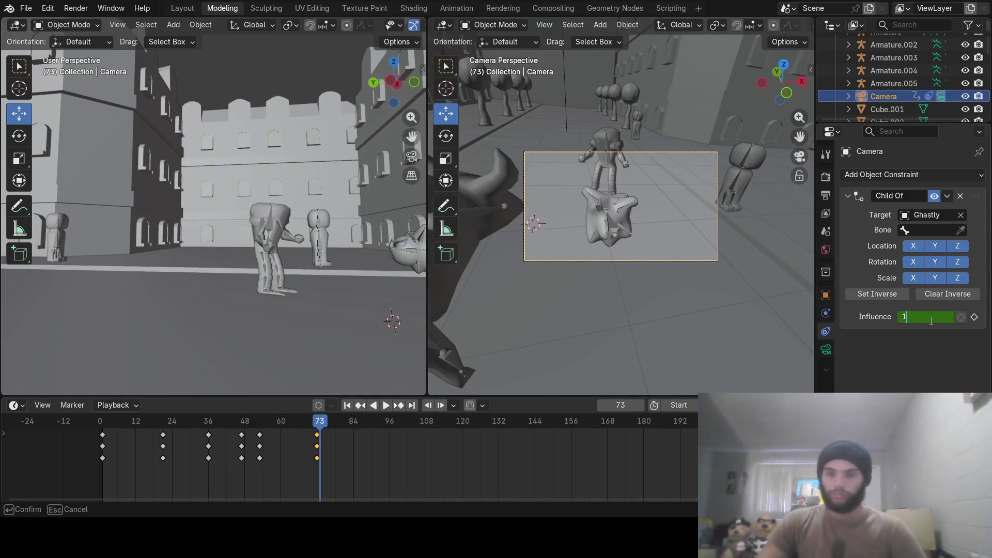
key("Return")
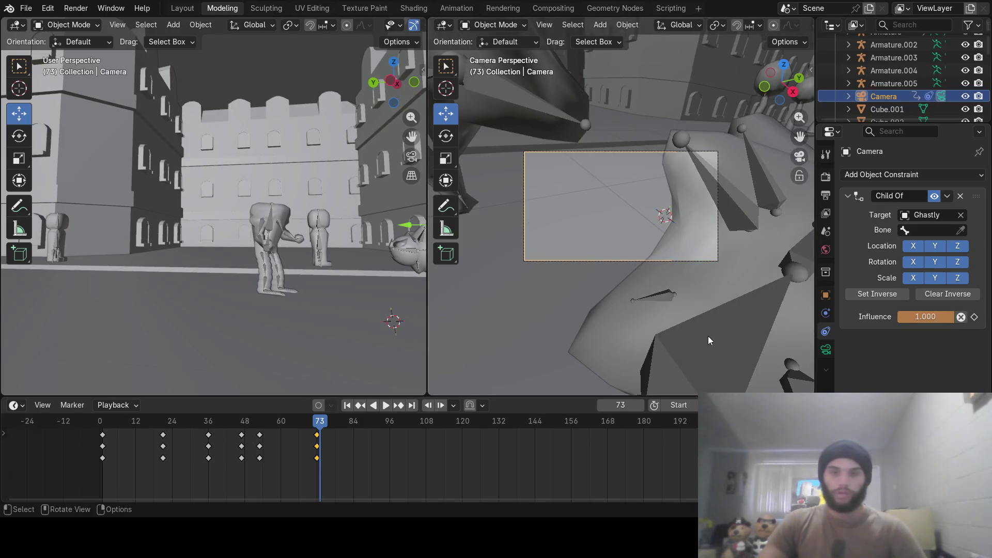
mouse_move(338, 283)
middle_mouse_down()
mouse_move(333, 275)
mouse_move(330, 304)
mouse_move(348, 312)
middle_mouse_up()
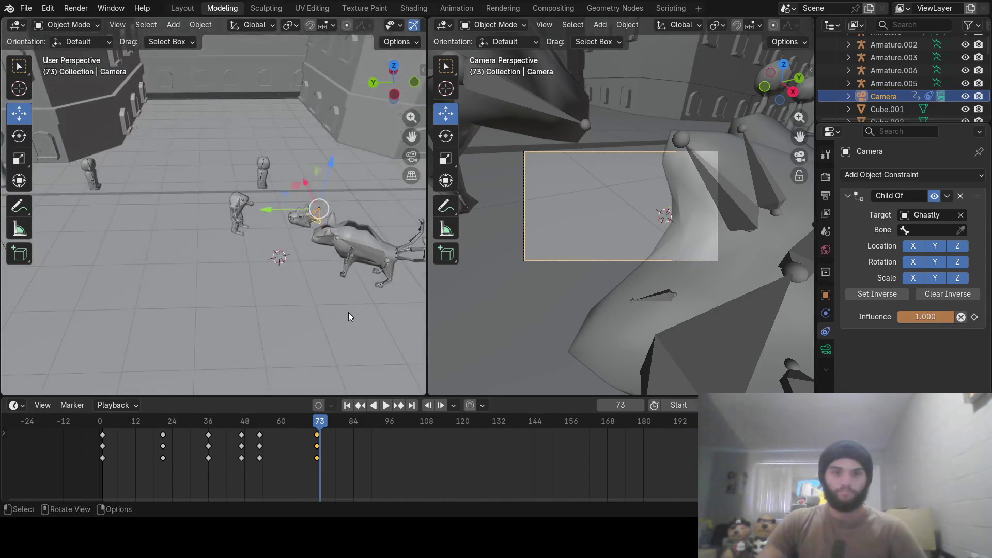
Return to frame 72 and reveal the camera's location and rotation values in the N sidebar.
middle_click_drag(354, 264, 201, 326, "shift")
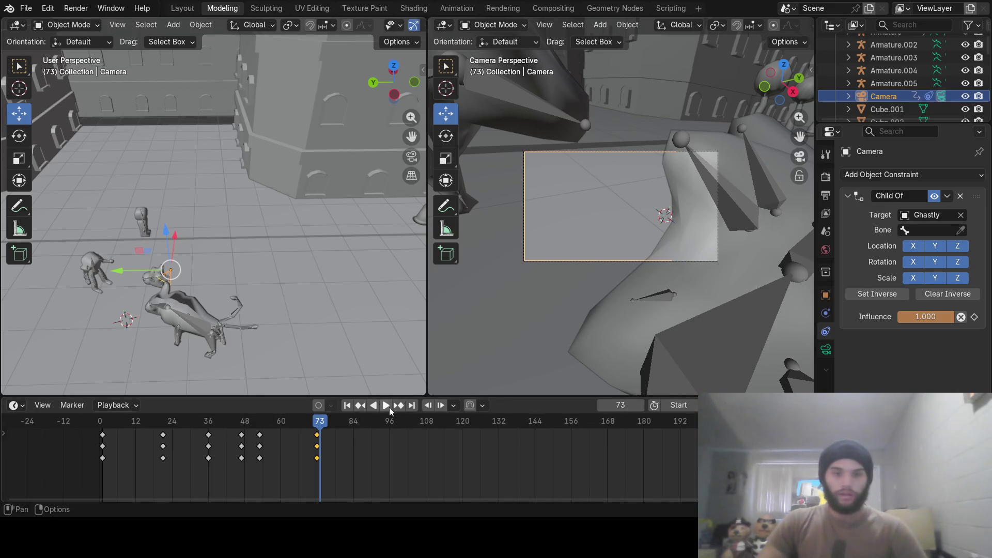
left_click(600, 405)
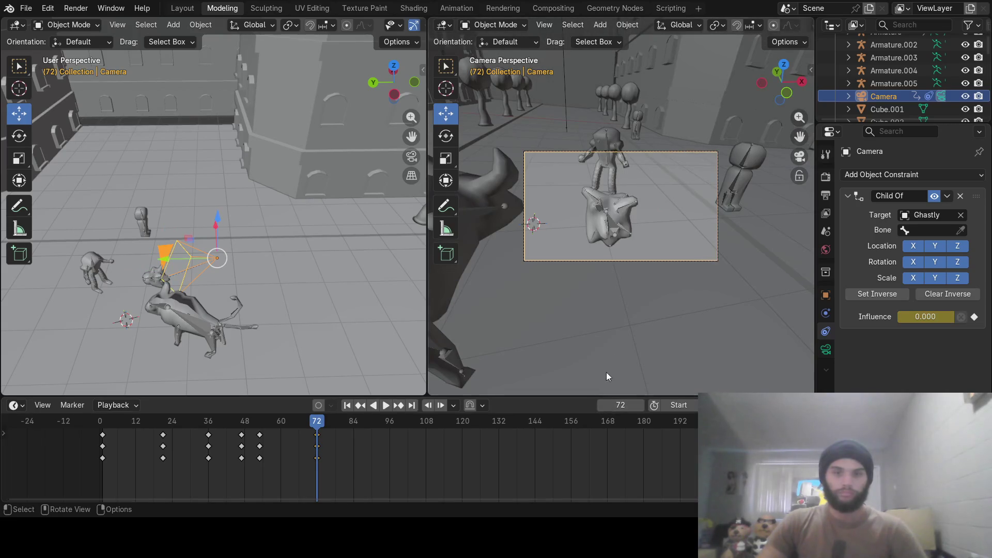
left_click_drag(811, 81, 631, 85)
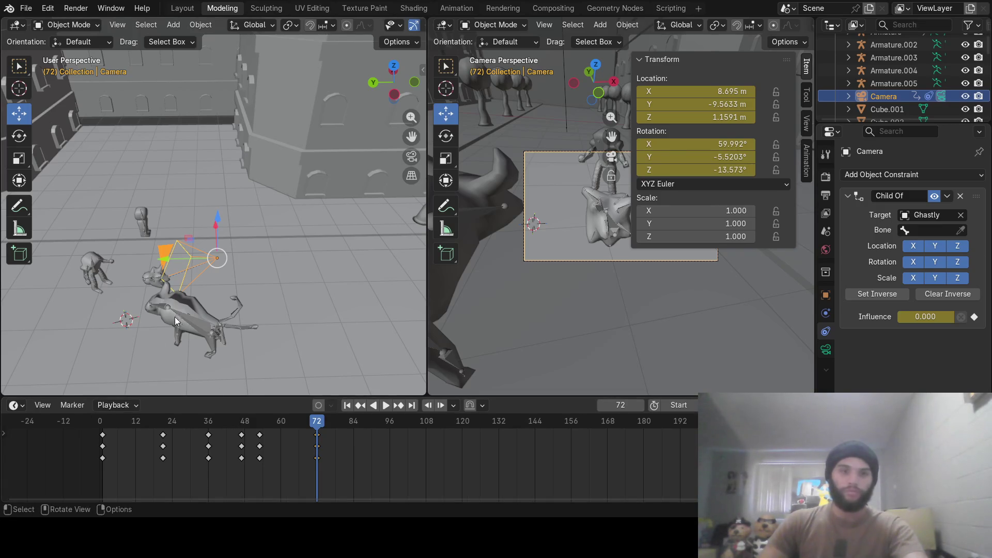
At frame 73 set the camera's Child Of influence toward Ghastly to 1.
left_click(644, 404)
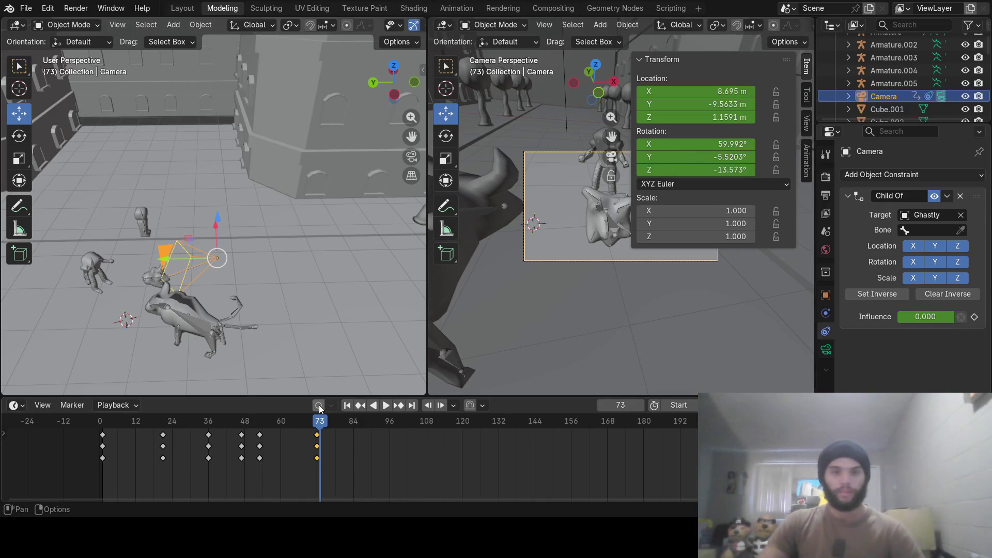
left_click(925, 320)
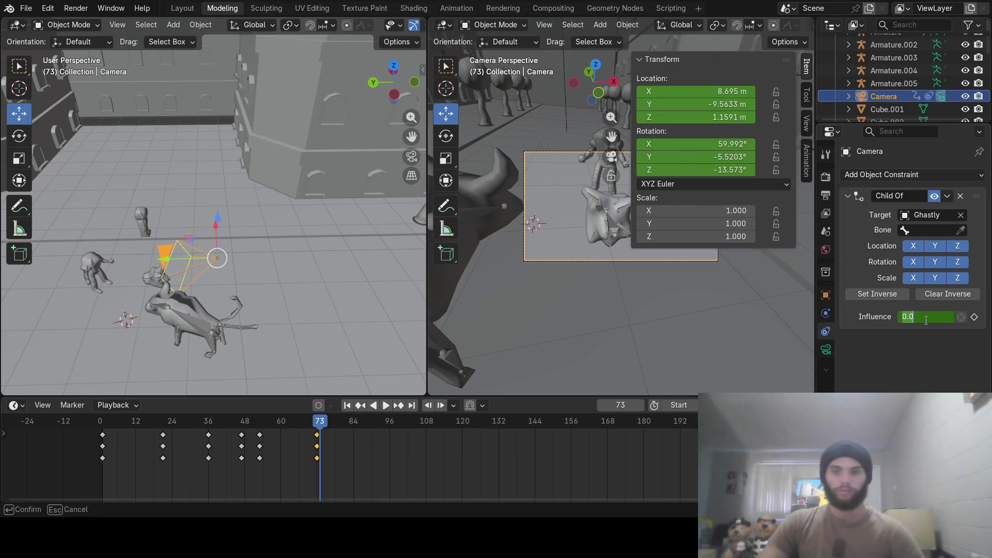
type("1")
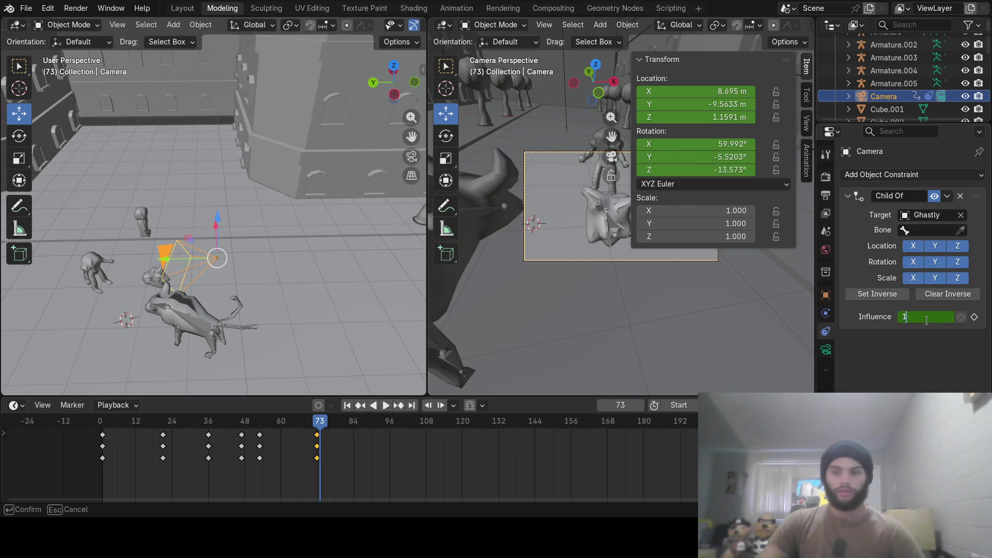
key("Return")
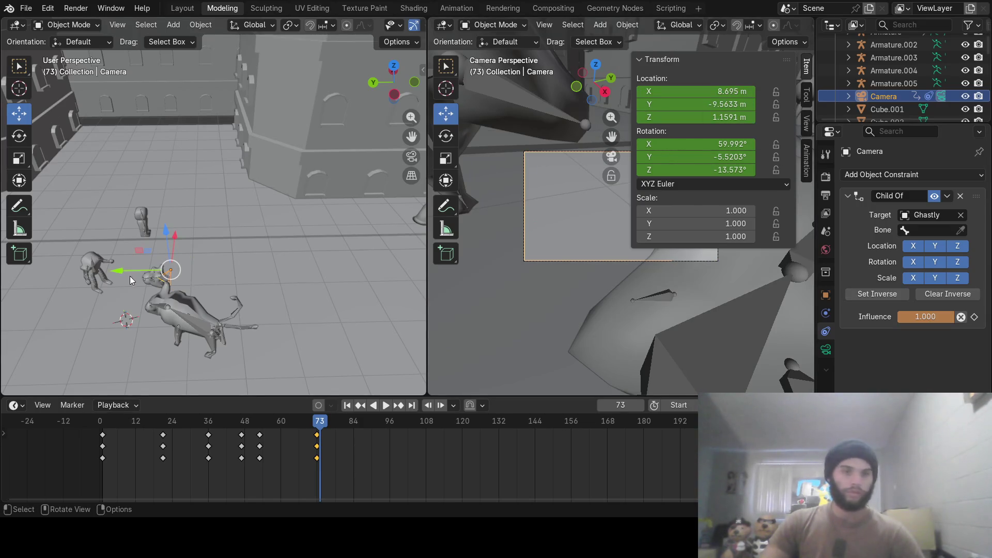
Set the camera location to X 8.6, Y -9.1, Z 8.1 in the sidebar.
left_click_drag(115, 268, 161, 276)
left_click(723, 93)
type("8.6")
key("Return")
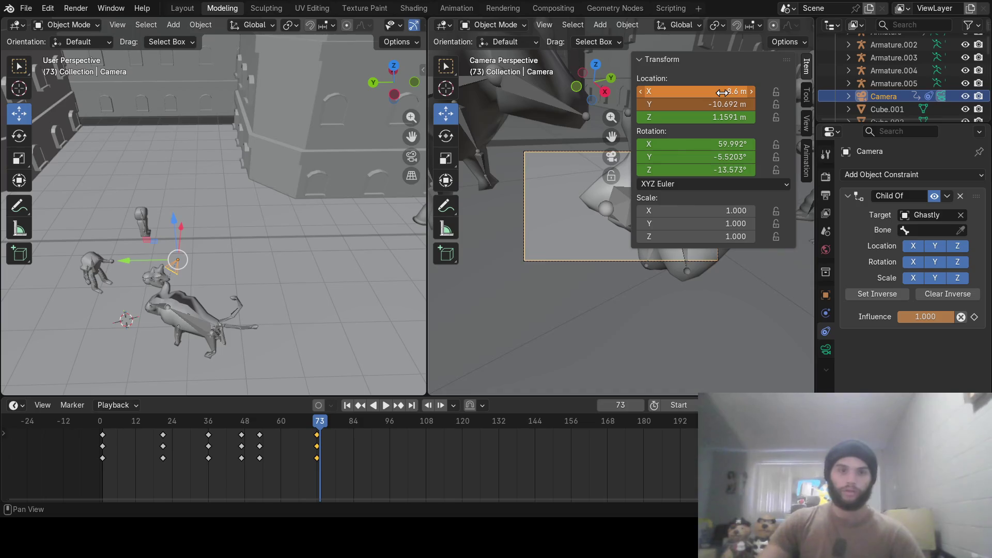
left_click(729, 105)
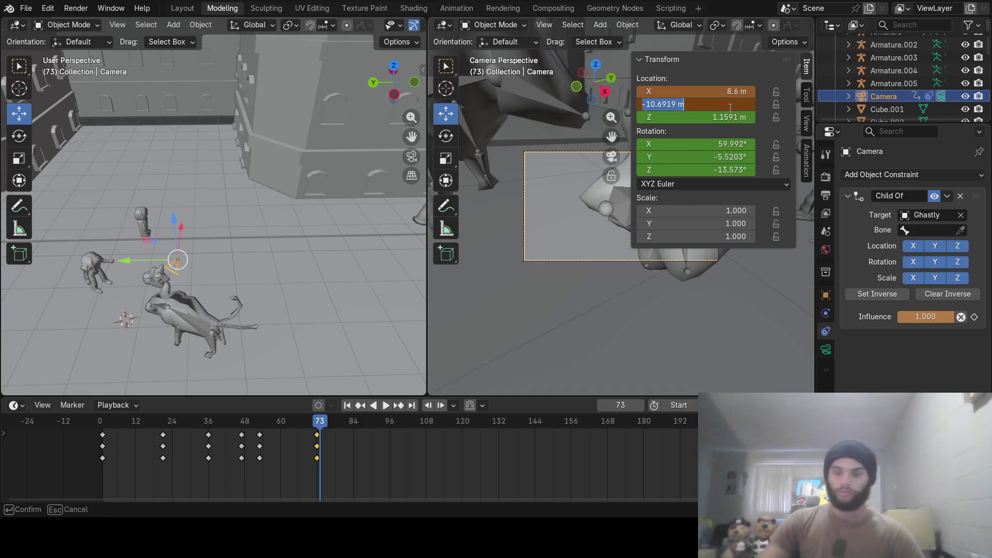
type("-9.")
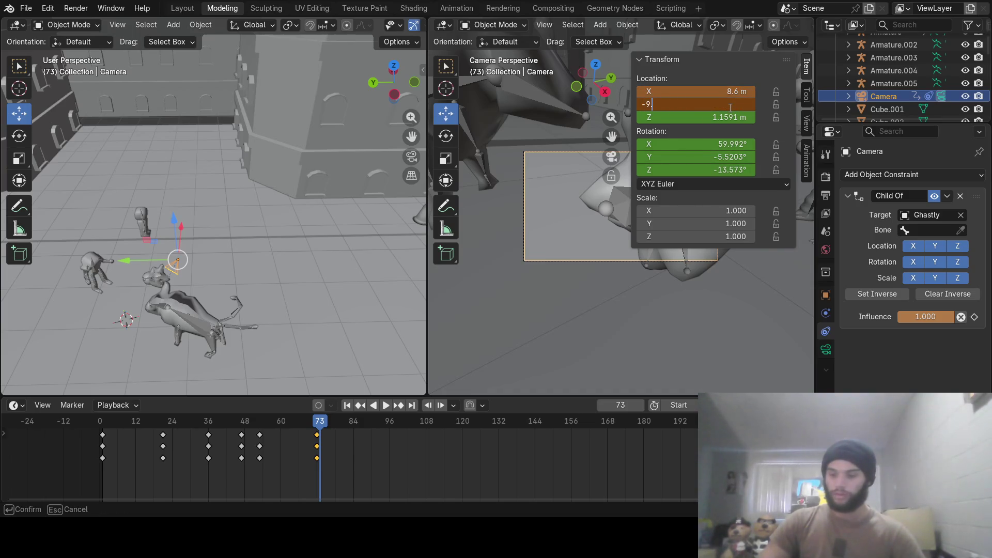
key("Return")
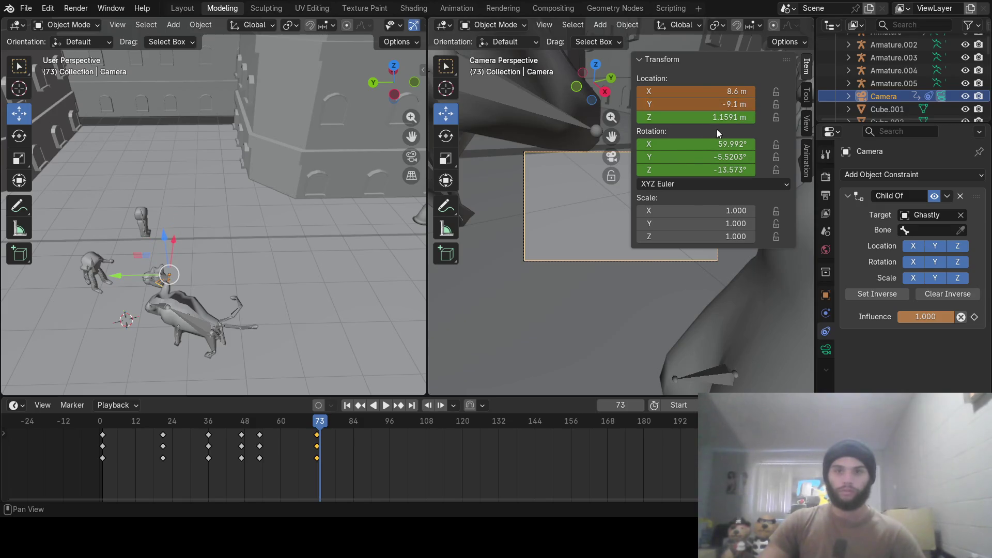
left_click(722, 118)
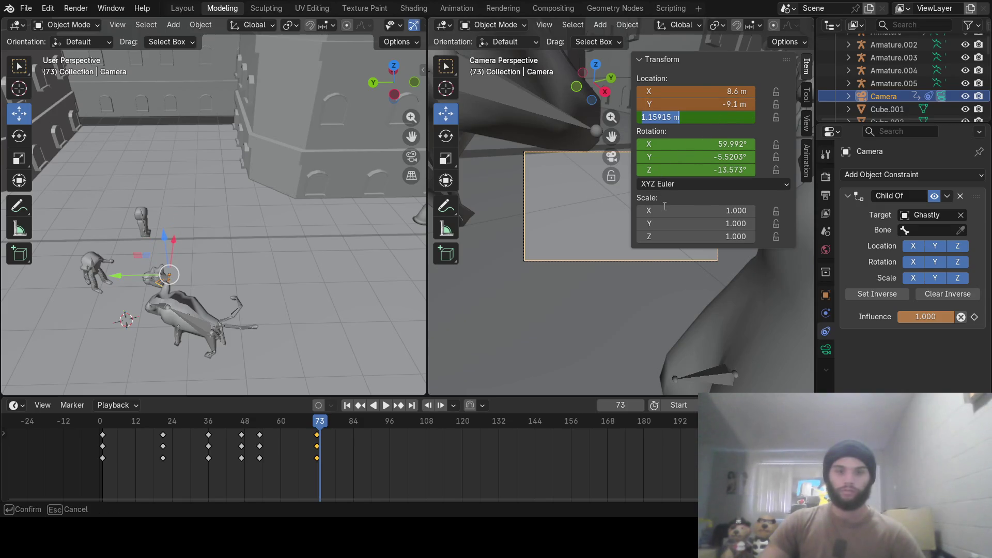
type("8.1")
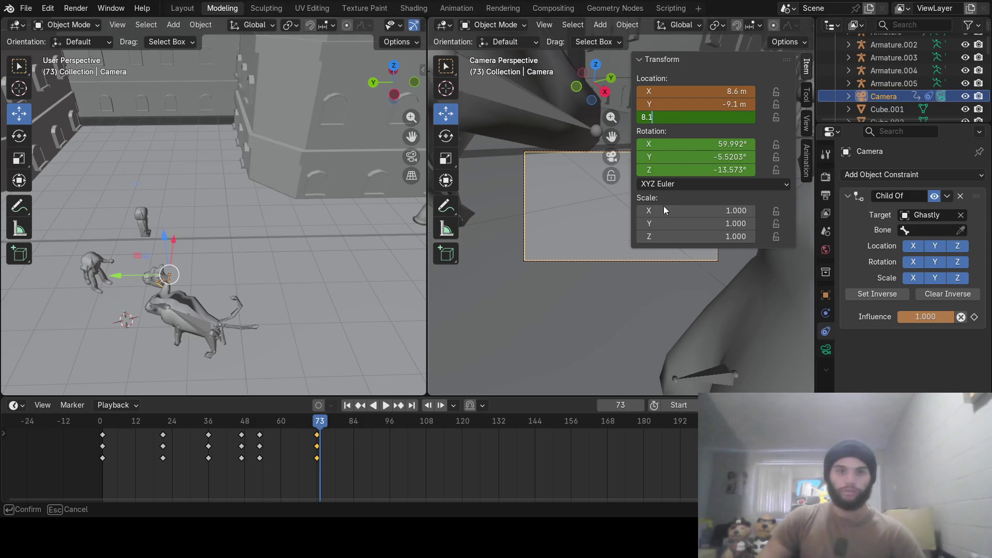
key("Return")
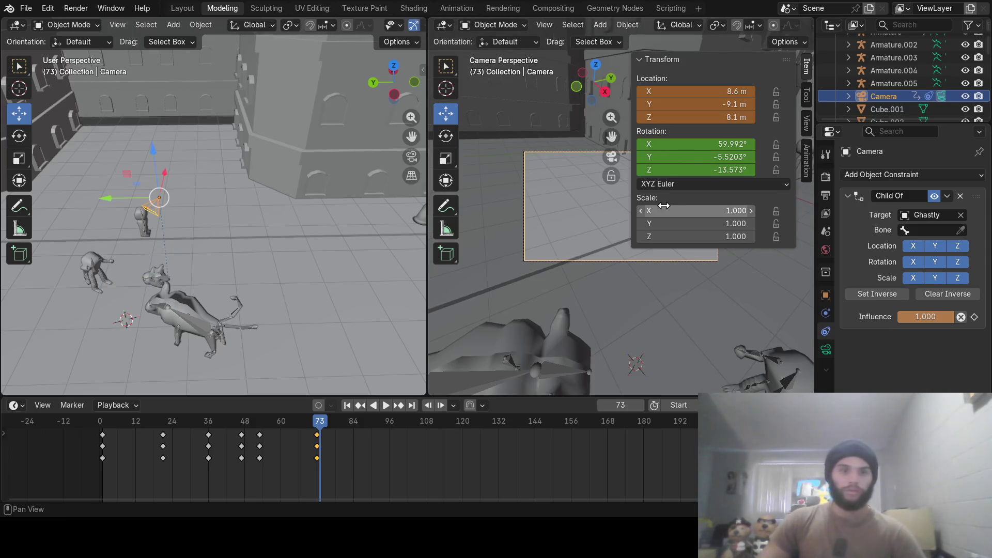
Rotate the camera about Z and nudge it along Y and Z toward Ghastly.
left_click(726, 57)
mouse_move(151, 258)
middle_mouse_down()
mouse_move(200, 261)
mouse_move(206, 288)
mouse_move(178, 258)
mouse_move(186, 185)
middle_mouse_up()
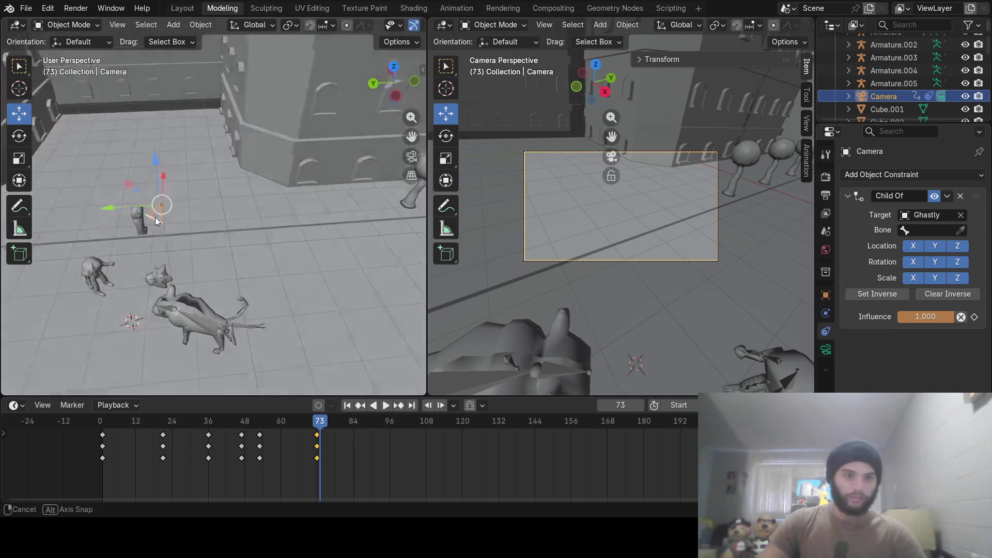
key("r")
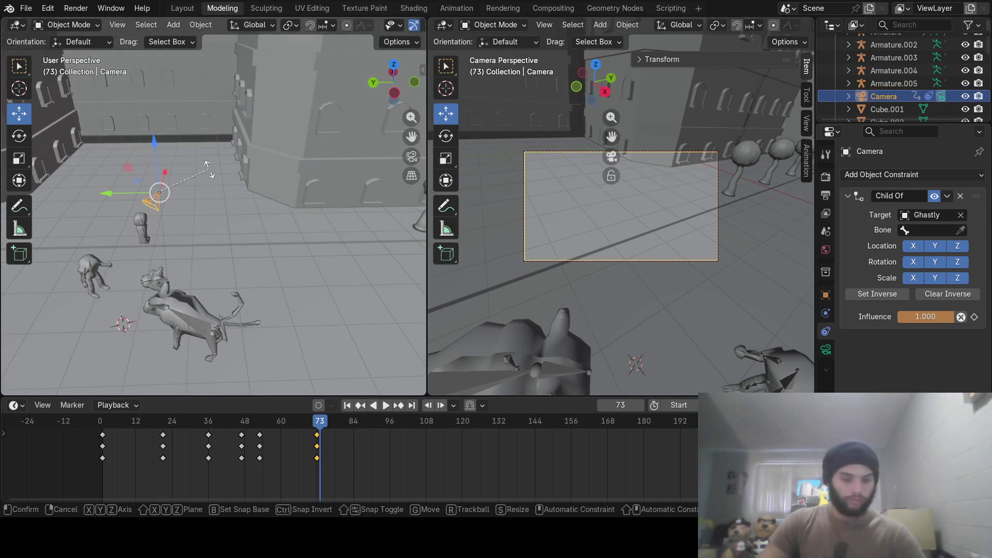
key("z")
left_click(210, 210)
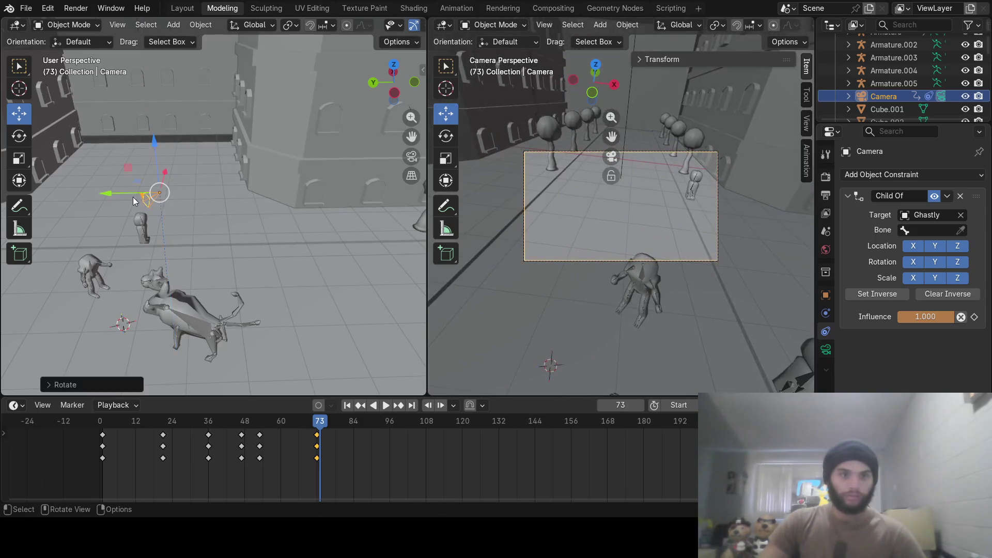
key("g")
key("y")
left_click(186, 194)
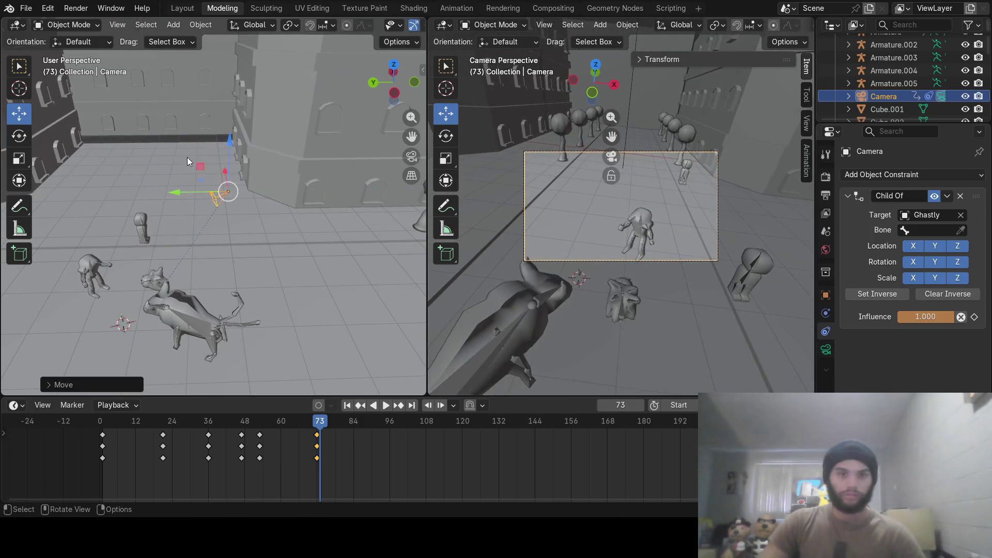
key("g")
key("z")
left_click(204, 224)
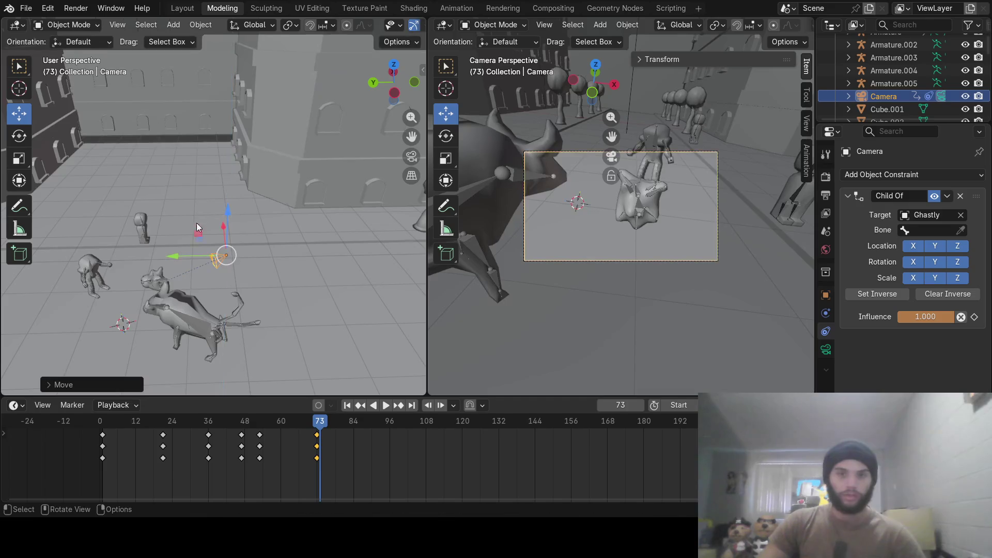
key("g")
key("y")
left_click(208, 258)
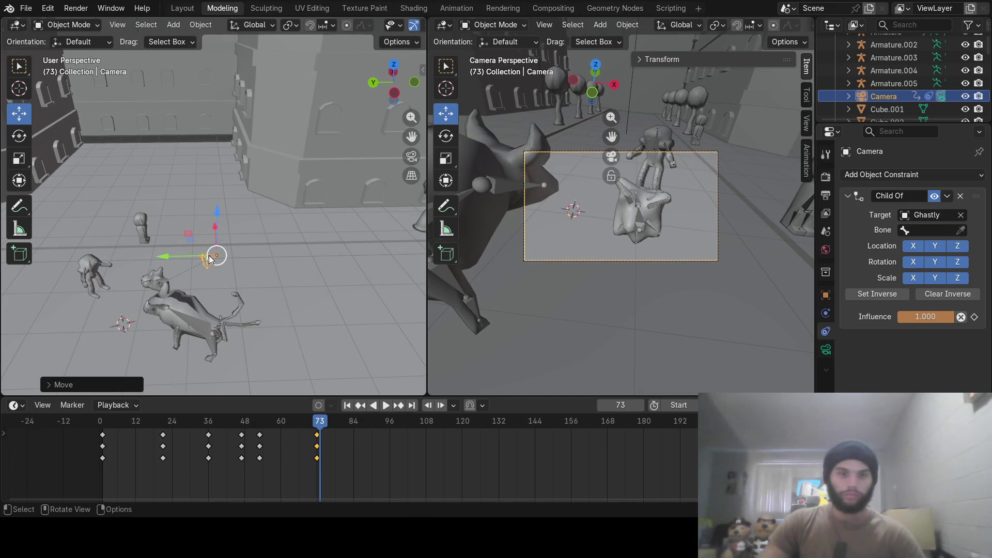
Refine the camera's height and X position, then enable automatic keyframing.
middle_click_drag(221, 232, 218, 253)
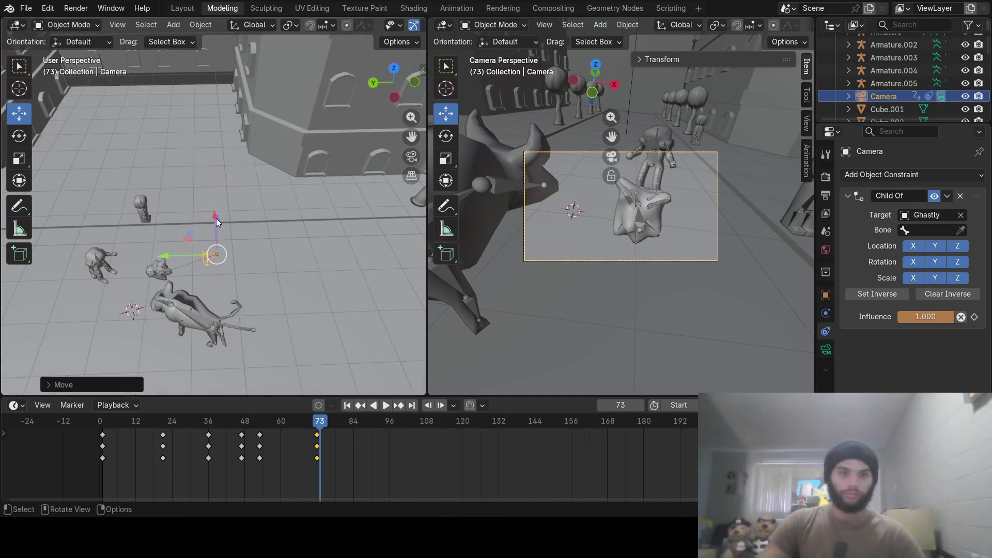
key("g")
key("z")
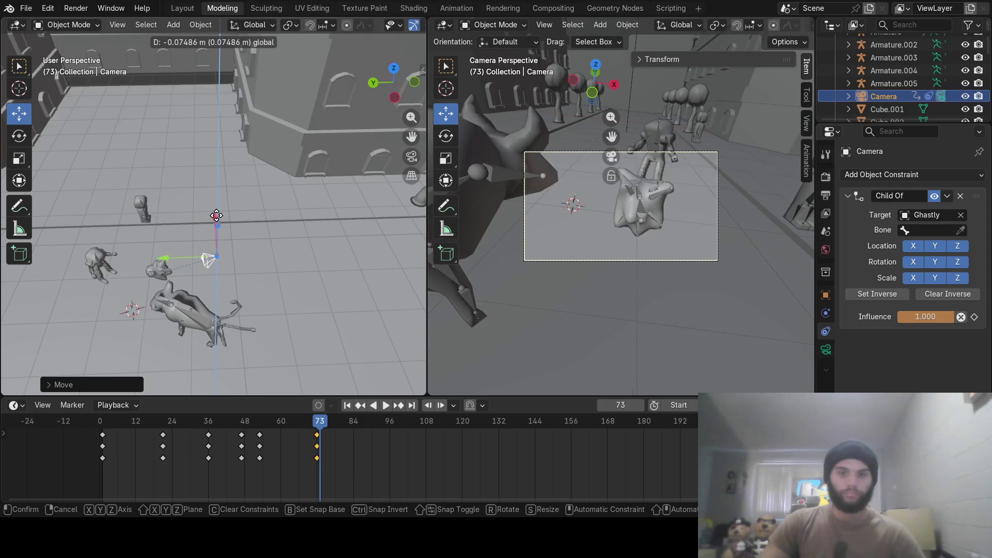
left_click(217, 216)
middle_click_drag(221, 205, 216, 215)
key("g")
key("x")
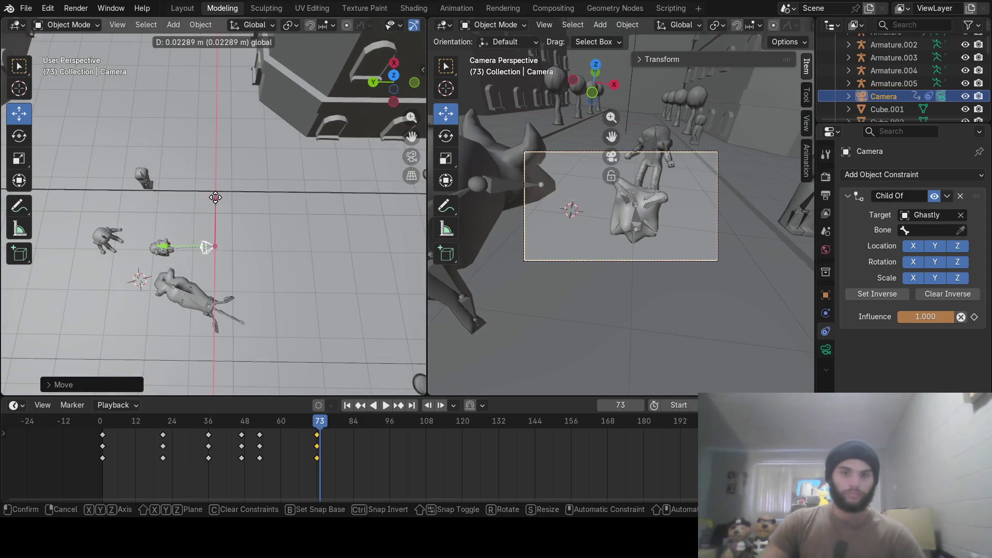
left_click(216, 196)
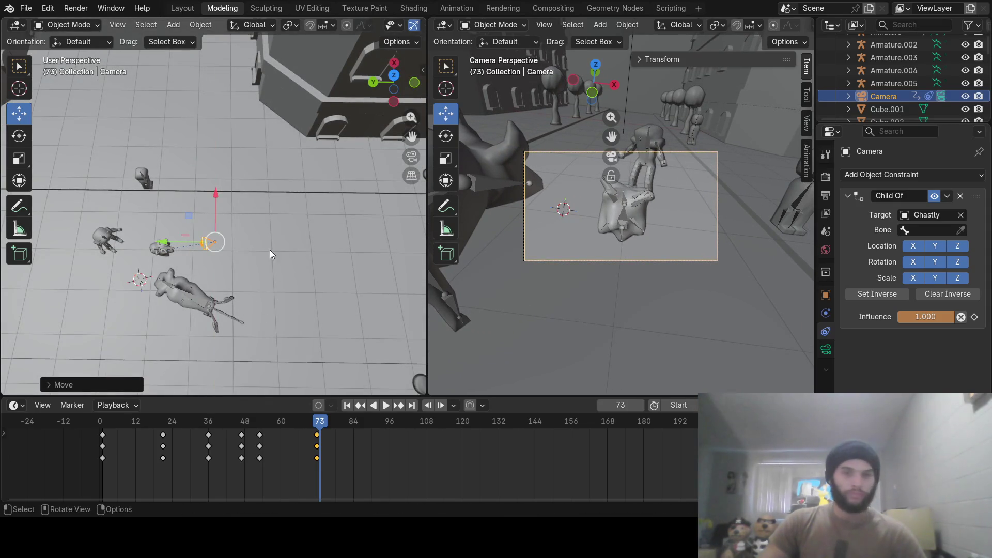
left_click(318, 404)
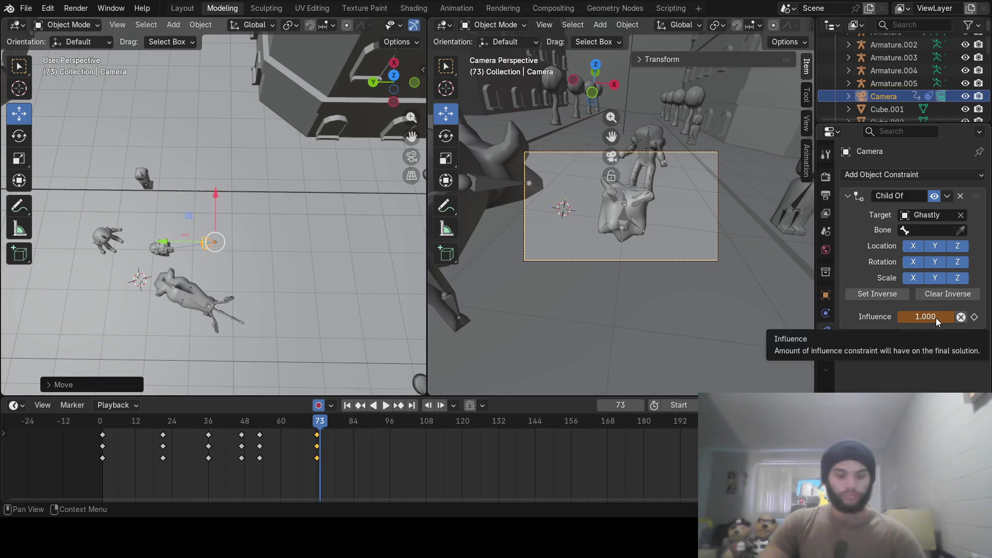
Keyframe the Child Of influence at frame 73 and step back to frame 72.
key("i")
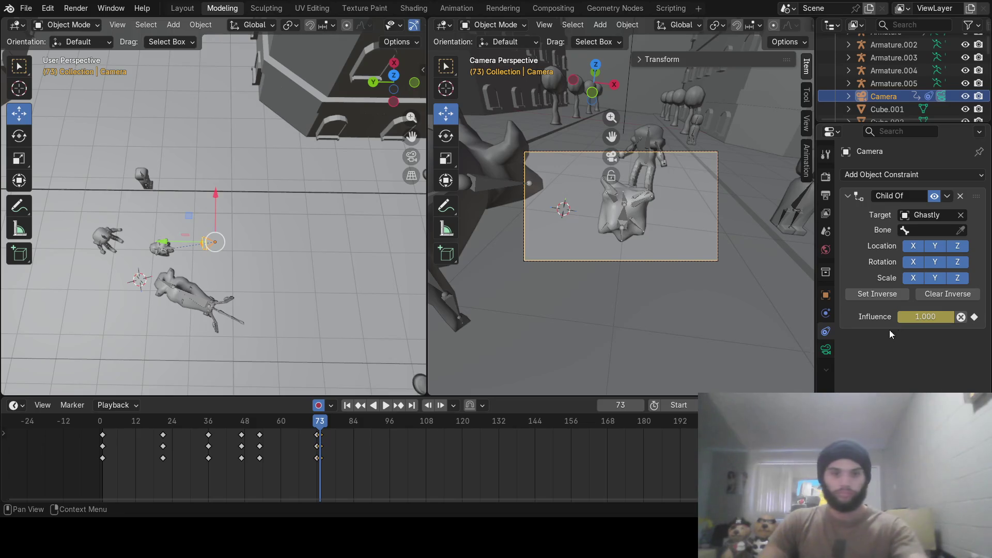
left_click_drag(323, 422, 321, 426)
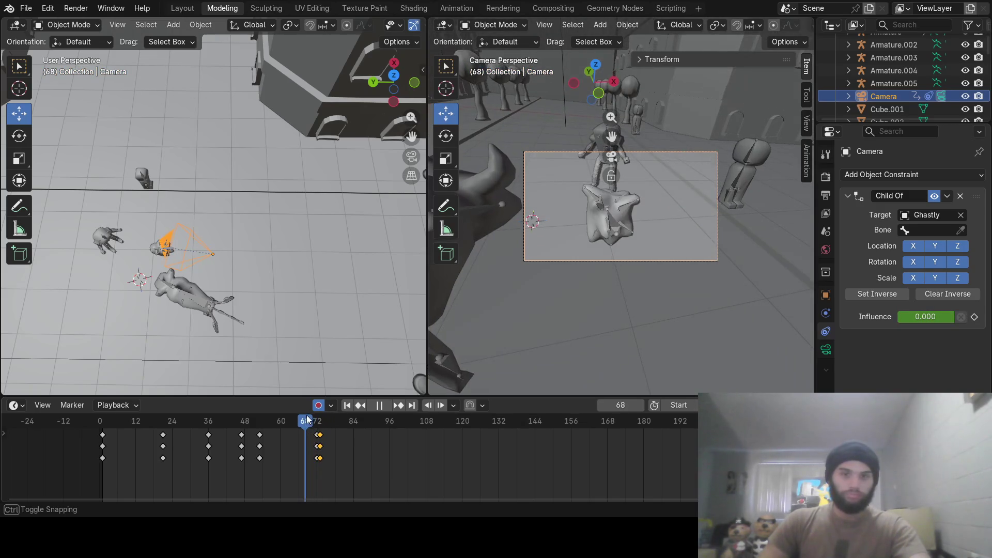
left_click_drag(320, 426, 257, 420)
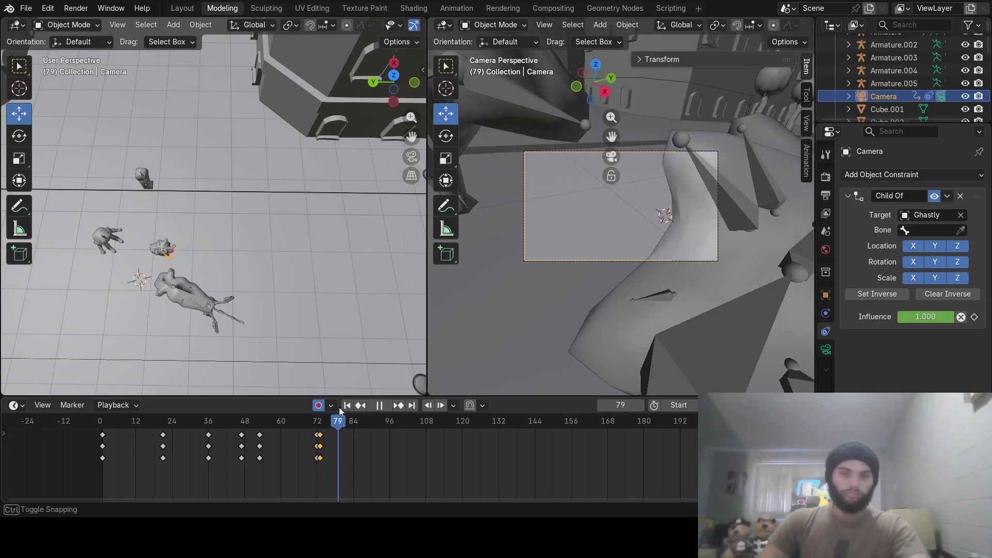
key("Escape")
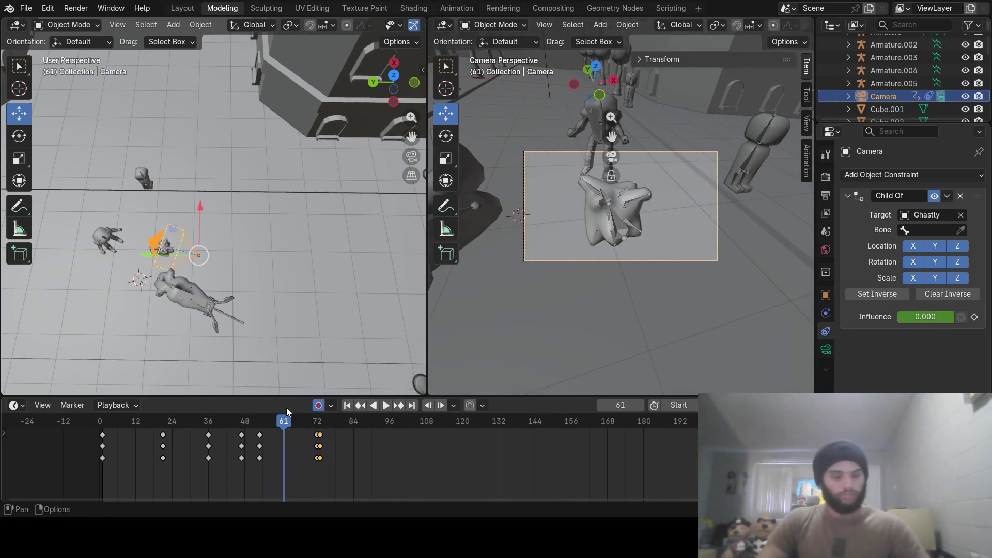
Play and scrub between frames 68 and 73 to check the camera switch, ending on 72.
key("Up")
mouse_move(317, 422)
left_mouse_down()
mouse_move(264, 426)
mouse_move(365, 430)
left_mouse_up()
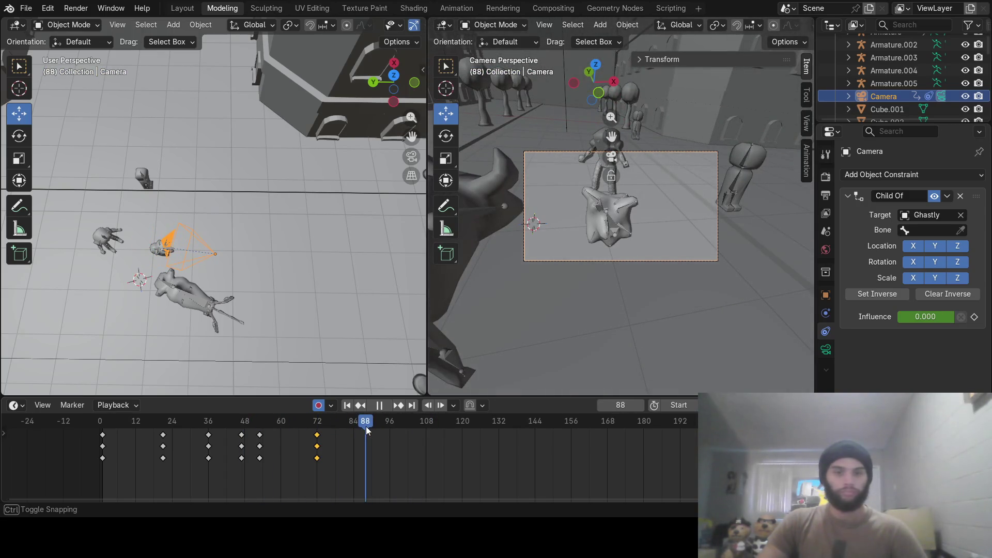
left_click_drag(365, 426, 317, 426)
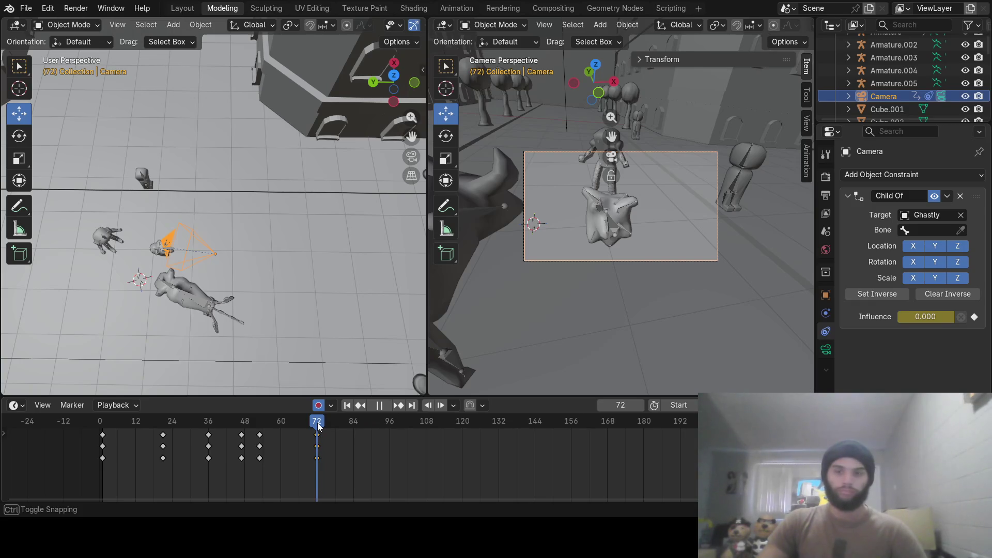
left_click_drag(317, 426, 319, 425)
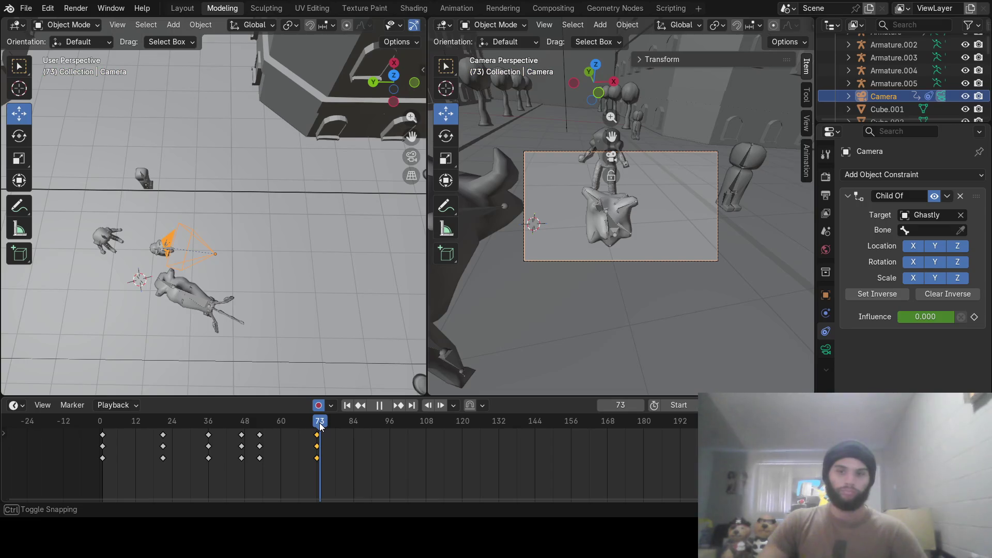
left_click_drag(320, 425, 318, 425)
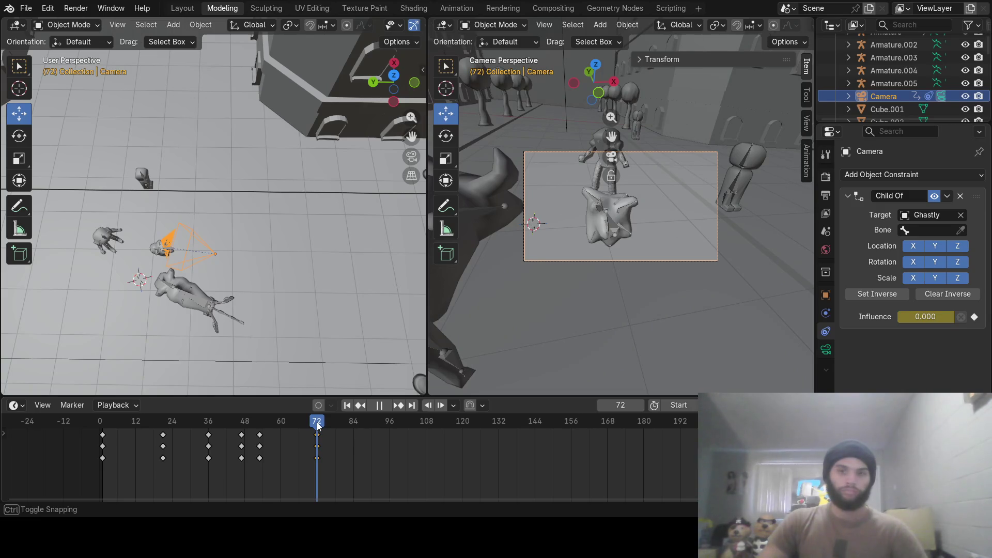
key("space")
left_click(76, 7)
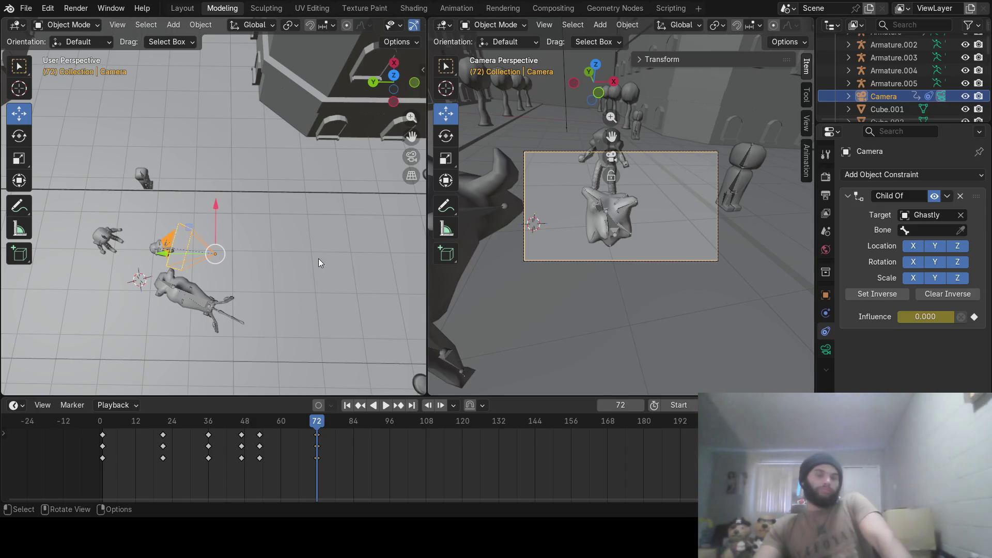
Grab the camera at frame 72 and drop it at a low angle framing the bull.
mouse_move(211, 273)
middle_mouse_down()
mouse_move(288, 136)
mouse_move(238, 172)
middle_mouse_up()
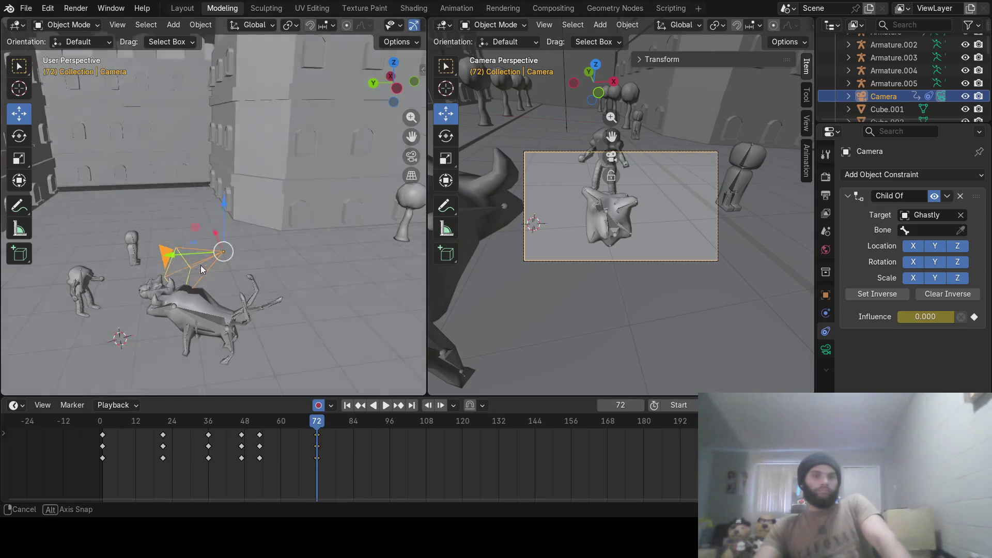
middle_click_drag(165, 270, 190, 287)
key("g")
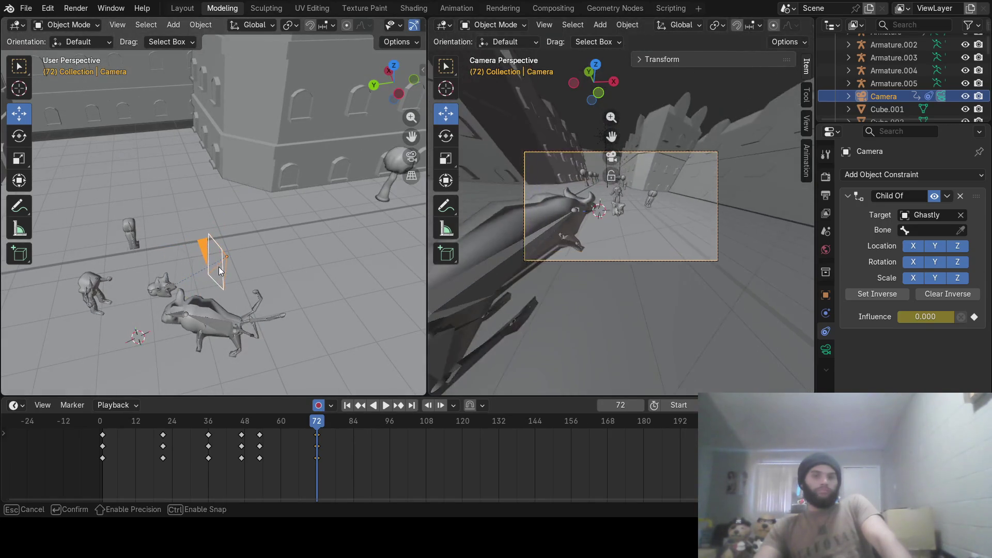
left_click(200, 280)
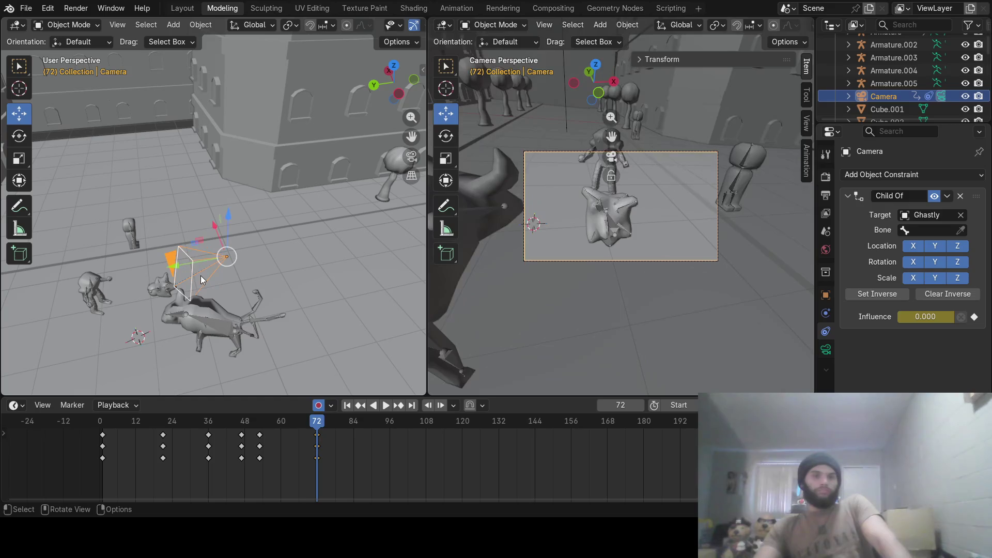
key("g")
key("Escape")
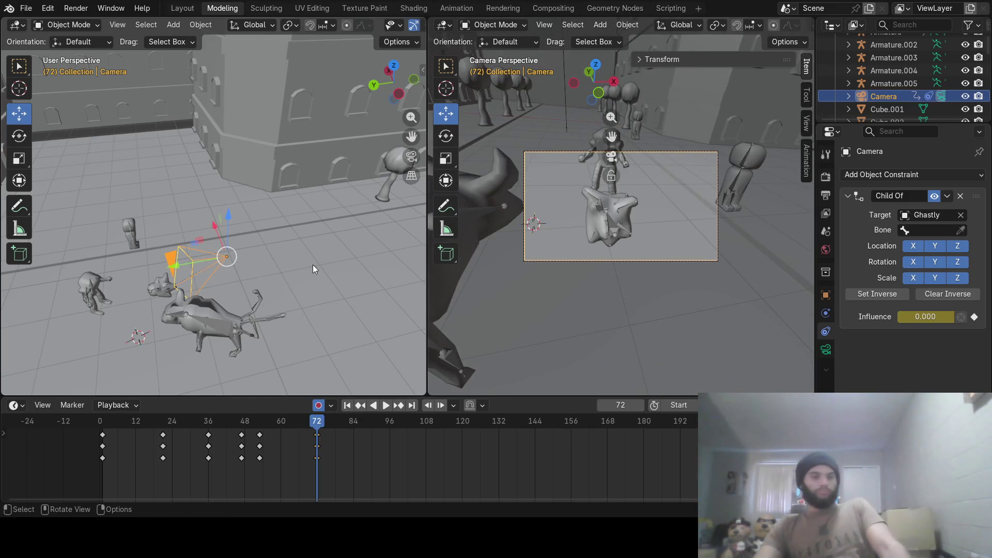
Reselect only the camera, slide it along Y, and play forward to frame 73.
key("a")
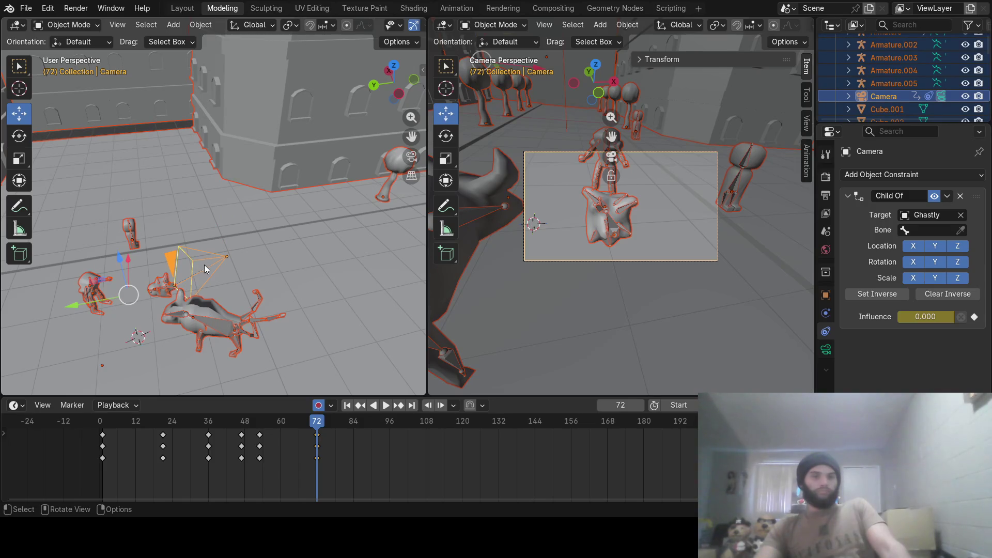
key("alt+a")
left_click(212, 263)
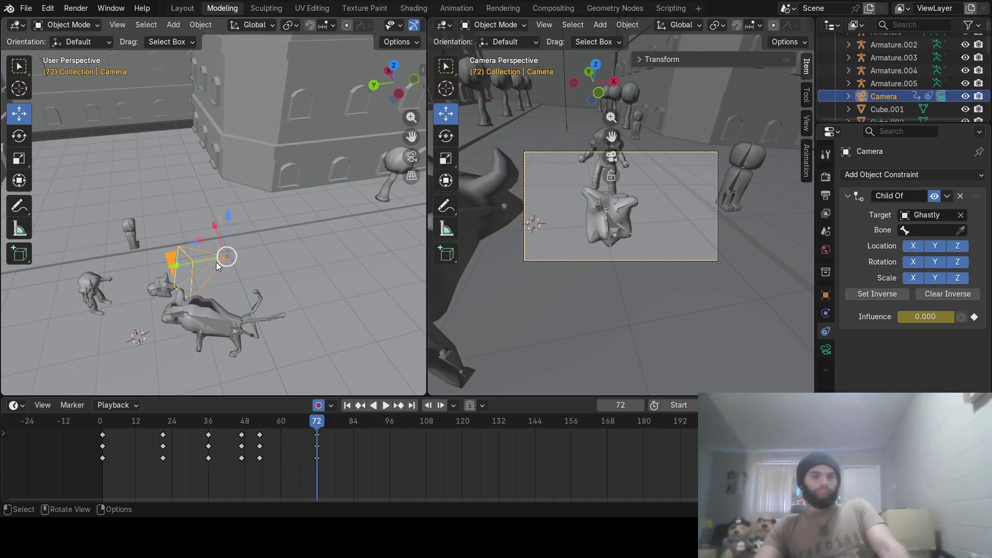
mouse_move(225, 240)
left_mouse_down()
mouse_move(238, 259)
mouse_move(256, 225)
left_mouse_up()
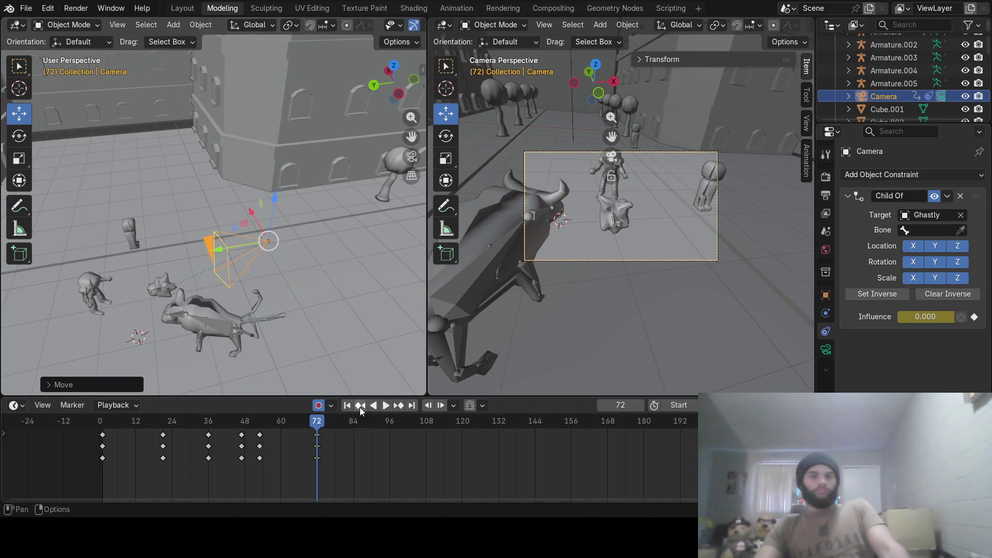
key("space")
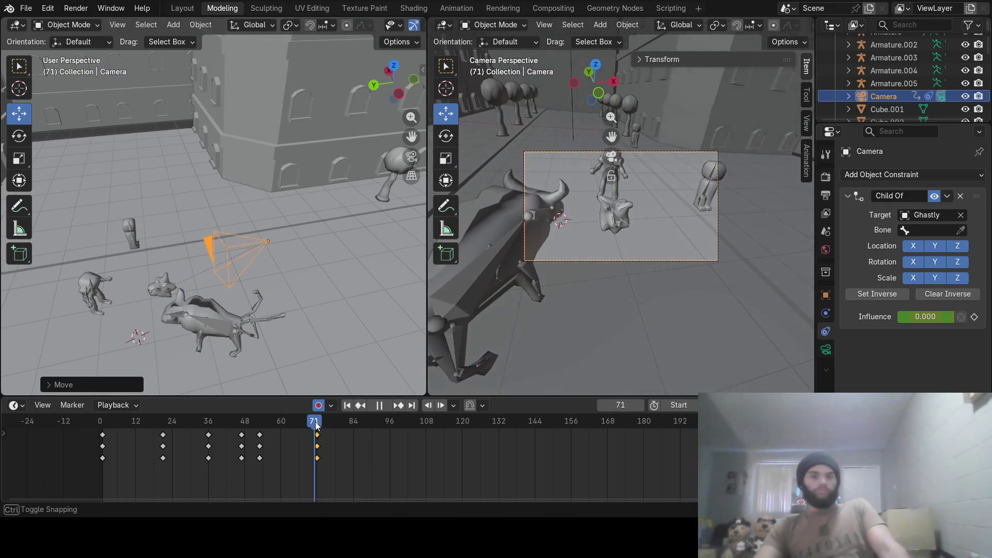
key("space")
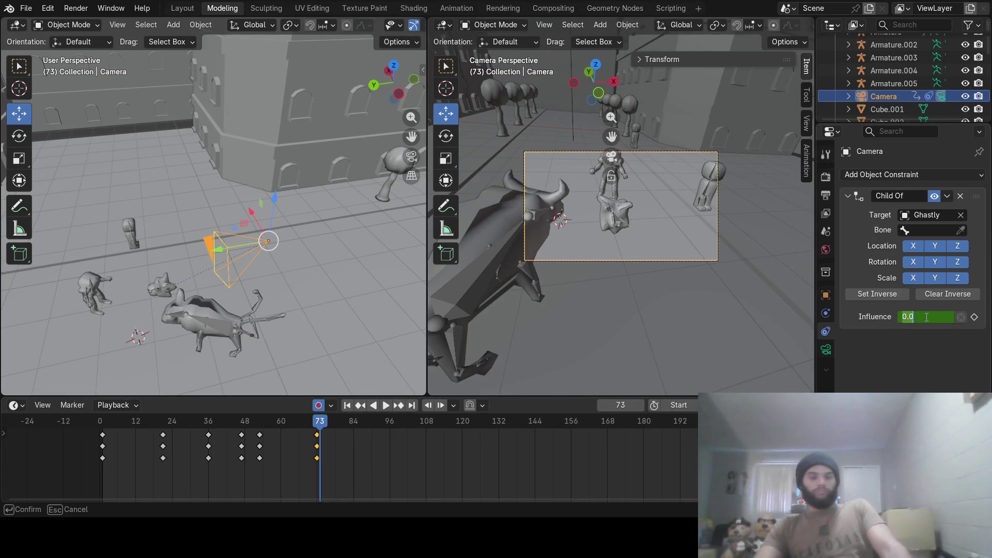
type("1")
Toggle undo/redo on the influence-1 key and leave the camera's influence at 0.
key("Return")
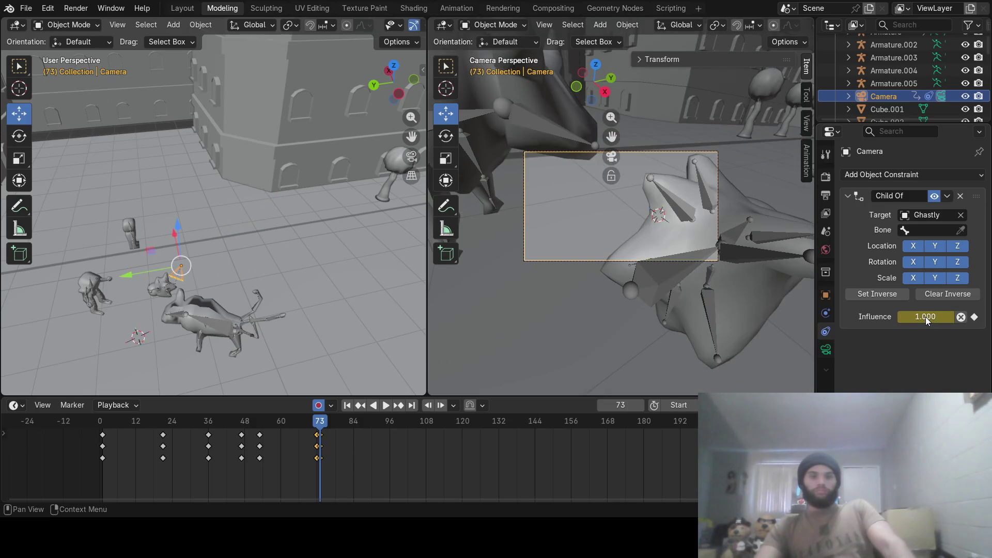
key("ctrl+z")
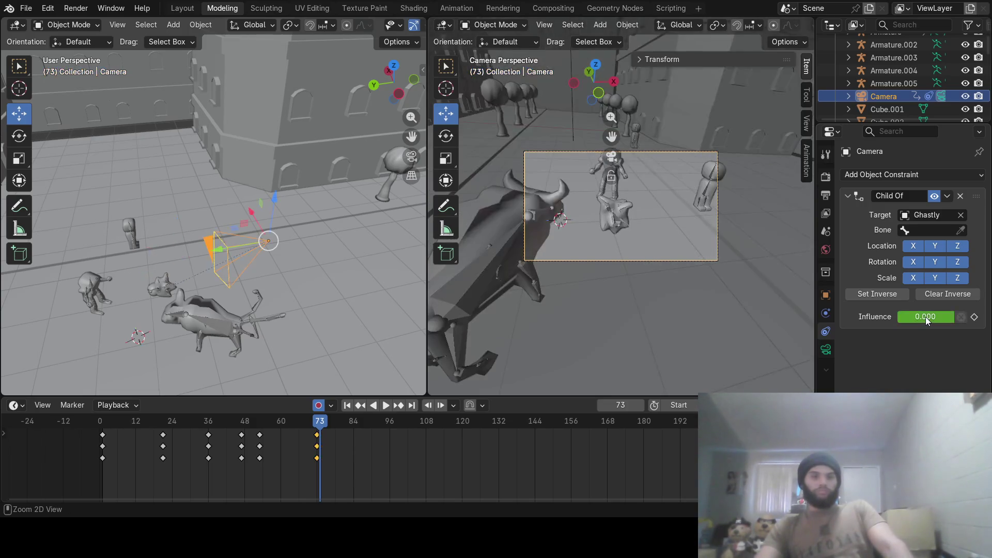
middle_click_drag(307, 245, 104, 216)
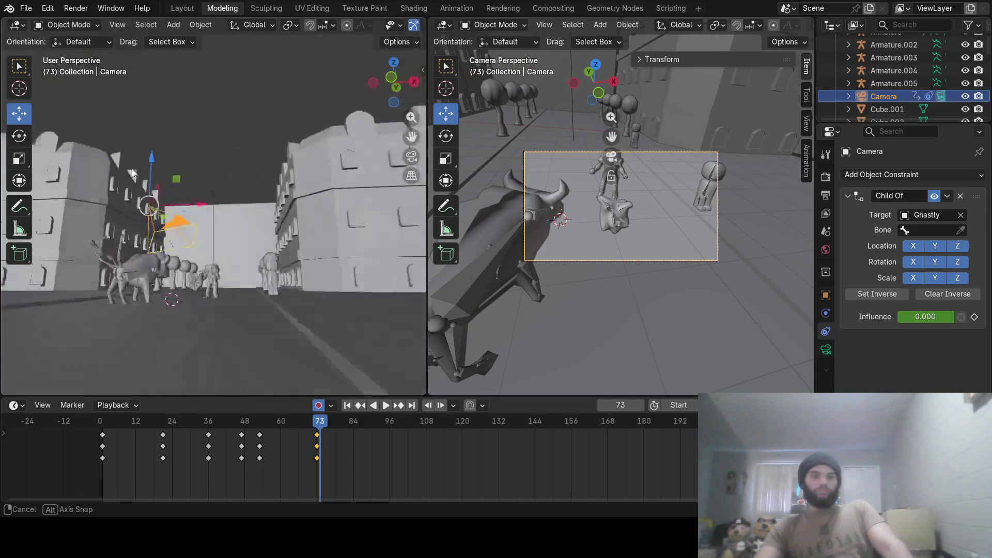
middle_click_drag(105, 216, 184, 188)
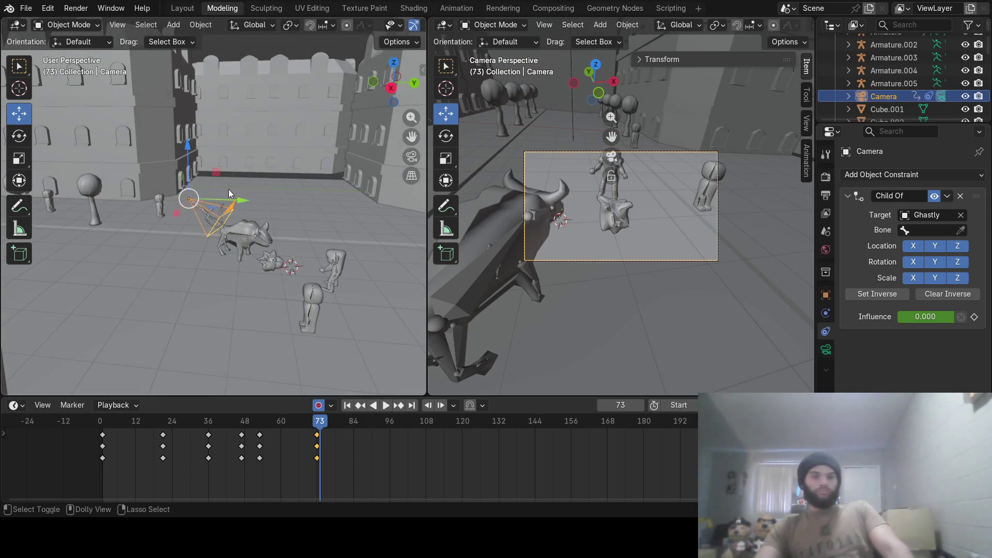
key("ctrl+shift+z")
key("ctrl+z")
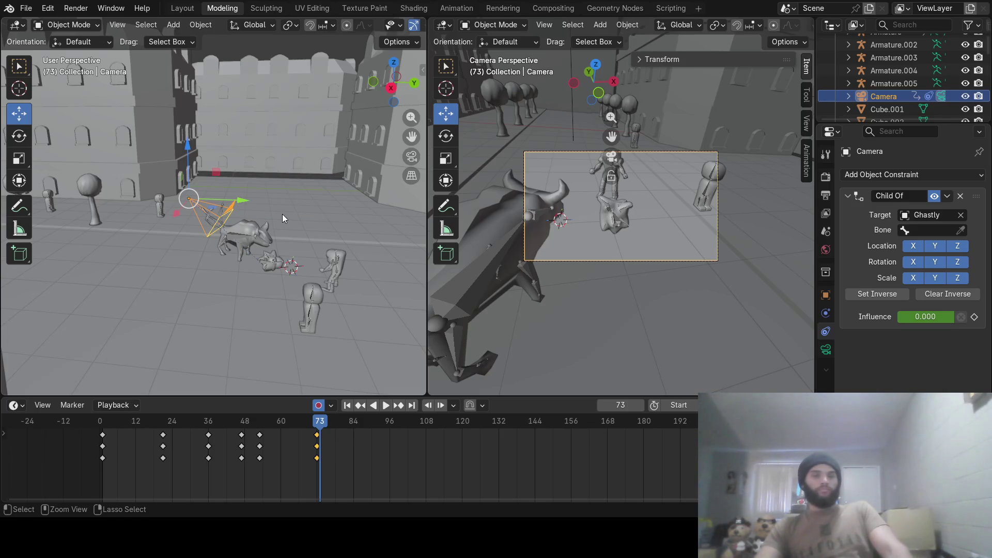
key("ctrl+shift+z")
key("ctrl+z")
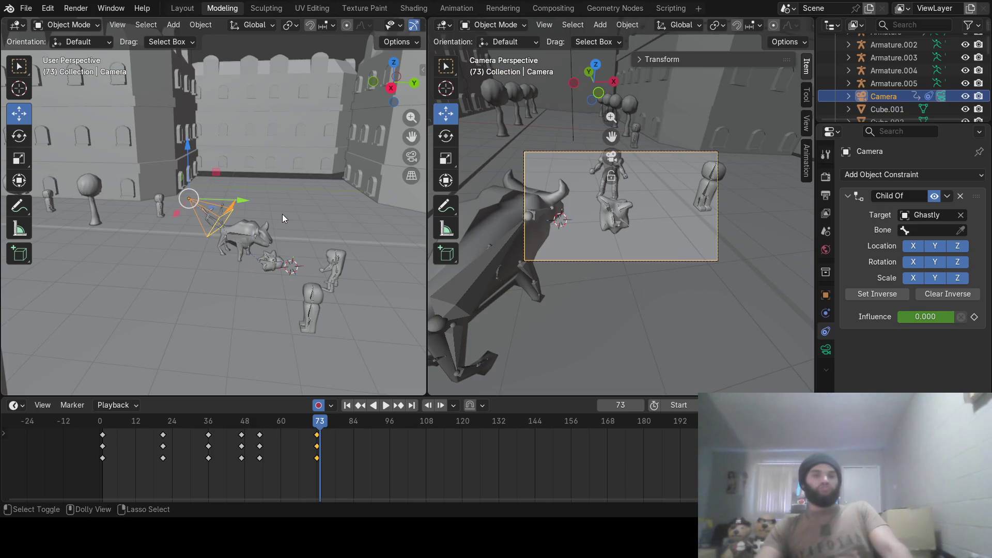
key("ctrl+shift+z")
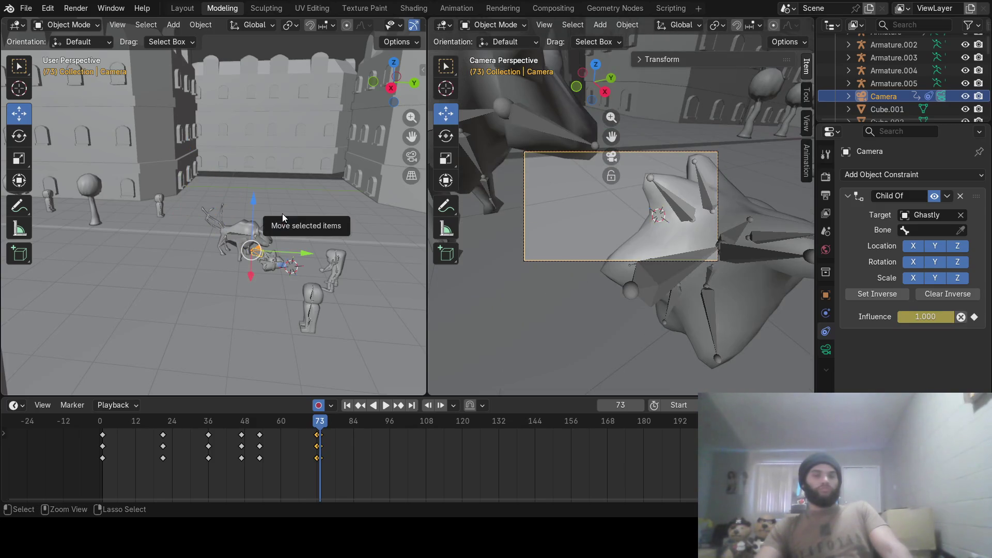
key("ctrl+z")
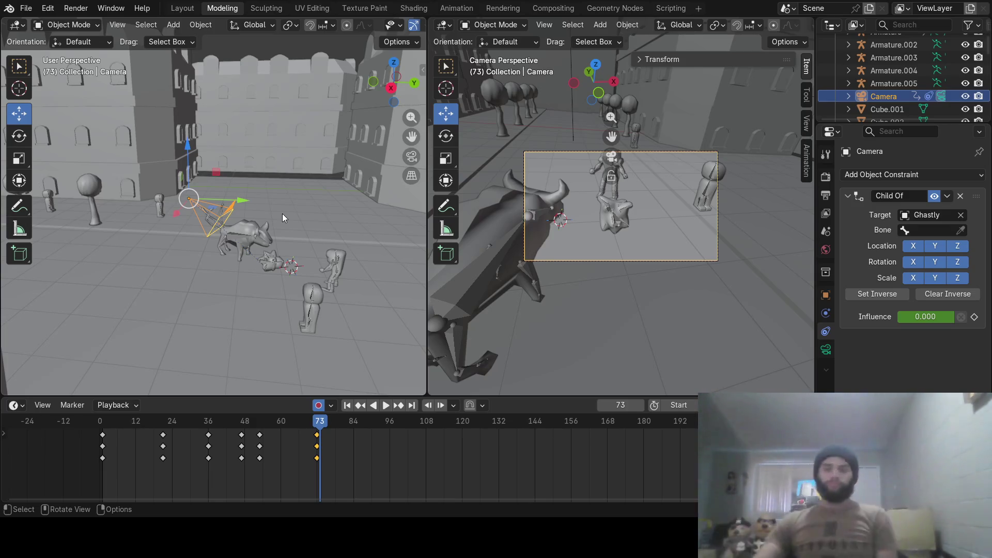
Orbit the scene and bring up the Add object menu with Shift+A.
middle_click_drag(270, 272, 248, 253)
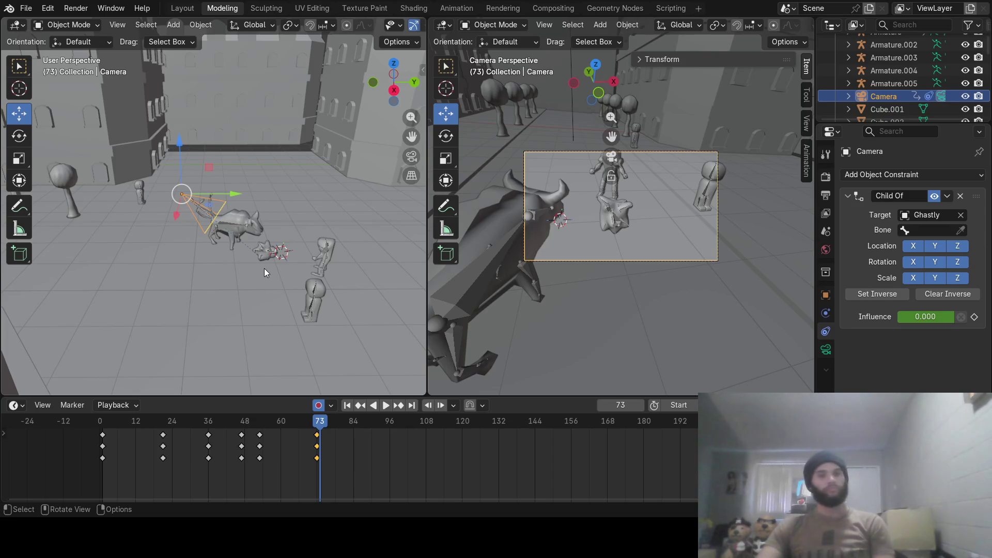
middle_click_drag(262, 260, 266, 266)
scroll(268, 257, "up", 2)
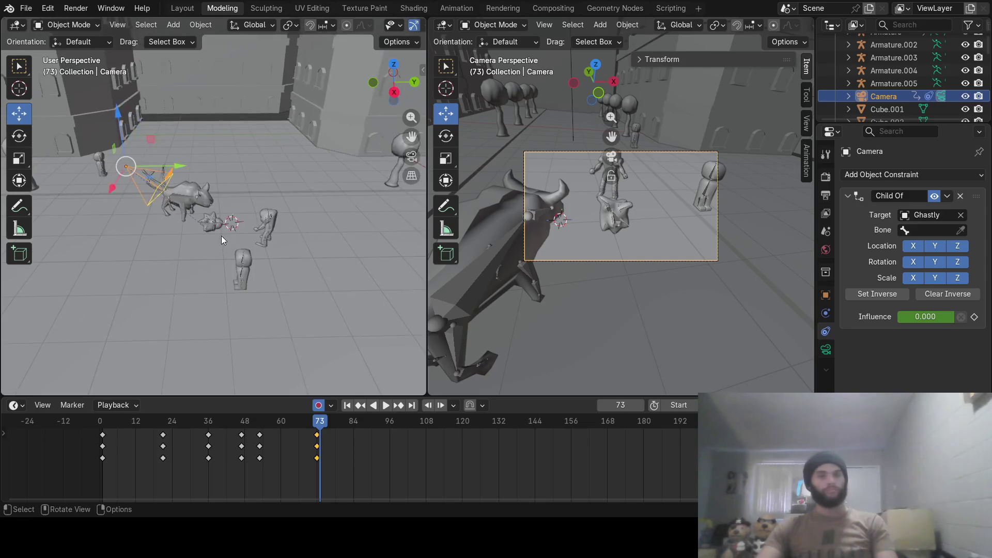
scroll(221, 235, "up", 2)
scroll(225, 236, "up", 2)
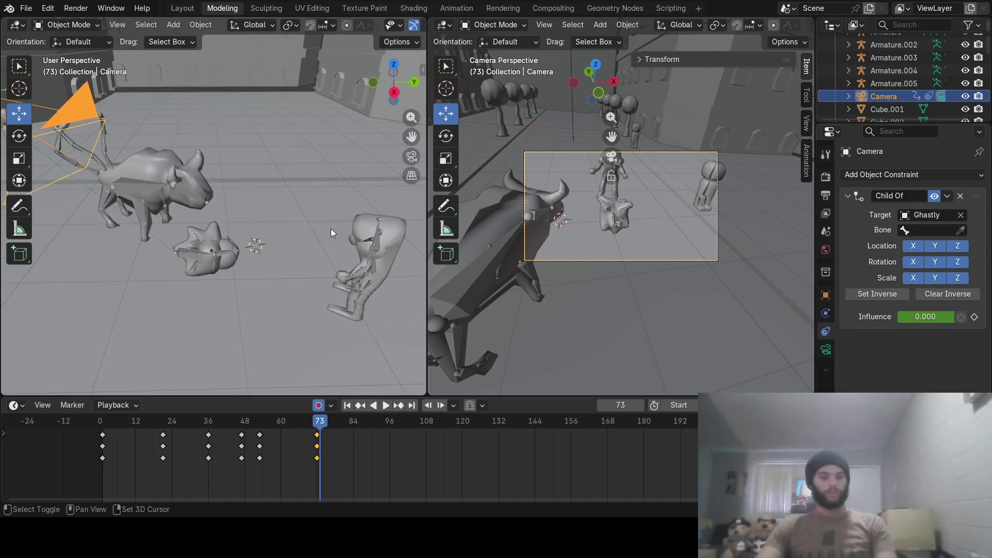
key("shift+a")
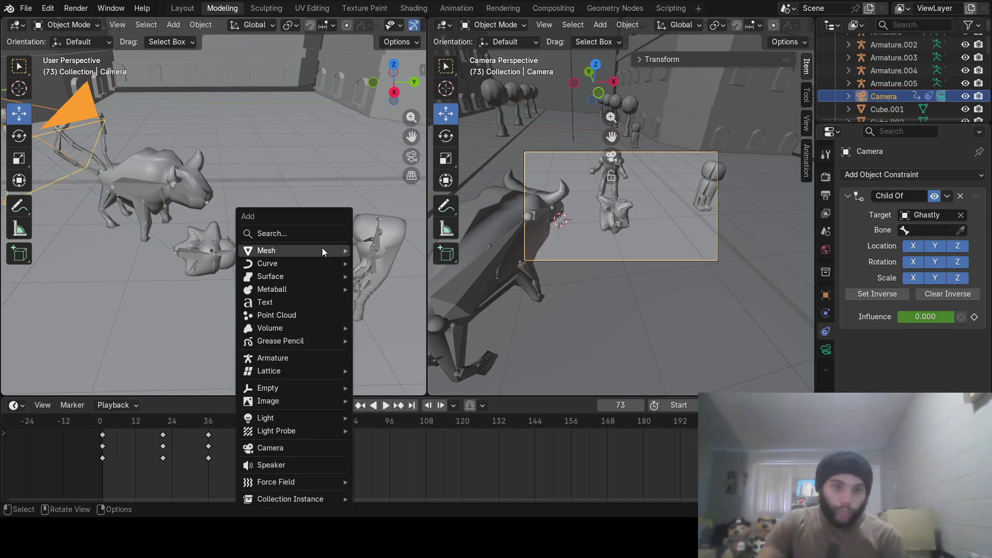
Add a UV sphere, shrink it, and move it along X and Z beside the bull's head.
mouse_move(268, 250)
left_click(410, 292)
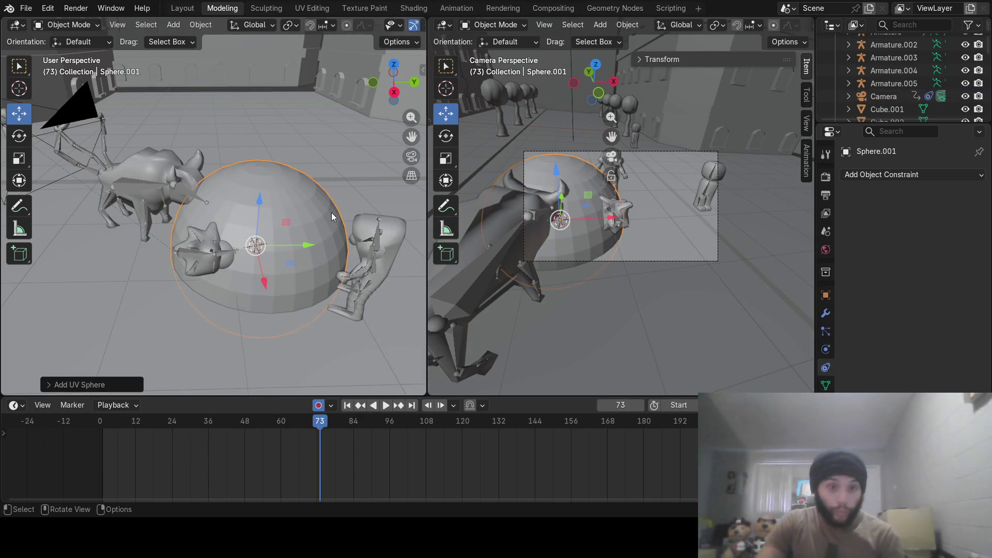
key("s")
left_click(305, 226)
mouse_move(305, 226)
middle_mouse_down()
mouse_move(304, 278)
mouse_move(282, 136)
middle_mouse_up()
mouse_move(301, 123)
left_mouse_down()
mouse_move(207, 197)
mouse_move(235, 214)
left_mouse_up()
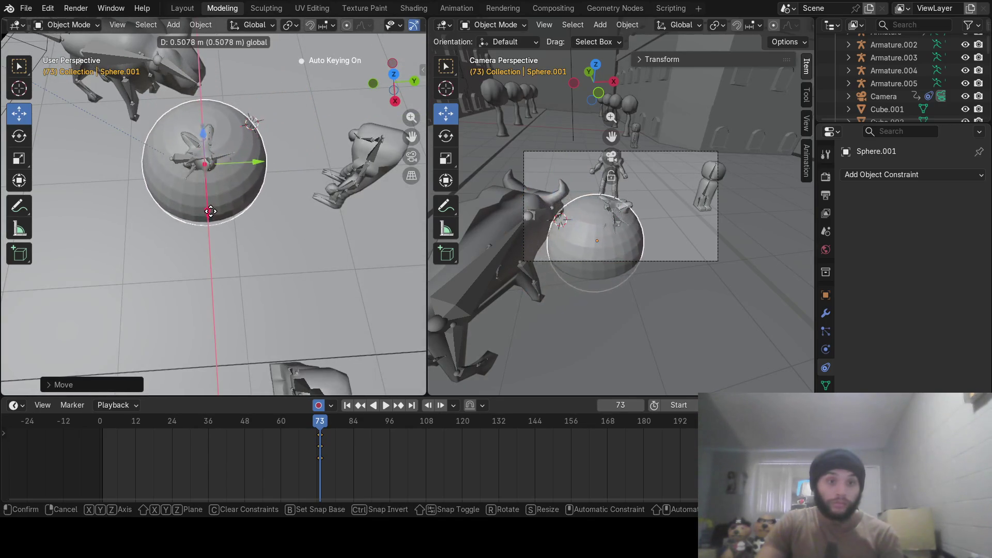
middle_click_drag(235, 215, 242, 270)
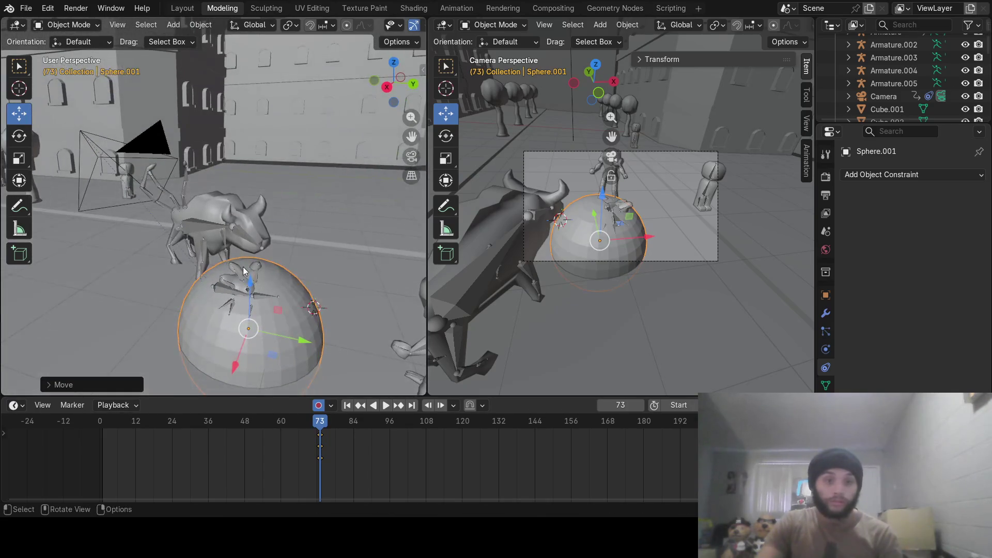
left_click_drag(250, 291, 248, 264)
mouse_move(189, 227)
middle_mouse_down()
mouse_move(189, 248)
mouse_move(282, 249)
middle_mouse_up()
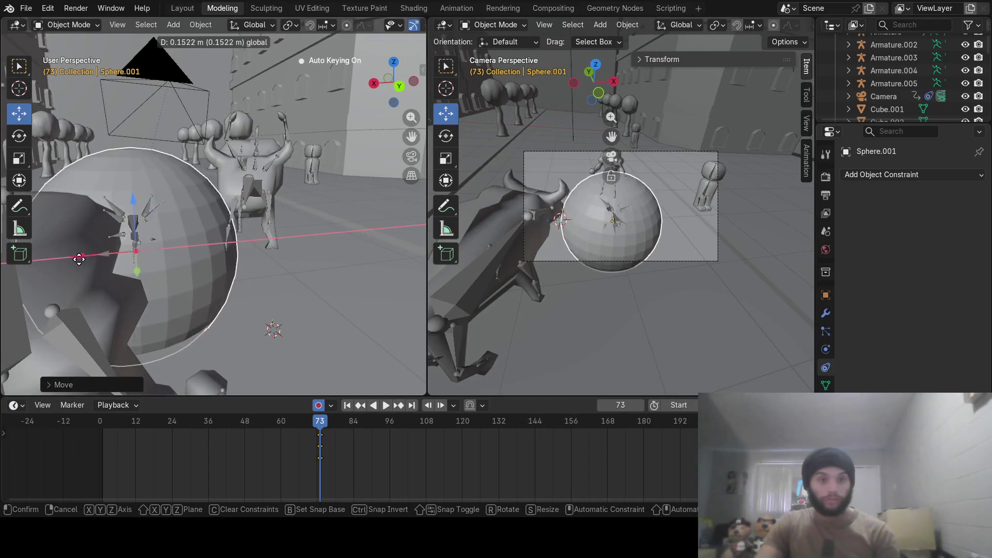
left_click_drag(108, 266, 83, 255)
left_click_drag(139, 202, 140, 190)
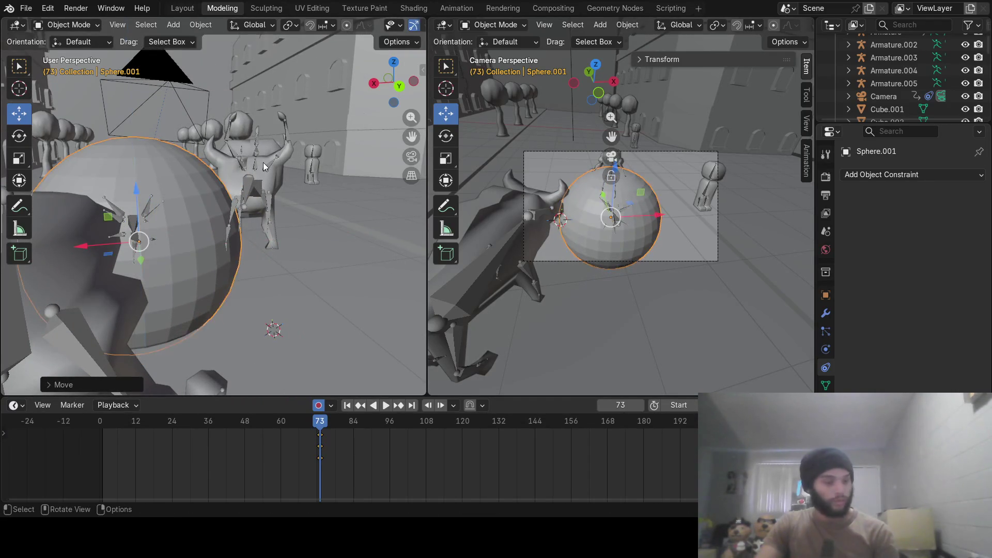
middle_click_drag(140, 190, 200, 161)
Shrink the sphere further and rotate it about the Z axis to fit the spikes.
key("s")
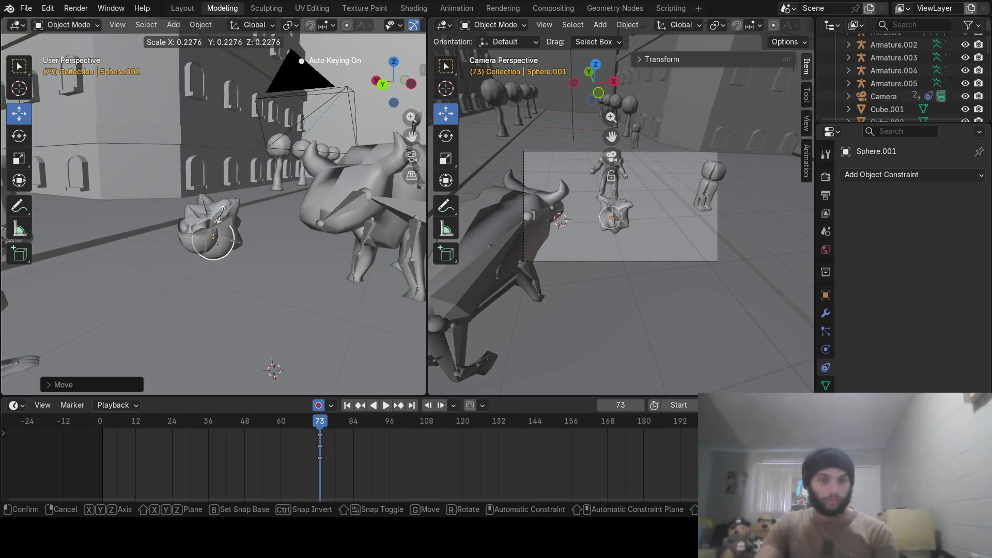
left_click(264, 226)
key("r")
key("z")
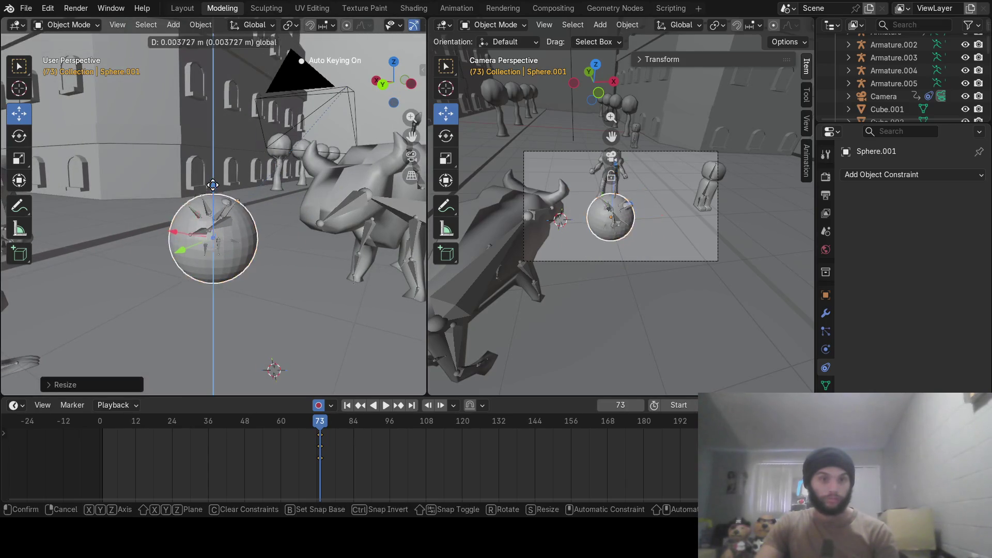
left_click(158, 192)
scroll(159, 192, "up", 3)
mouse_move(158, 192)
middle_mouse_down()
mouse_move(343, 214)
mouse_move(184, 230)
mouse_move(247, 187)
mouse_move(286, 205)
middle_mouse_up()
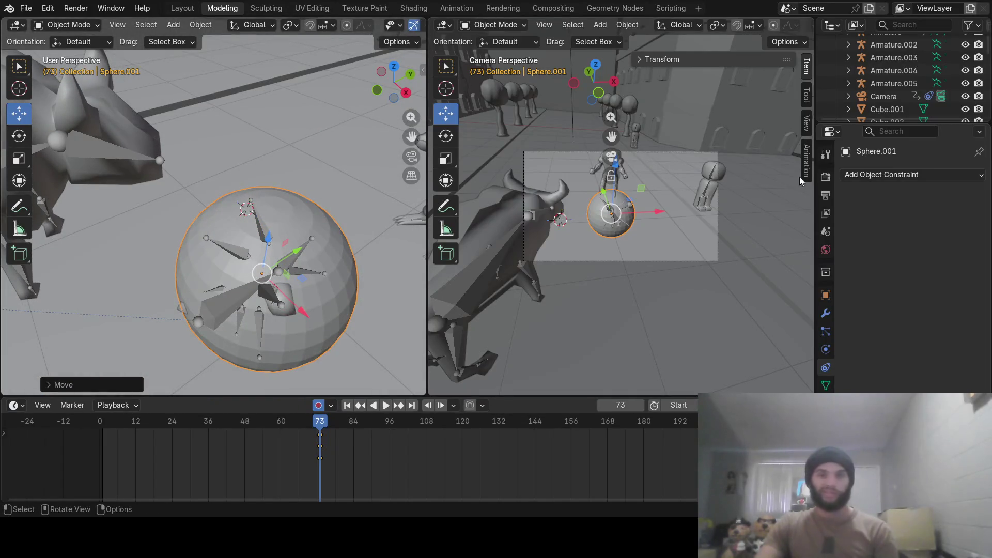
scroll(899, 78, "up", 2)
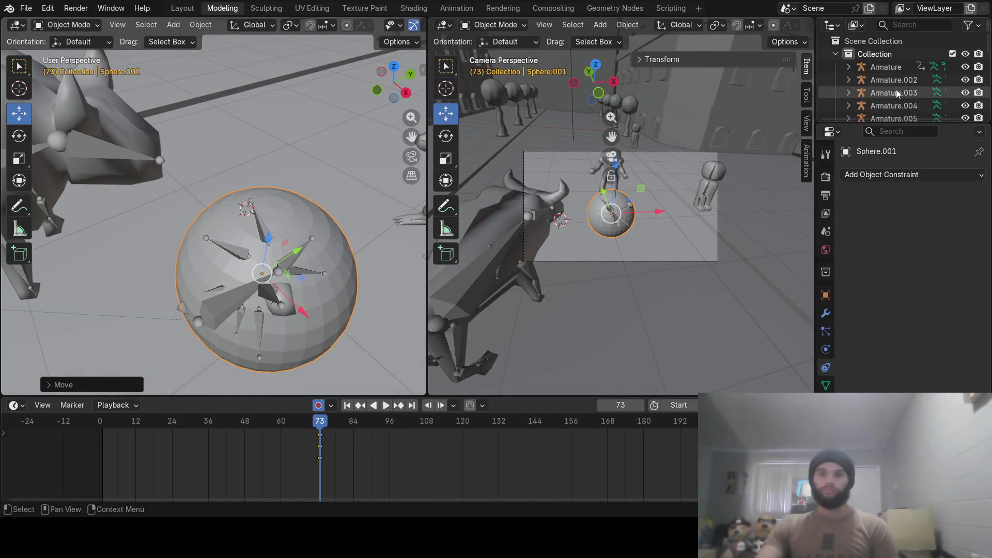
scroll(896, 89, "down", 5)
left_click_drag(904, 122, 899, 391)
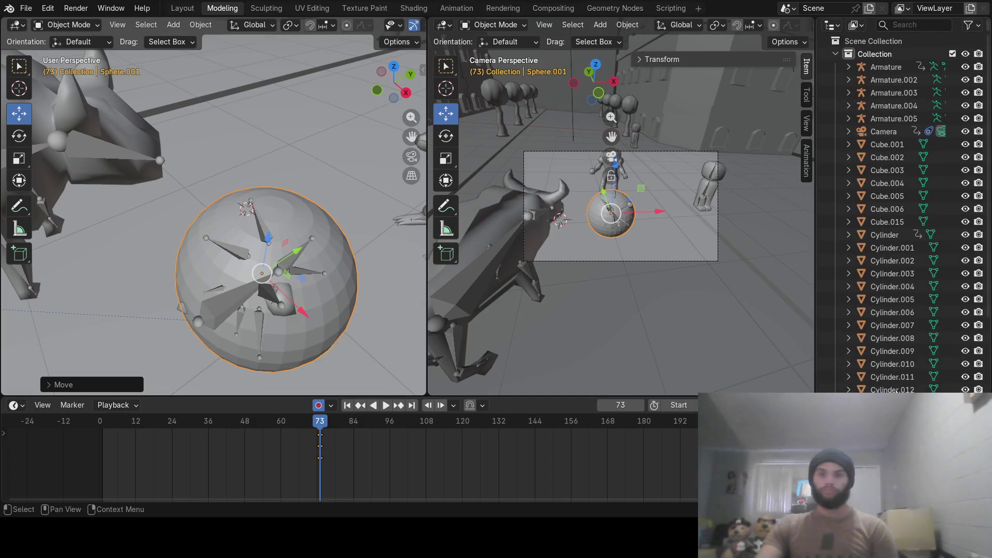
scroll(891, 181, "down", 3)
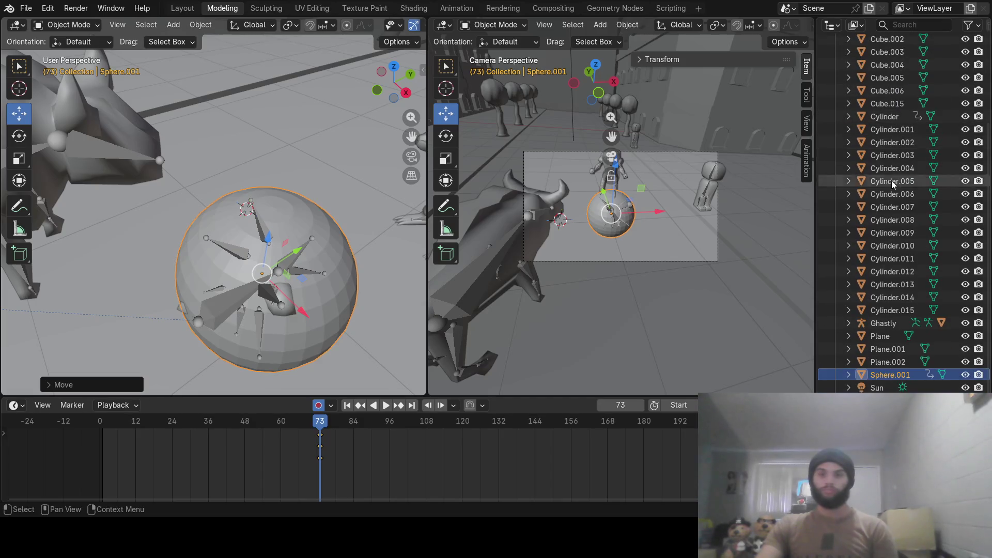
Delete Sphere.001 from the outliner, make Plane.002 active, and reopen the Add menu.
right_click(885, 378)
left_click(891, 376)
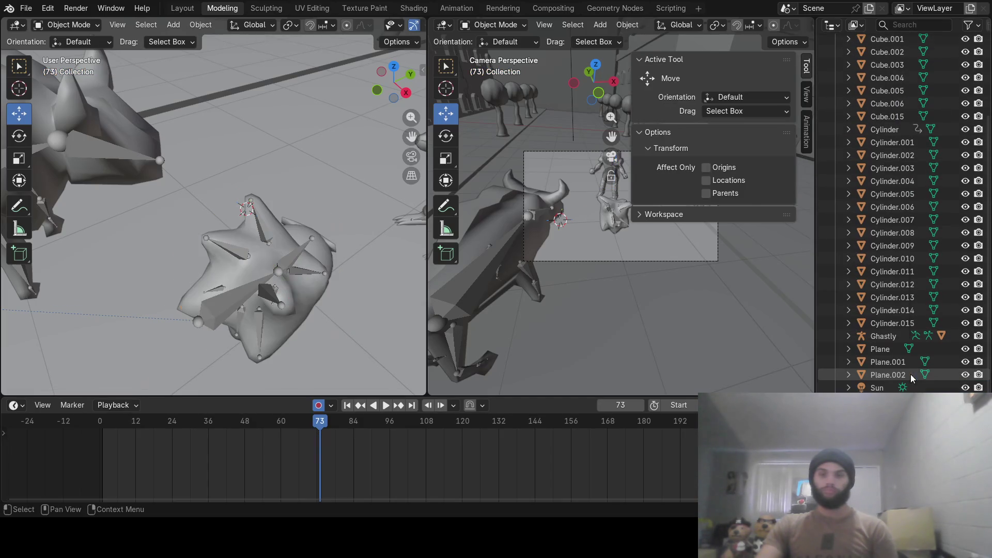
left_click(882, 376)
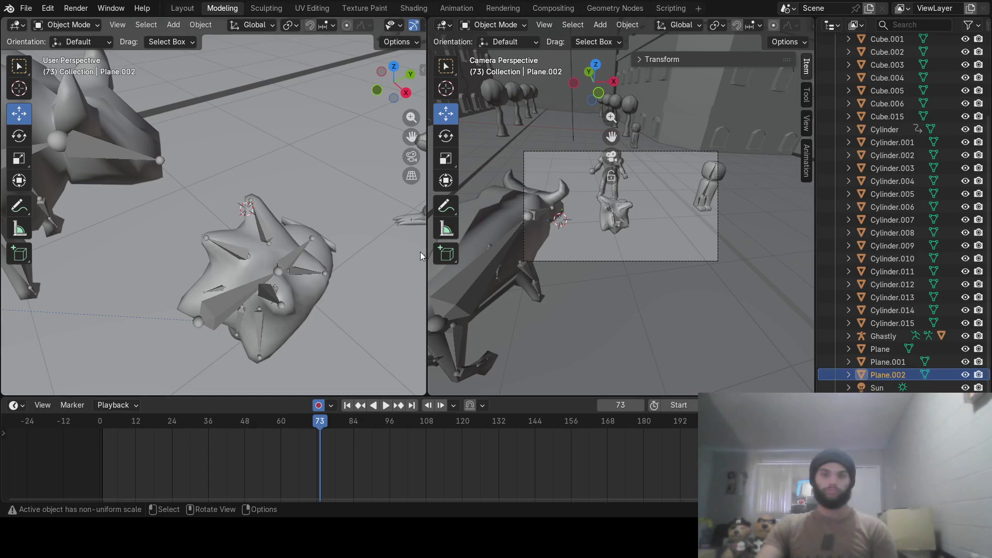
scroll(306, 246, "down", 4)
scroll(305, 247, "down", 3)
scroll(306, 248, "down", 1)
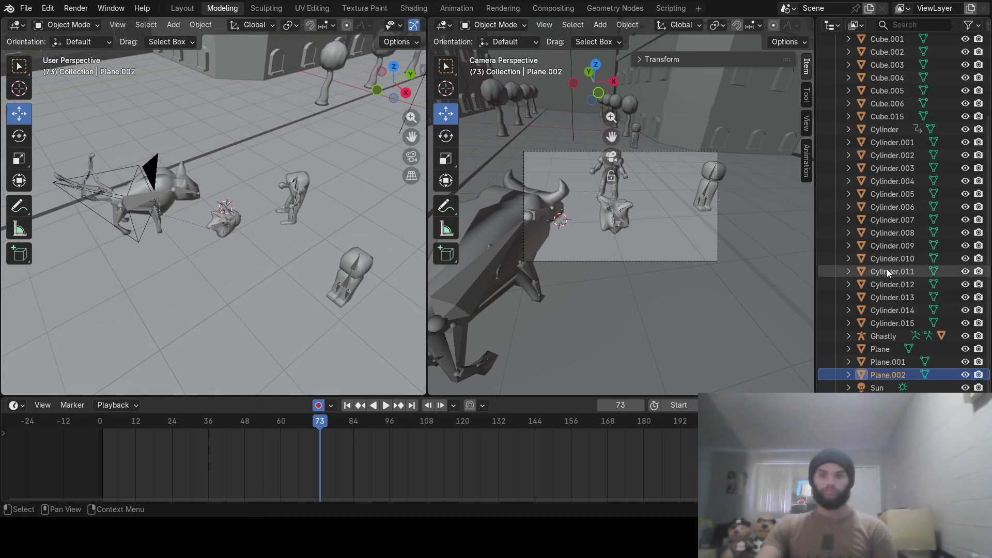
scroll(892, 354, "up", 3)
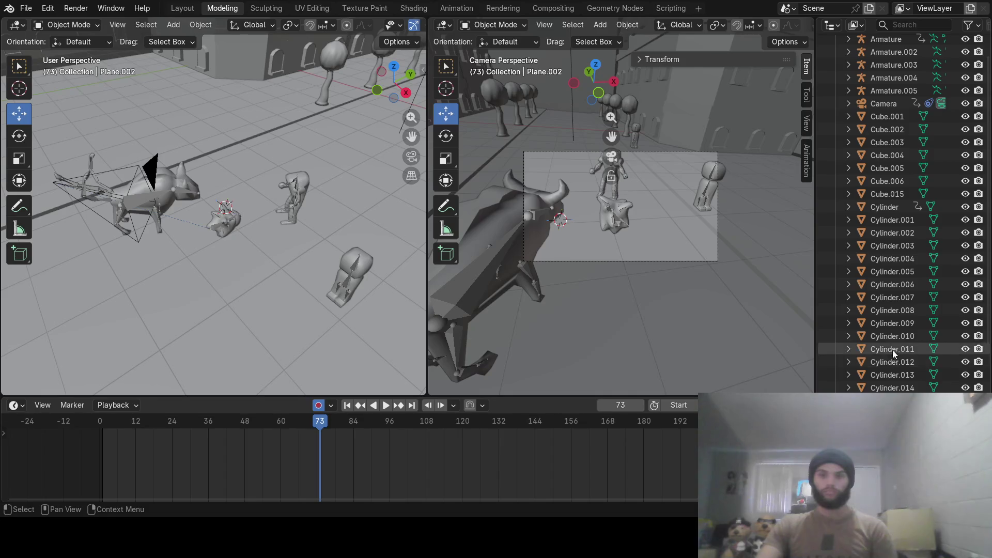
scroll(893, 354, "down", 3)
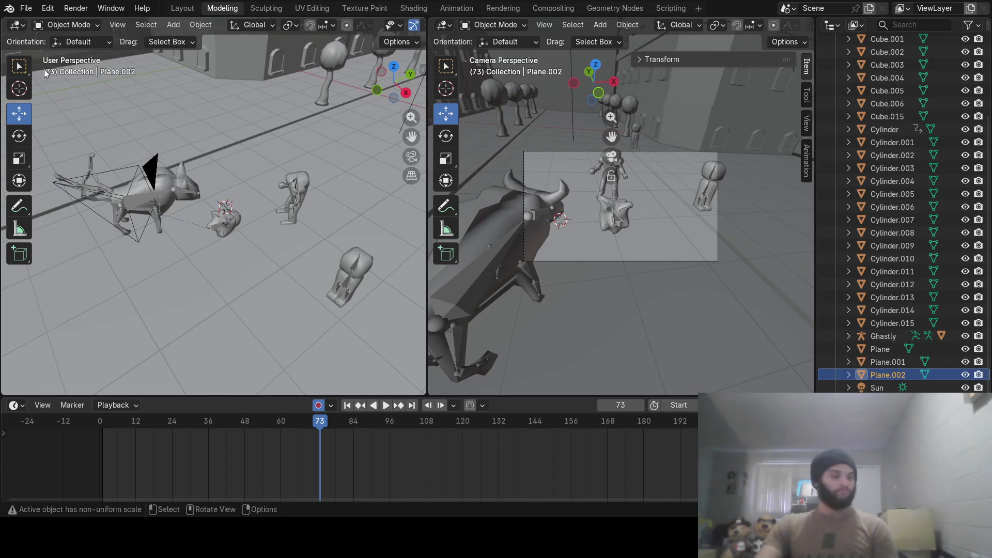
key("shift+a")
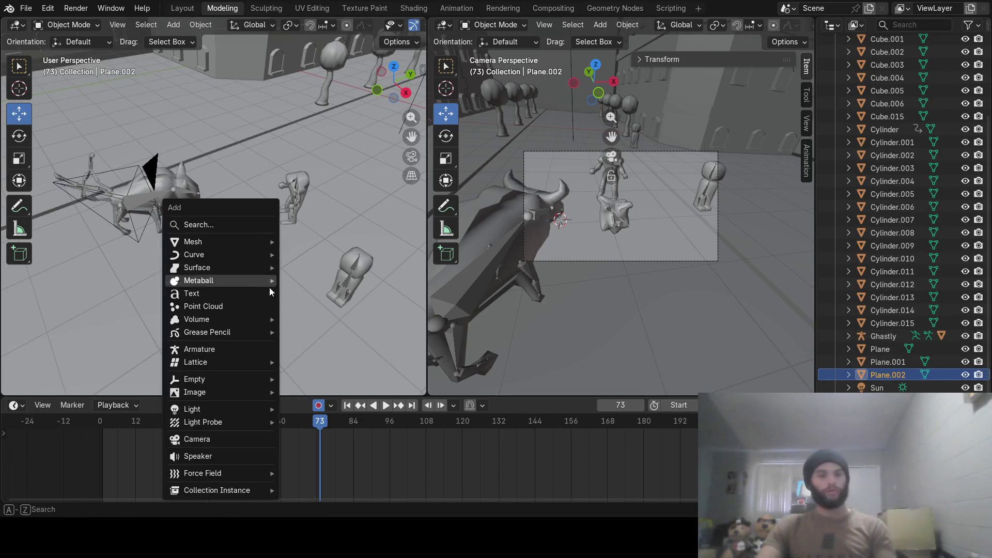
mouse_move(193, 241)
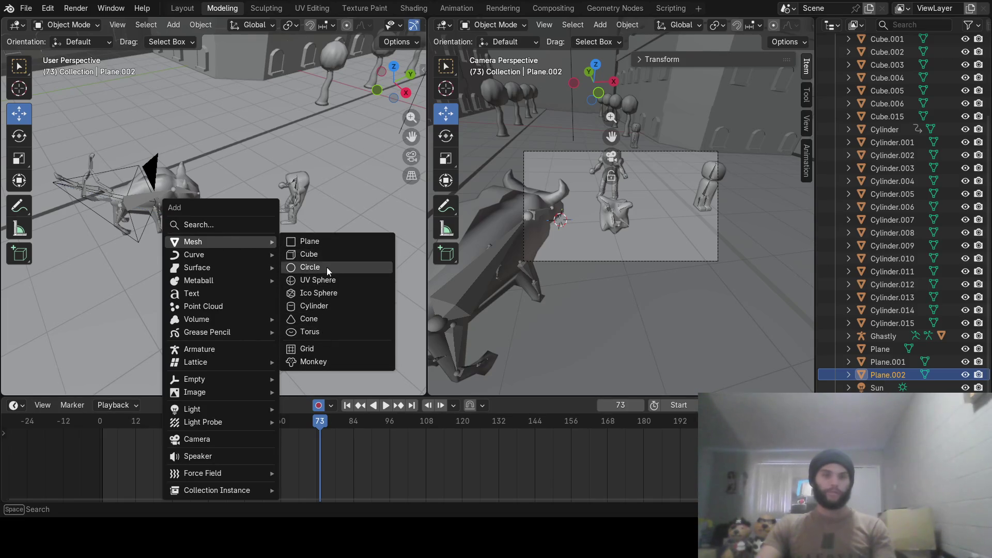
Add another UV sphere, shrink it, and nudge it along X and Z toward the creature.
left_click(326, 281)
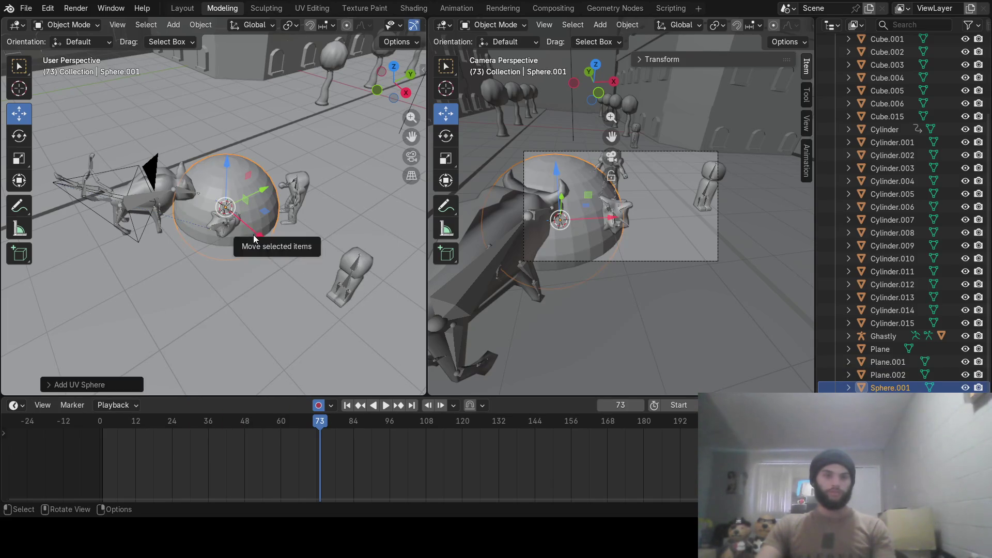
left_click_drag(245, 232, 267, 246)
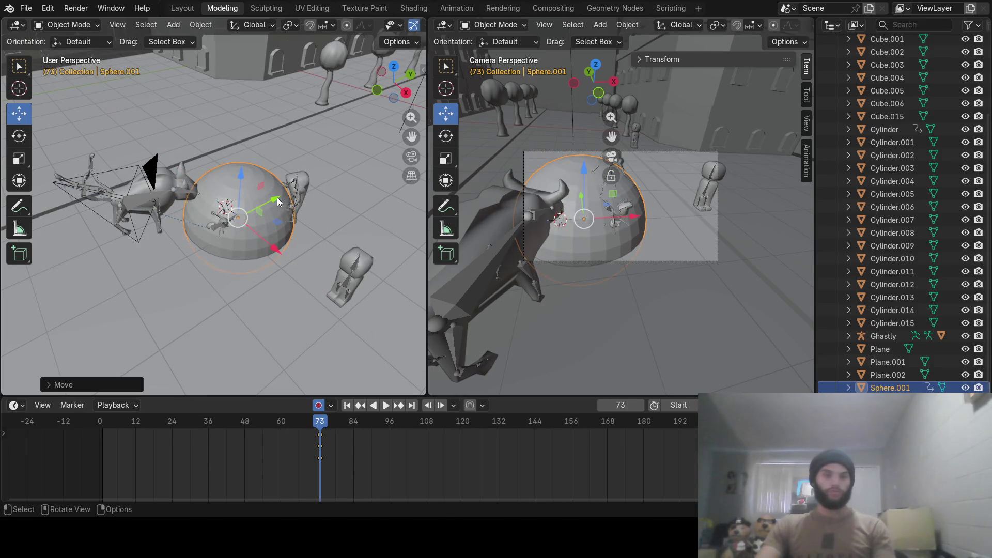
left_click_drag(240, 178, 220, 172)
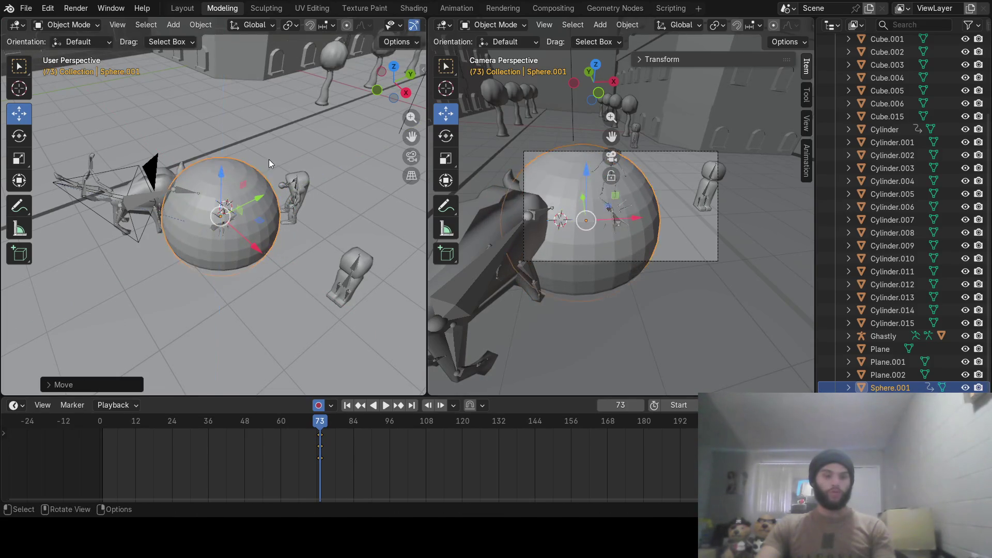
key("s")
left_click(241, 212)
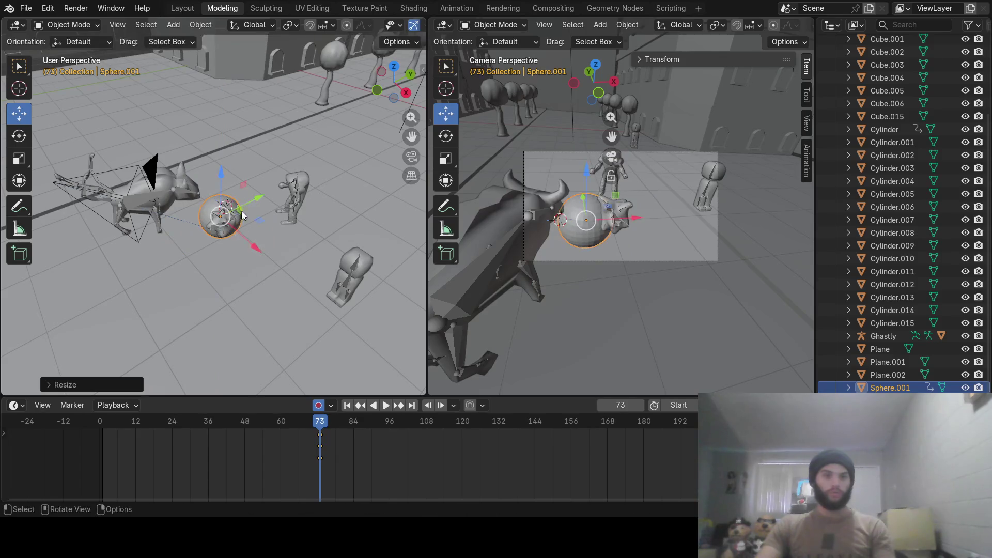
mouse_move(252, 246)
left_mouse_down()
mouse_move(274, 232)
mouse_move(257, 213)
left_mouse_up()
left_click_drag(252, 258, 254, 258)
left_click_drag(220, 188, 223, 181)
Delete that sphere, jump back to frame 0, and start playback.
key("x")
left_click(254, 270)
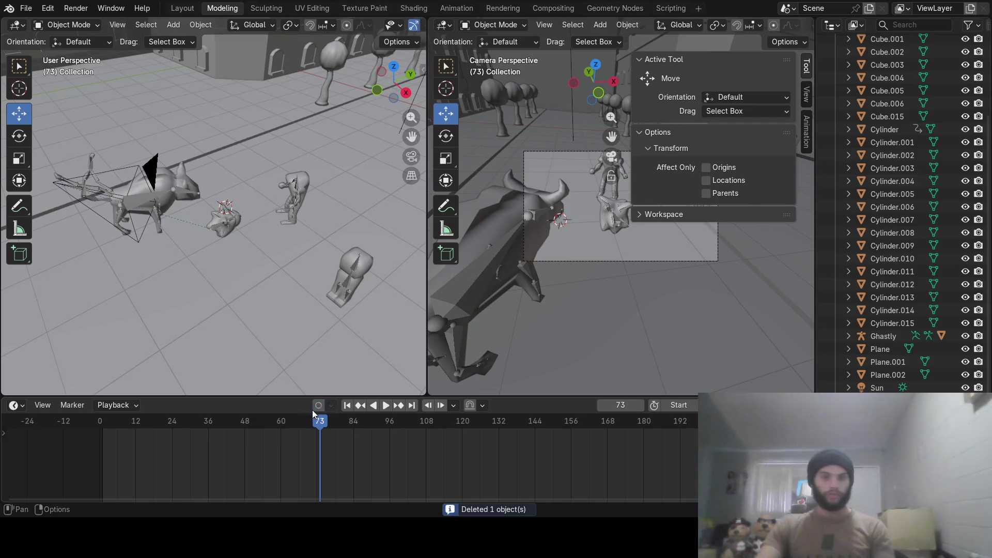
key("shift+Left")
key("space")
key("space")
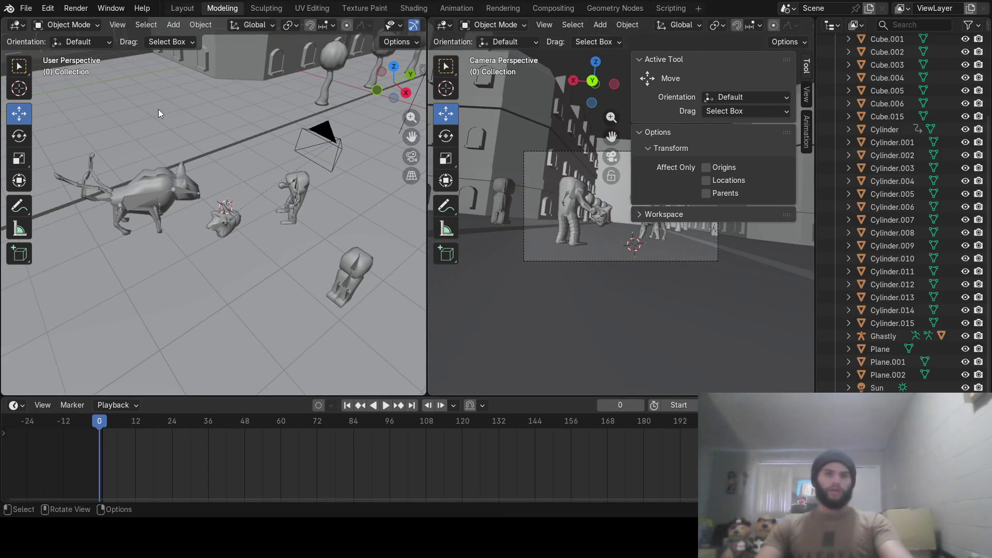
Add a new UV sphere at frame 0, place it, and scale it down.
key("shift+a")
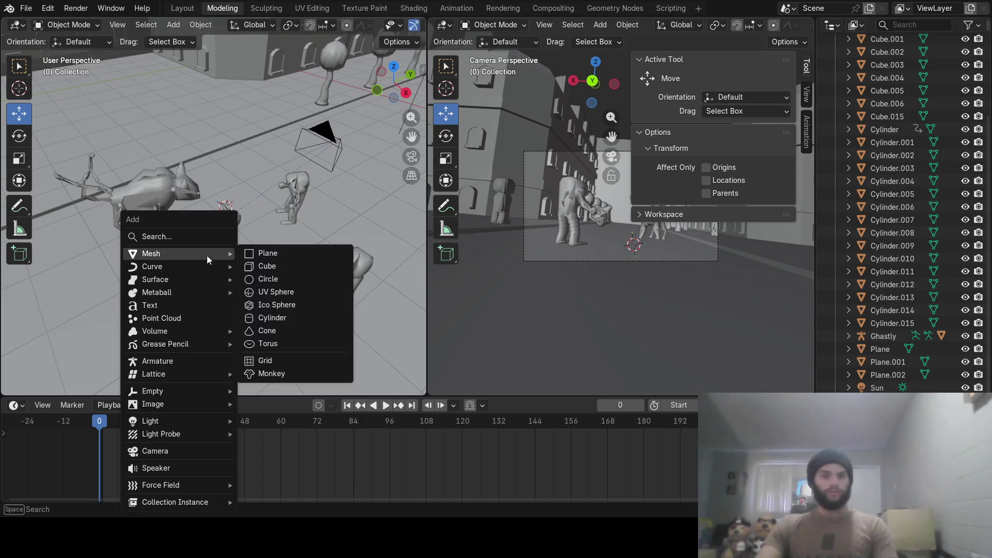
left_click(286, 292)
mouse_move(286, 297)
middle_mouse_down()
mouse_move(234, 238)
mouse_move(181, 264)
mouse_move(217, 255)
middle_mouse_up()
key("g")
left_click(246, 248)
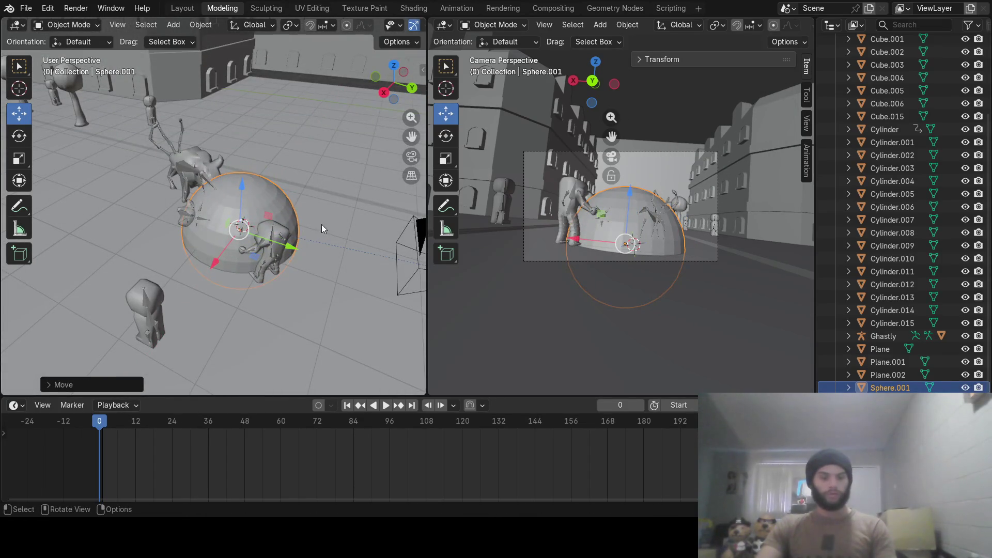
key("s")
left_click(262, 238)
Move the sphere along Z, Y and X onto the spiky Ghastly armature.
key("g")
key("z")
left_click(244, 172)
key("g")
key("y")
left_click(180, 226)
key("g")
key("x")
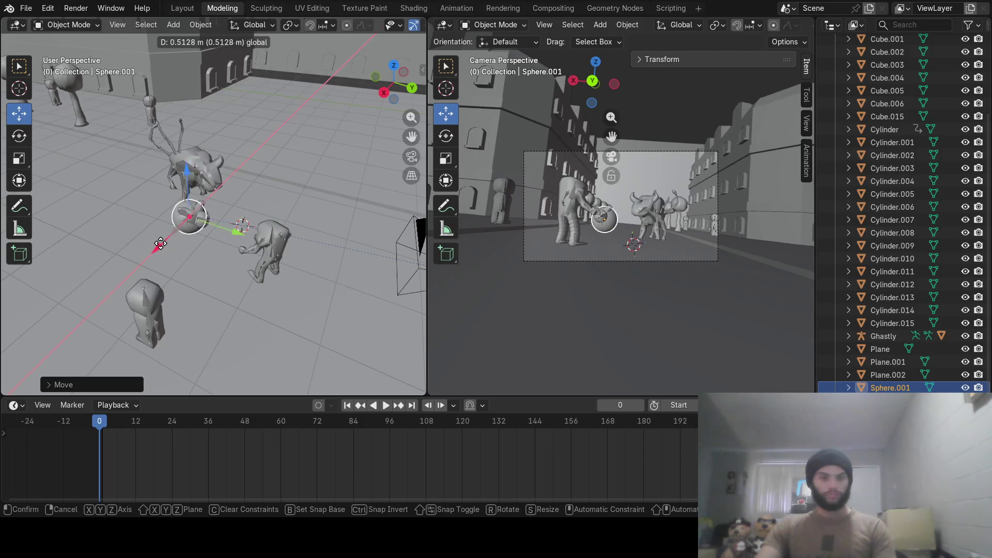
left_click(223, 231)
Fine-tune the sphere's X position so it encloses the armature.
left_click_drag(231, 232, 234, 237)
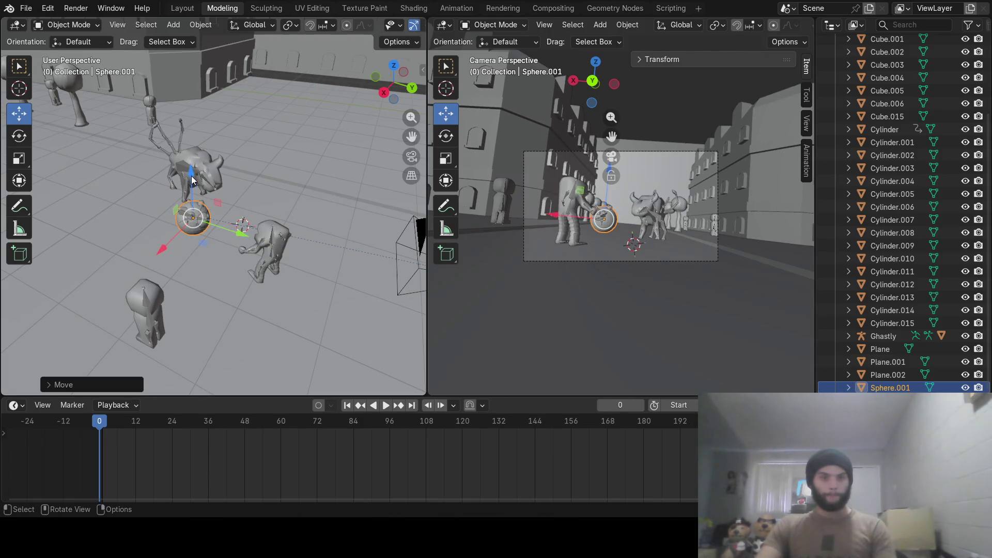
key("g")
key("z")
key("Escape")
key("g")
key("x")
left_click(162, 248)
Orbit around to verify the sphere's fit and start renaming Sphere.001.
mouse_move(192, 180)
middle_mouse_down()
mouse_move(159, 167)
mouse_move(162, 222)
middle_mouse_up()
scroll(163, 223, "up", 5)
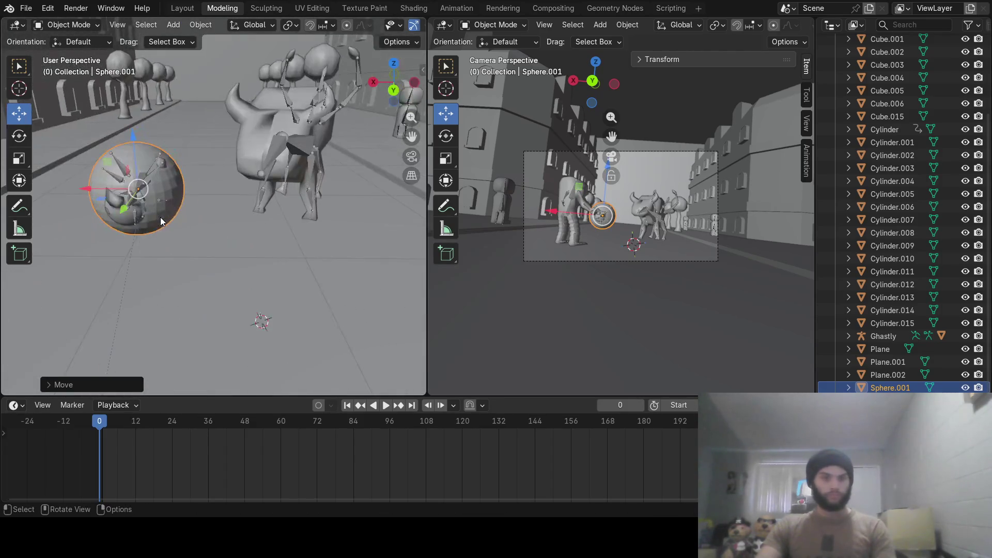
left_click_drag(90, 191, 90, 190)
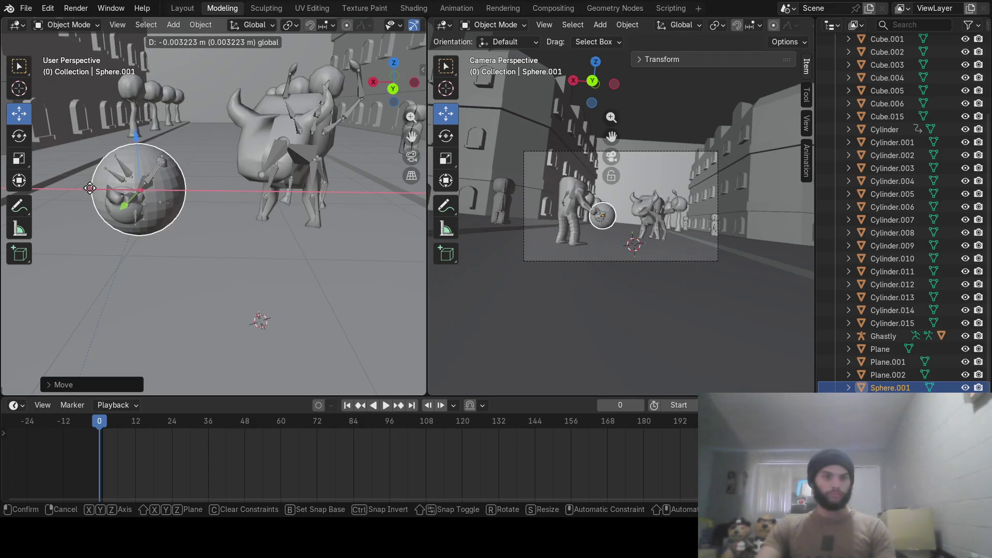
left_click_drag(90, 189, 90, 189)
middle_click_drag(94, 186, 199, 265)
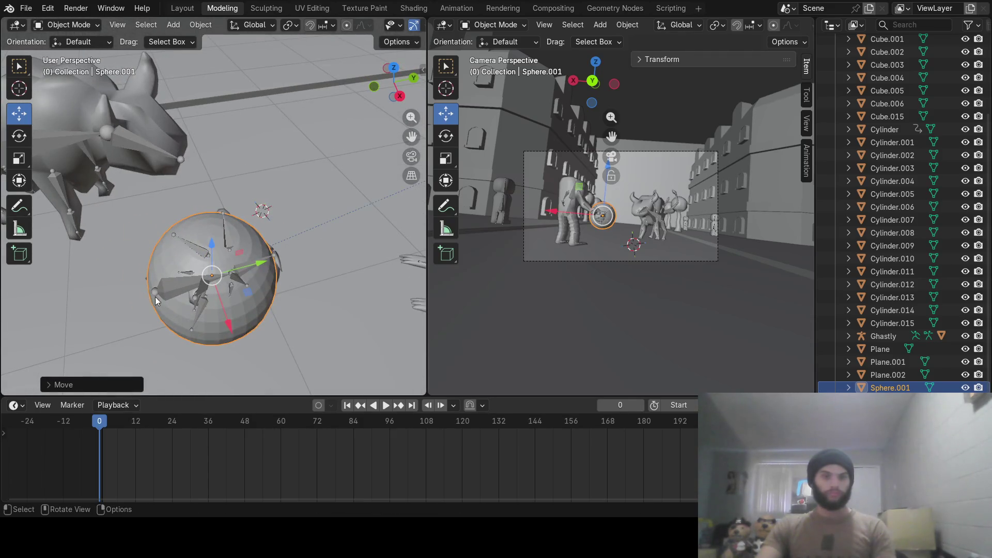
left_click_drag(258, 266, 257, 303)
mouse_move(256, 305)
middle_mouse_down()
mouse_move(290, 221)
mouse_move(261, 273)
mouse_move(290, 250)
middle_mouse_up()
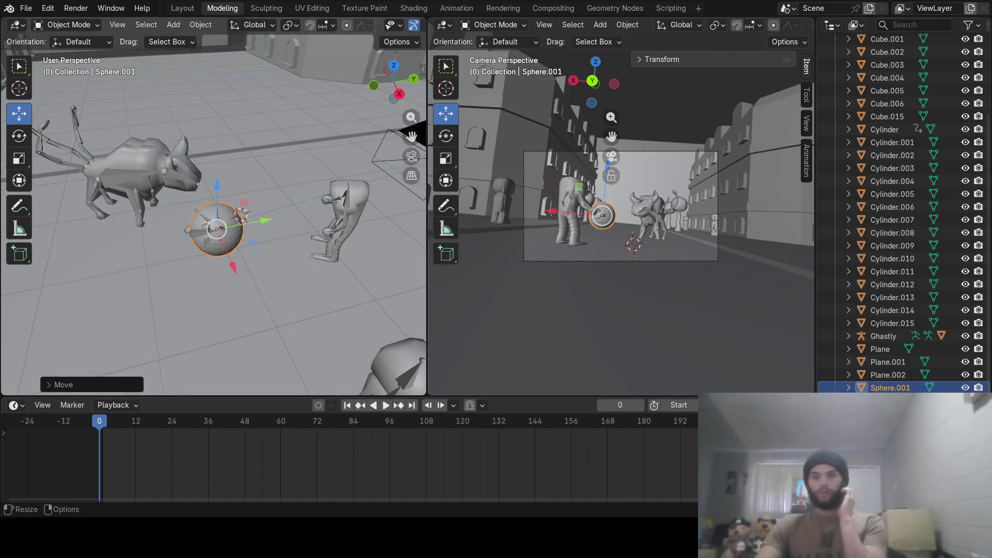
double_click(897, 387)
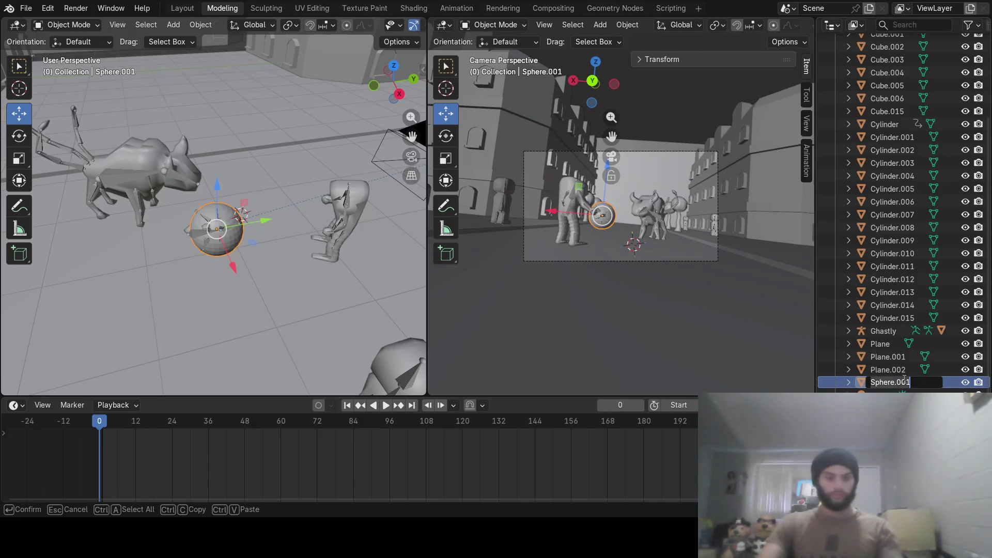
type("ghastly")
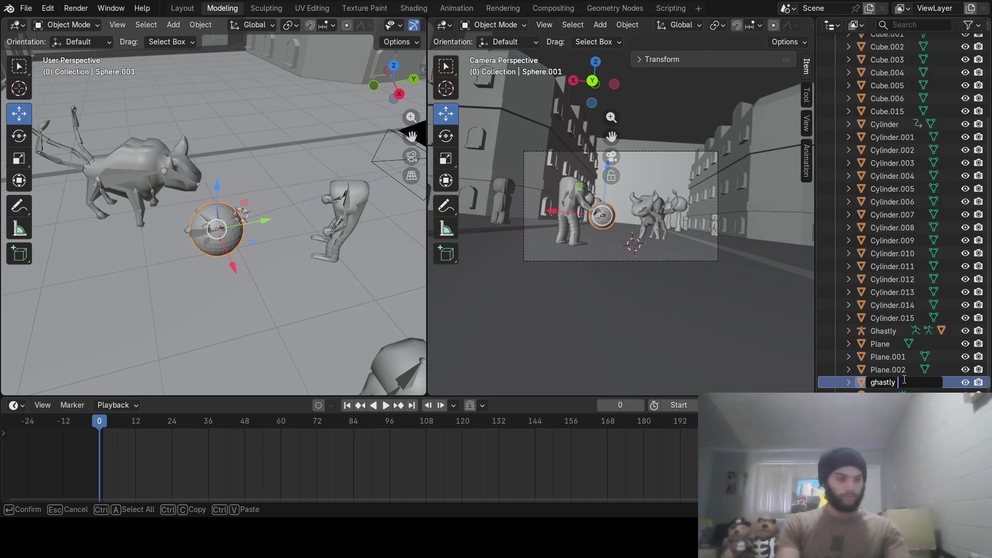
type("re")
Rename the sphere 'ghastly sphere' and hide it, keeping the Ghastly armature visible.
key("Return")
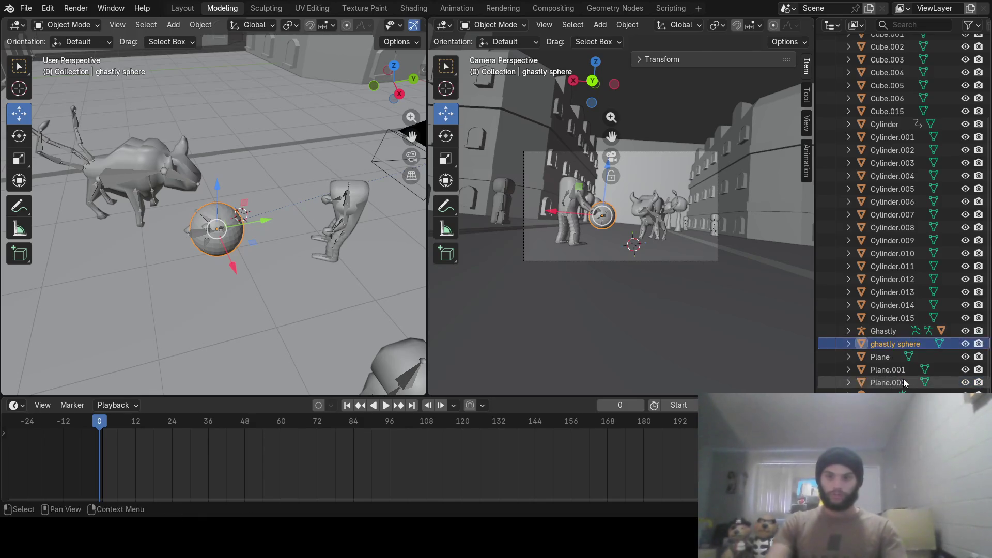
scroll(226, 253, "up", 5)
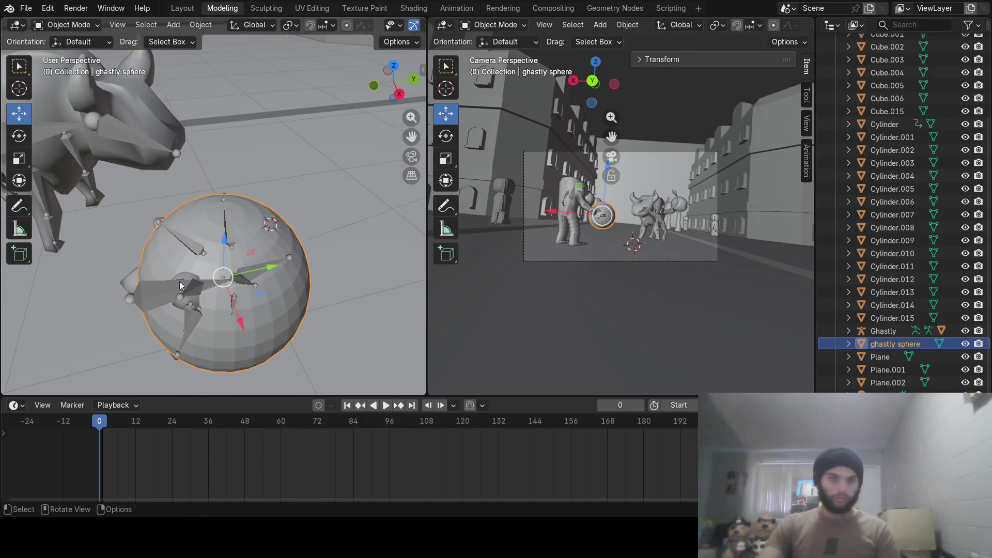
left_click(152, 292, "shift")
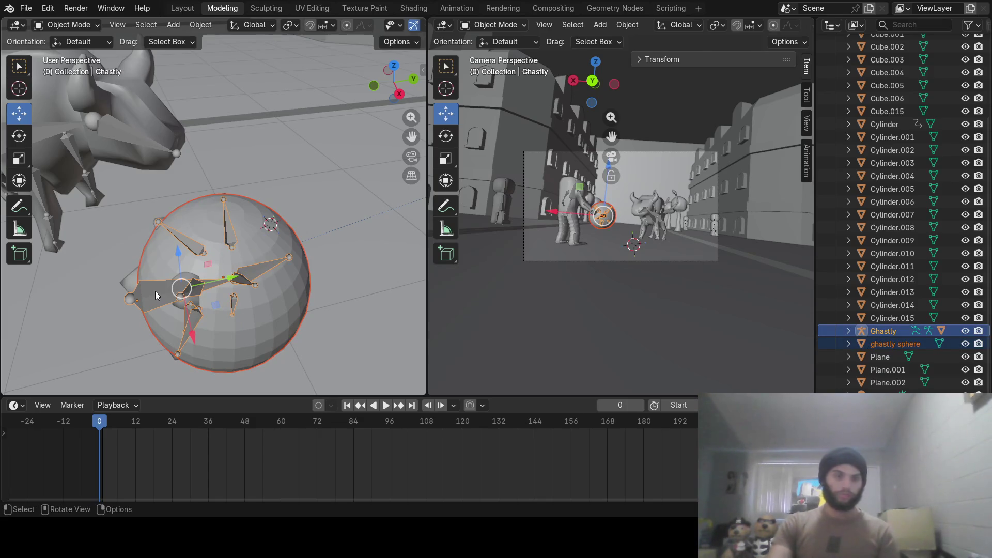
mouse_move(282, 272)
middle_mouse_down()
mouse_move(215, 222)
mouse_move(275, 227)
middle_mouse_up()
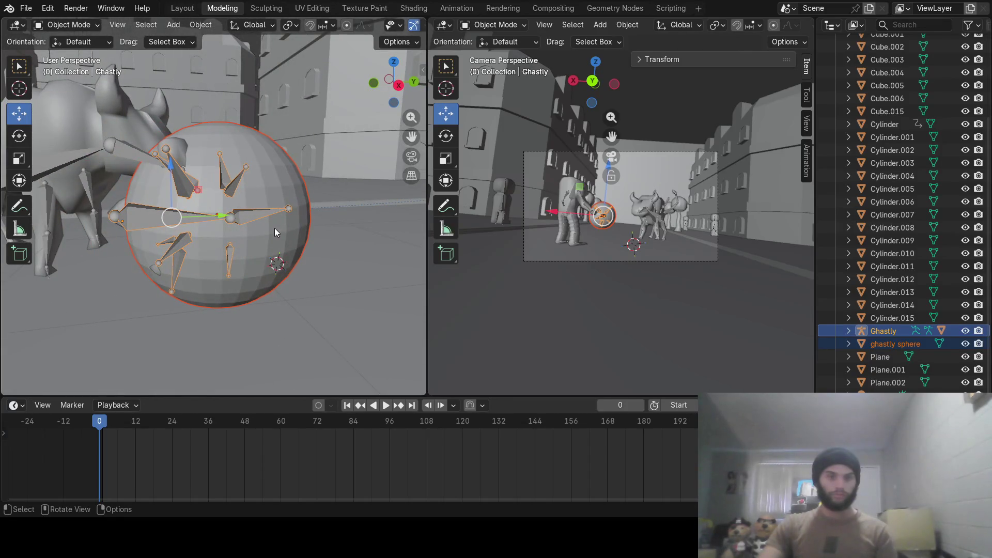
left_click(965, 331)
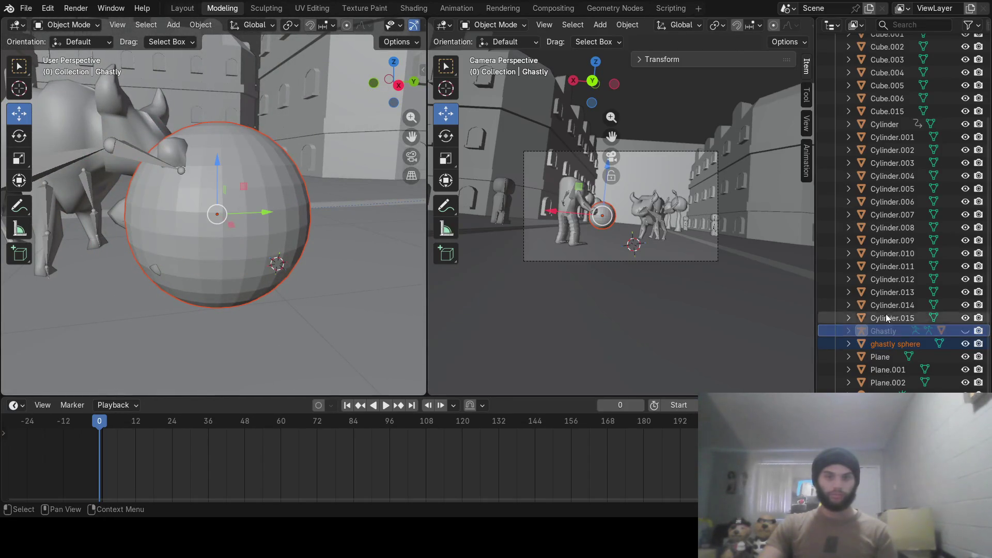
left_click(964, 331)
left_click(965, 343)
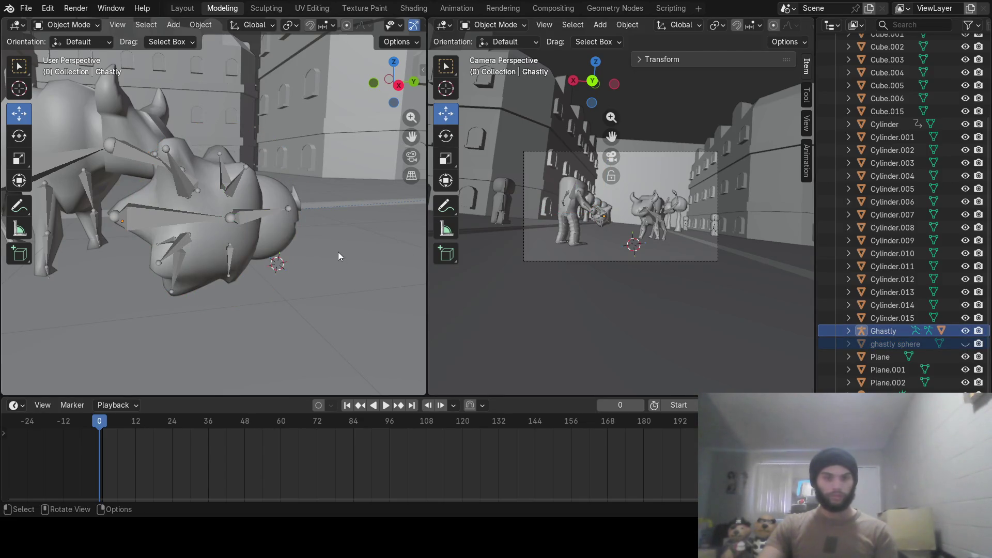
Parent the spiky Sphere mesh as an Object child via Ctrl+P.
left_click(267, 236)
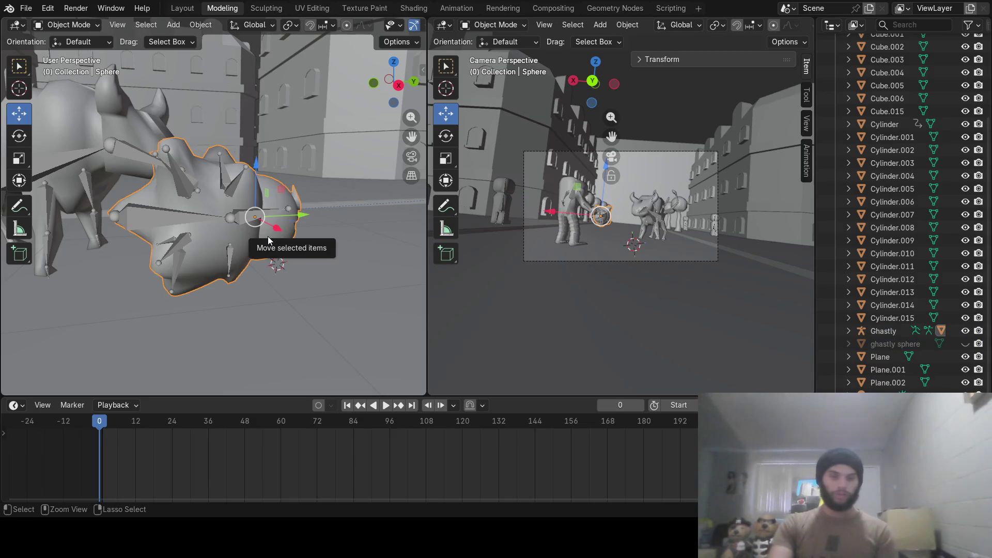
key("ctrl+p")
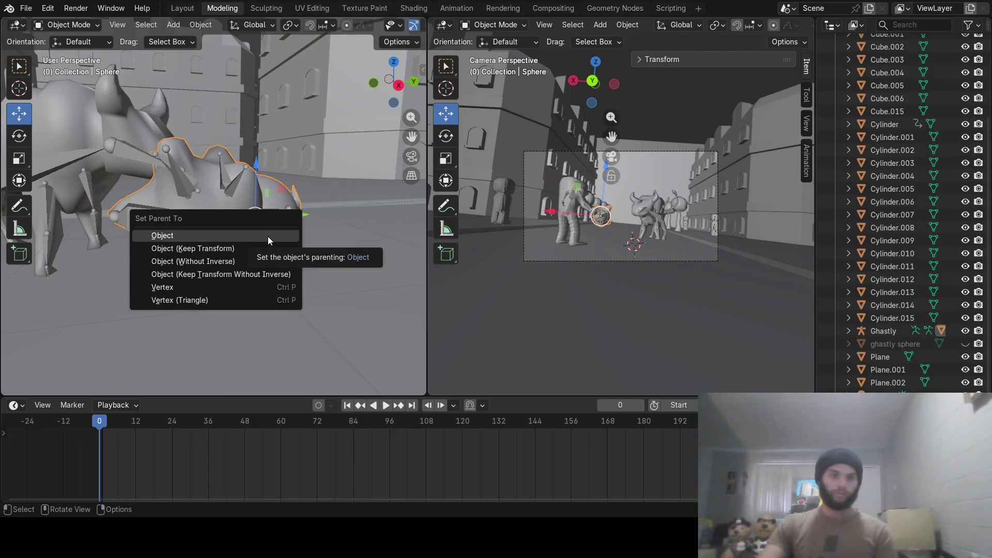
left_click(267, 237)
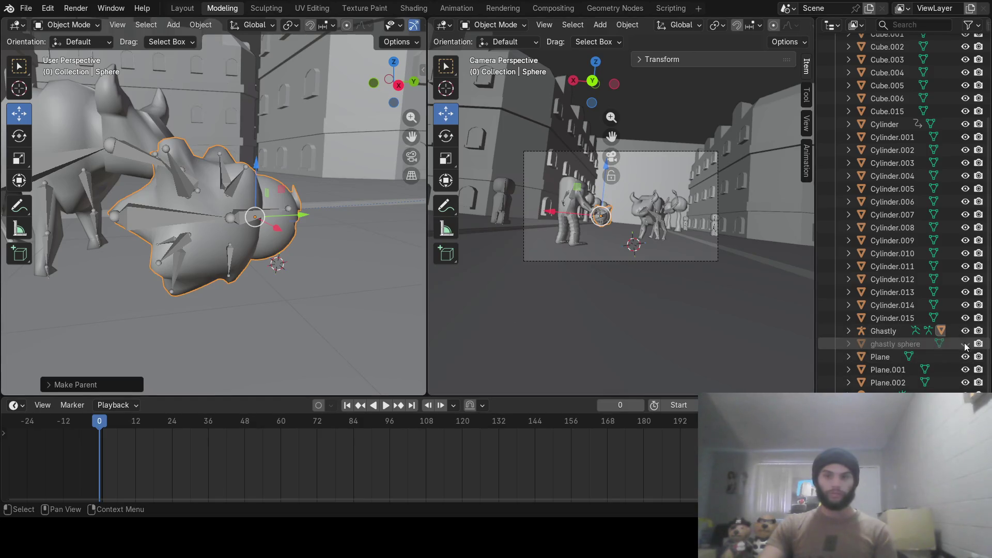
scroll(250, 252, "down", 3)
scroll(249, 245, "down", 3)
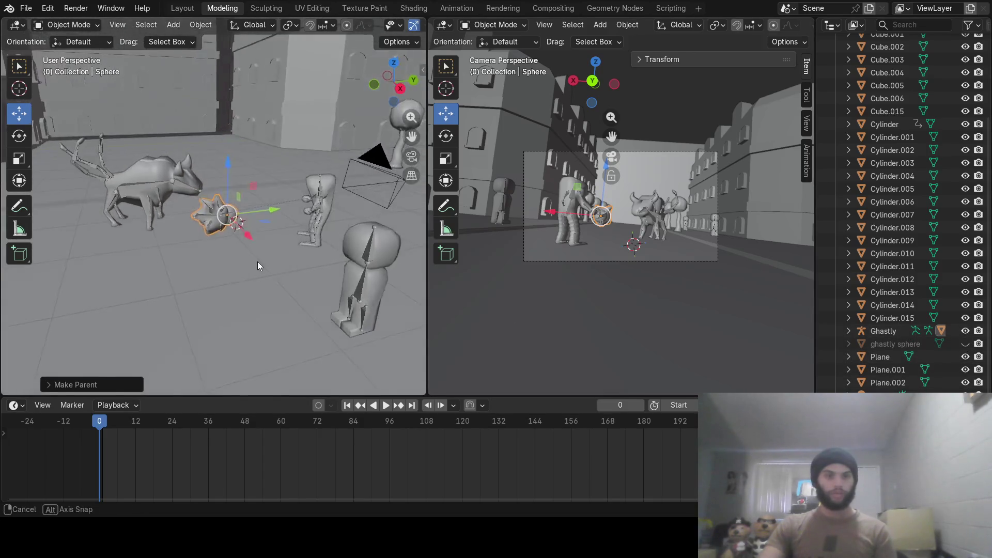
scroll(259, 260, "down", 3)
Scrub to frame 72 from a higher view and select the camera to show its keyframes.
middle_click_drag(269, 260, 308, 316)
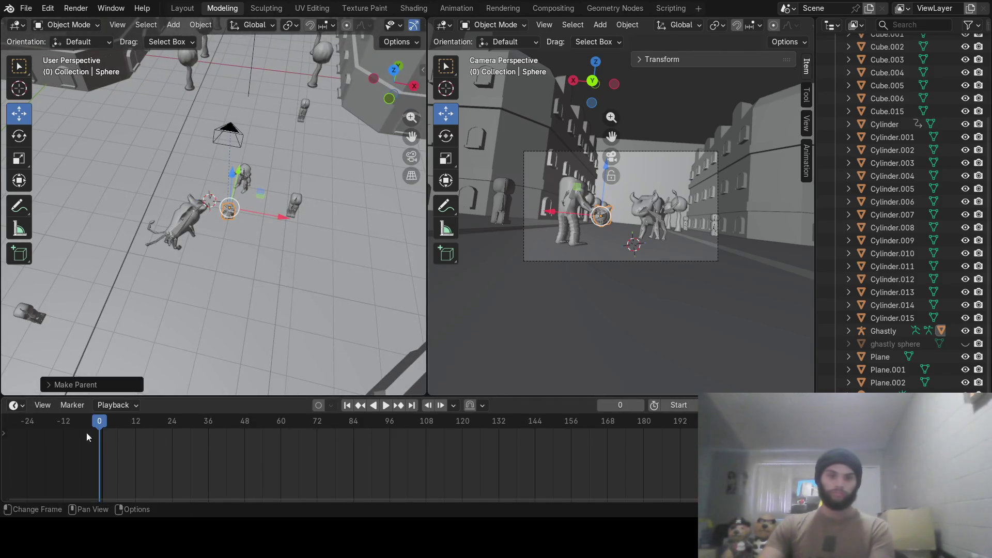
mouse_move(100, 423)
left_mouse_down()
mouse_move(369, 442)
mouse_move(317, 423)
left_mouse_up()
left_click(207, 238)
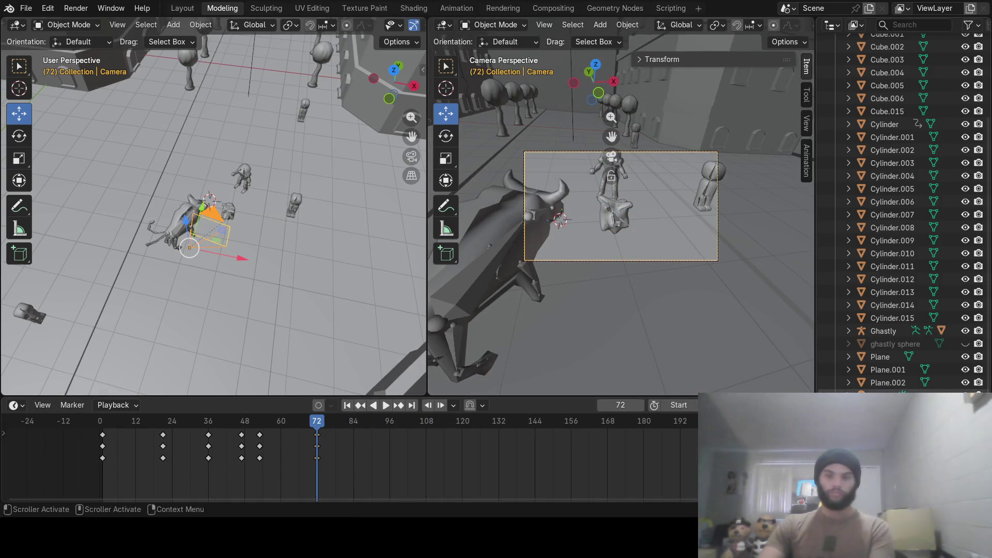
Target the camera's Child Of at ghastly sphere, influence 0 then 1 on the next frame.
left_click_drag(899, 392, 899, 153)
scroll(899, 93, "up", 5)
left_click(930, 246)
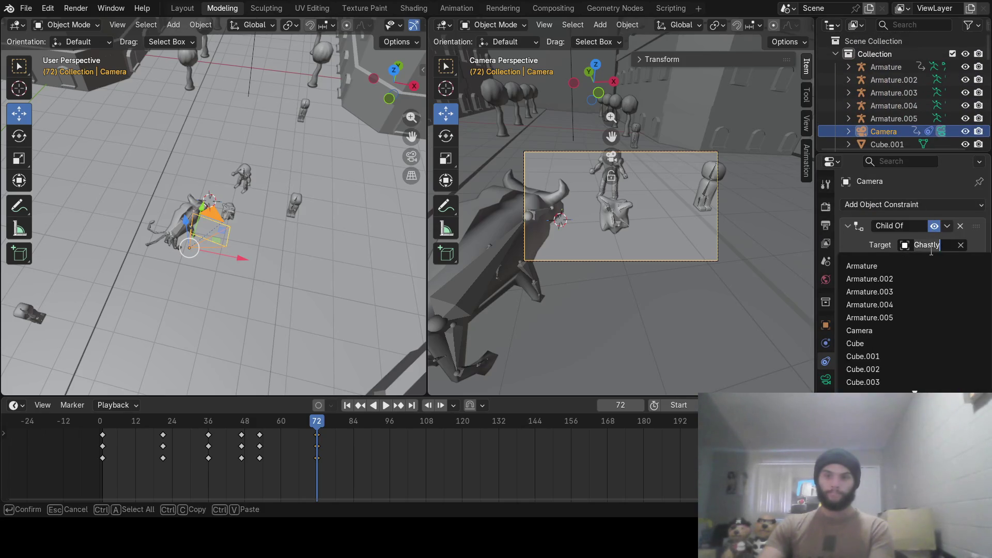
scroll(926, 279, "down", 4)
scroll(922, 310, "down", 7)
scroll(914, 333, "down", 7)
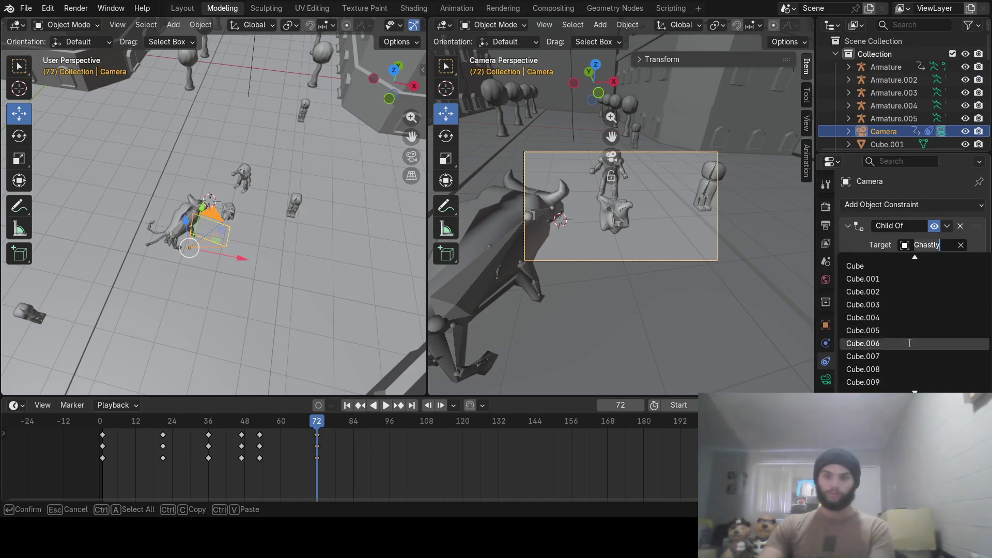
scroll(907, 347, "down", 7)
scroll(907, 346, "down", 8)
scroll(892, 325, "down", 7)
scroll(884, 311, "down", 1)
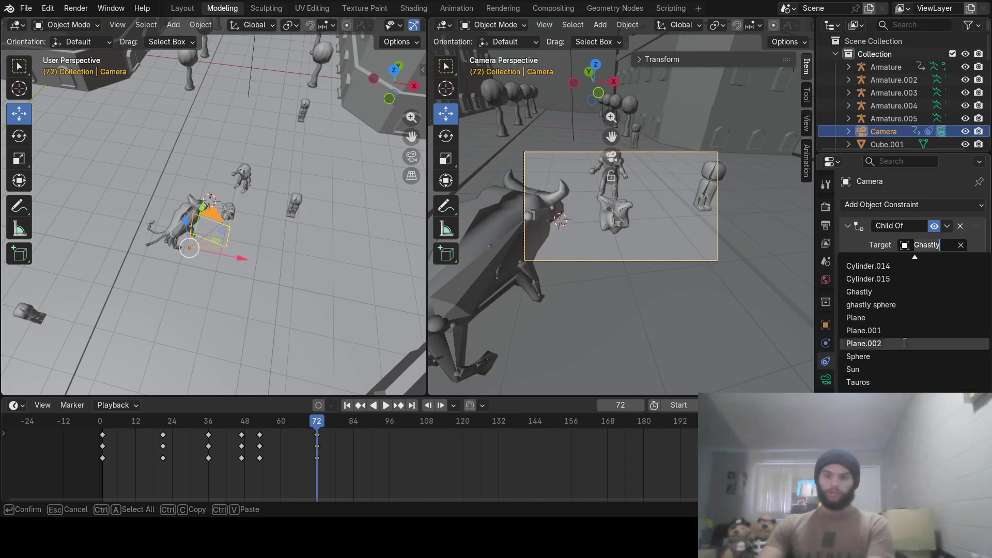
left_click(882, 304)
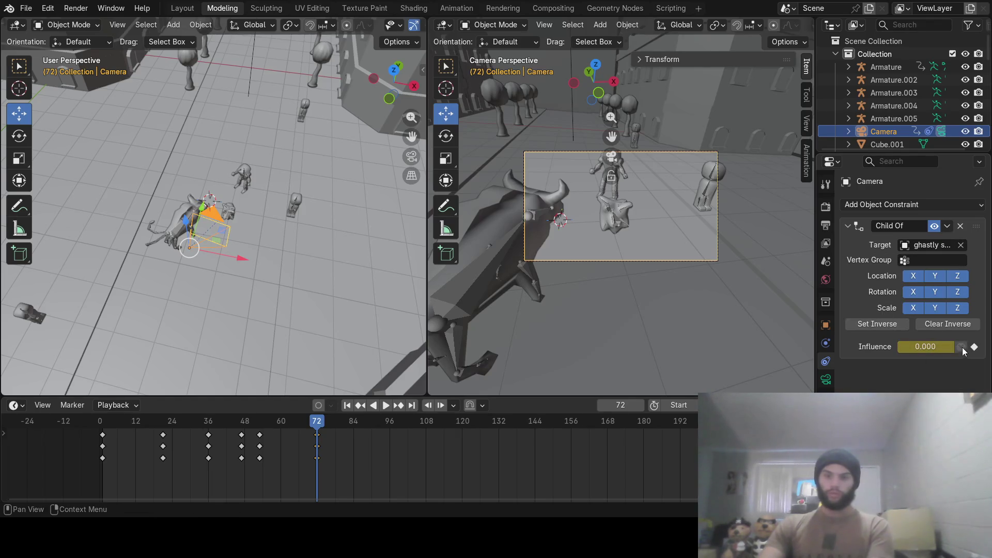
left_click(938, 348)
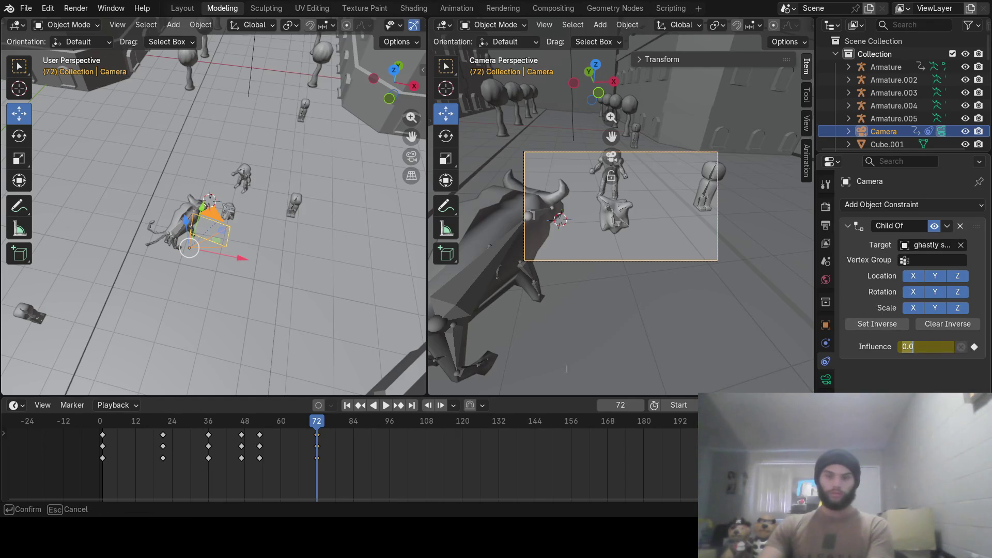
key("Return")
left_click(641, 406)
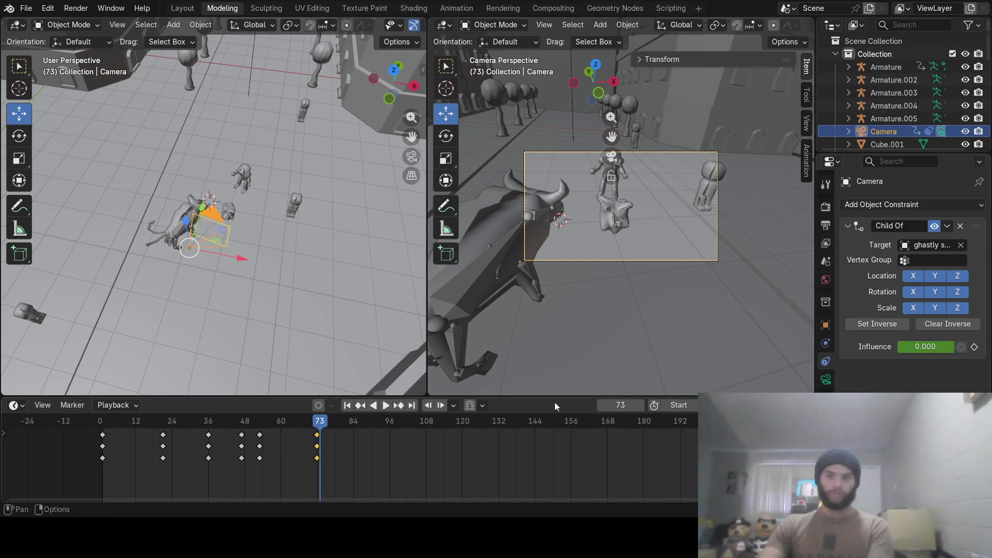
left_click(925, 346)
type("1")
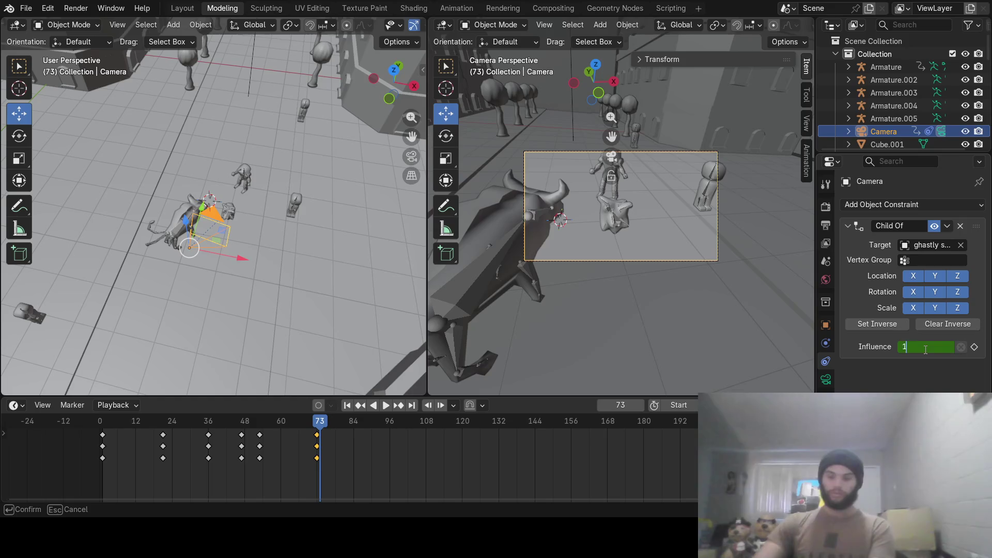
key("Return")
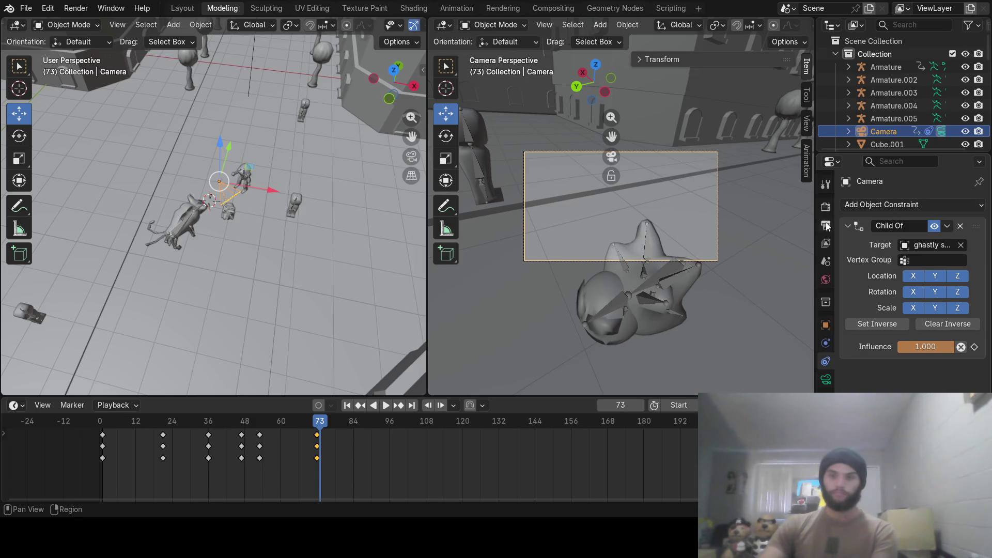
Clear the influence and target, delete the camera's Child Of constraint, return to frame 72.
mouse_move(815, 227)
left_mouse_down()
mouse_move(656, 258)
mouse_move(718, 258)
left_mouse_up()
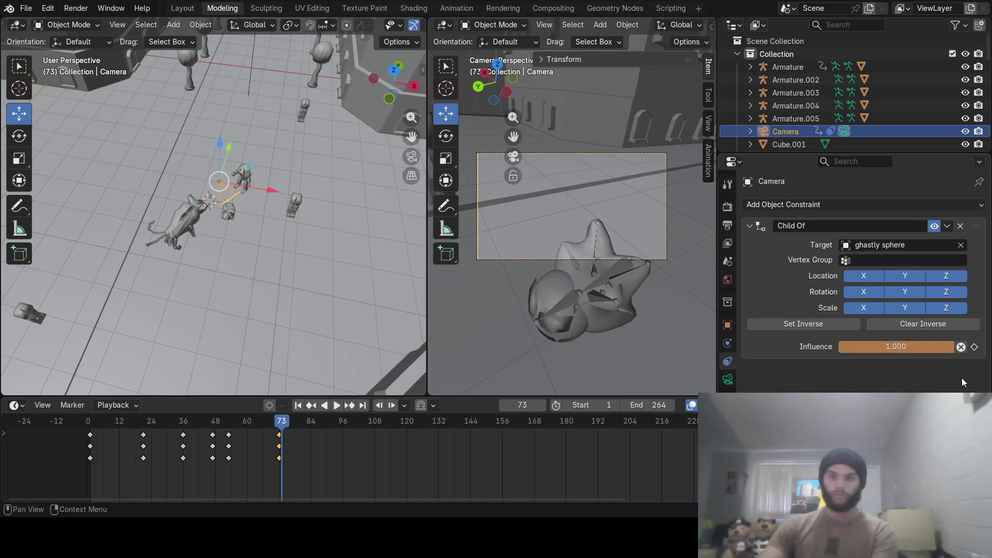
left_click(961, 349)
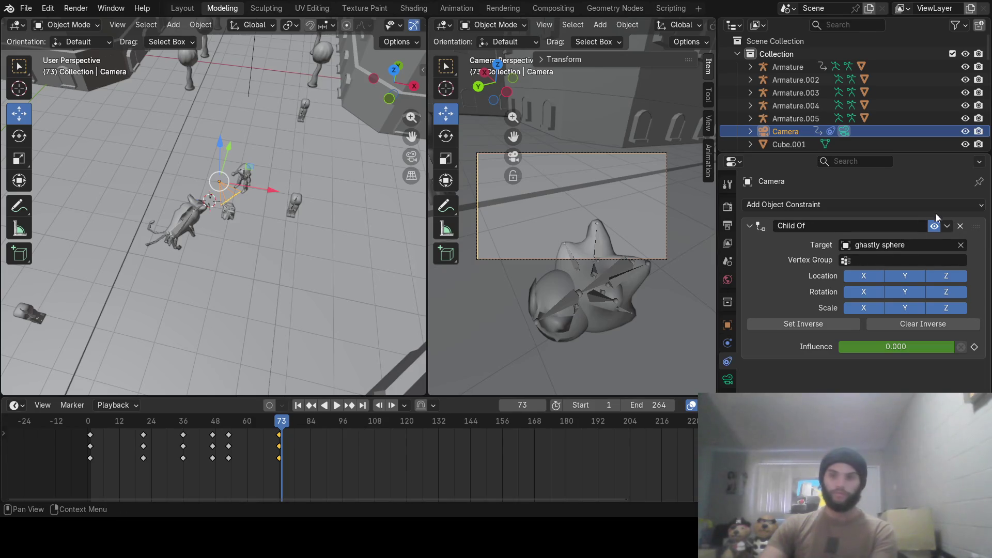
left_click(961, 244)
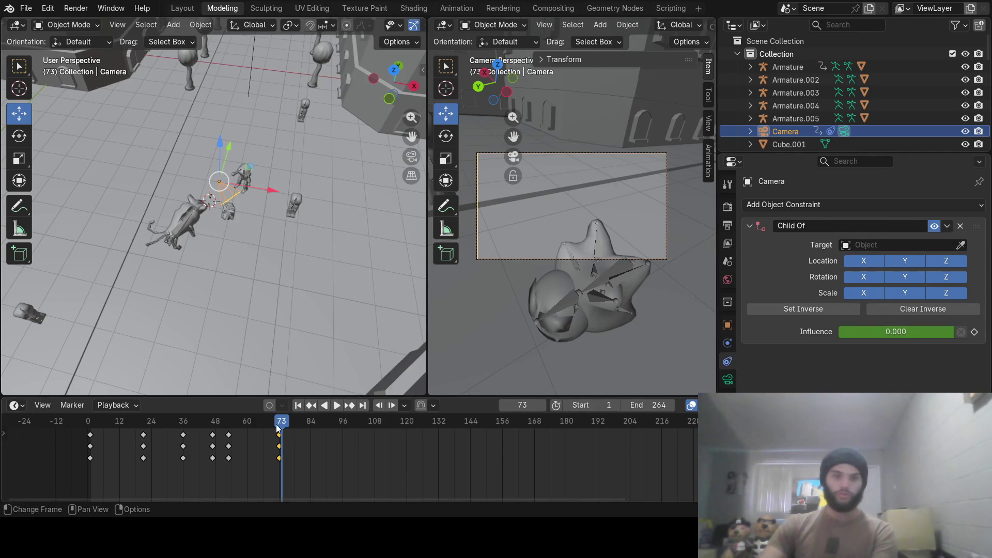
left_click_drag(277, 429, 311, 443)
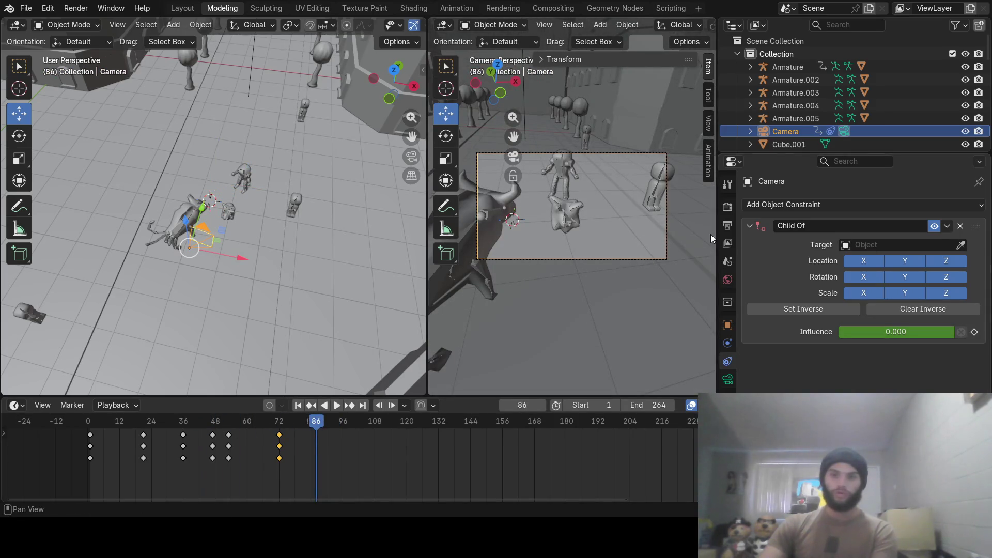
left_click(749, 226)
left_click(959, 226)
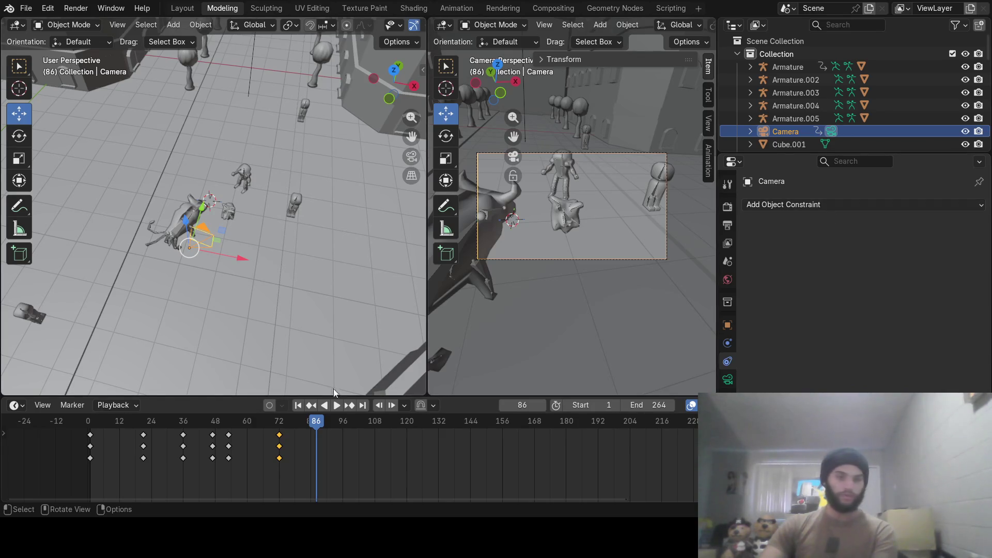
mouse_move(318, 423)
left_mouse_down()
mouse_move(267, 427)
mouse_move(278, 413)
left_mouse_up()
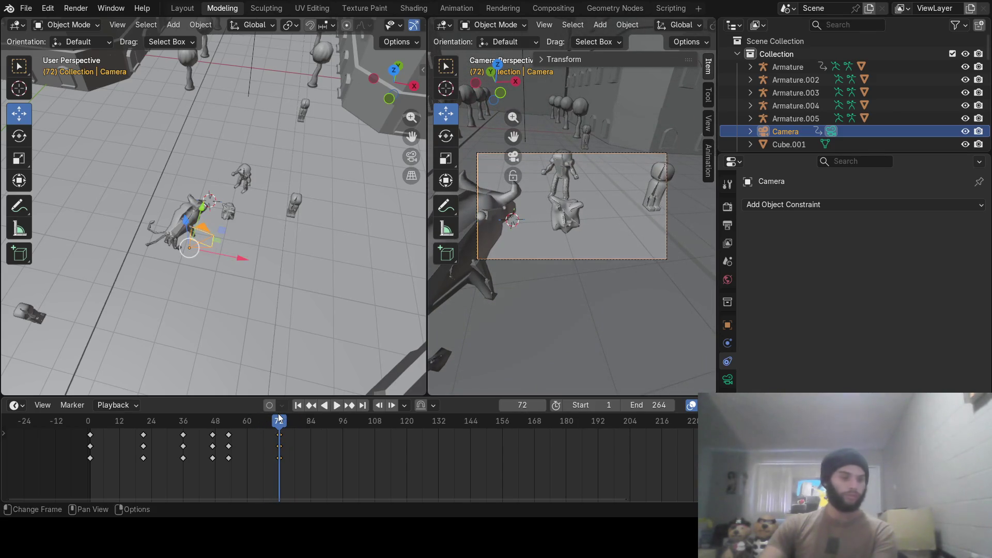
Add a Child Of constraint to the camera with influence 0 and target Ghastly.
left_click(801, 206)
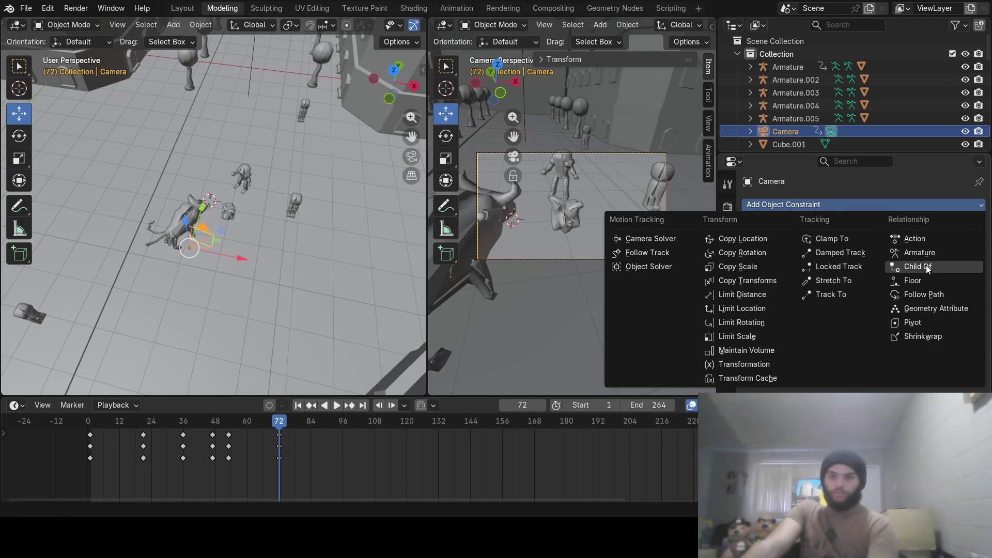
left_click(928, 268)
left_click(893, 332)
type("0")
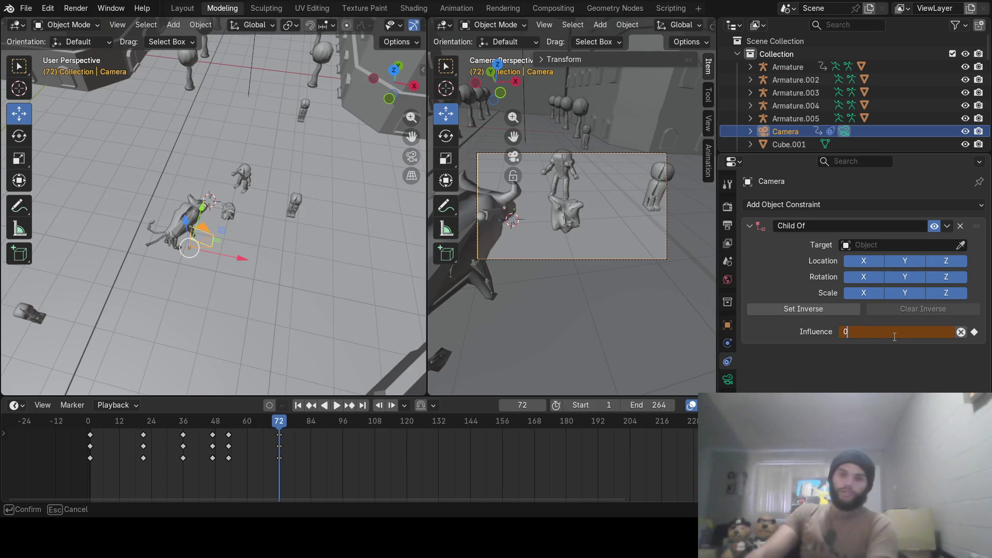
key("Return")
left_click(877, 246)
scroll(918, 323, "down", 2)
scroll(915, 329, "down", 7)
scroll(910, 337, "down", 3)
scroll(908, 343, "down", 4)
scroll(908, 343, "down", 4)
scroll(904, 344, "down", 8)
scroll(902, 348, "down", 8)
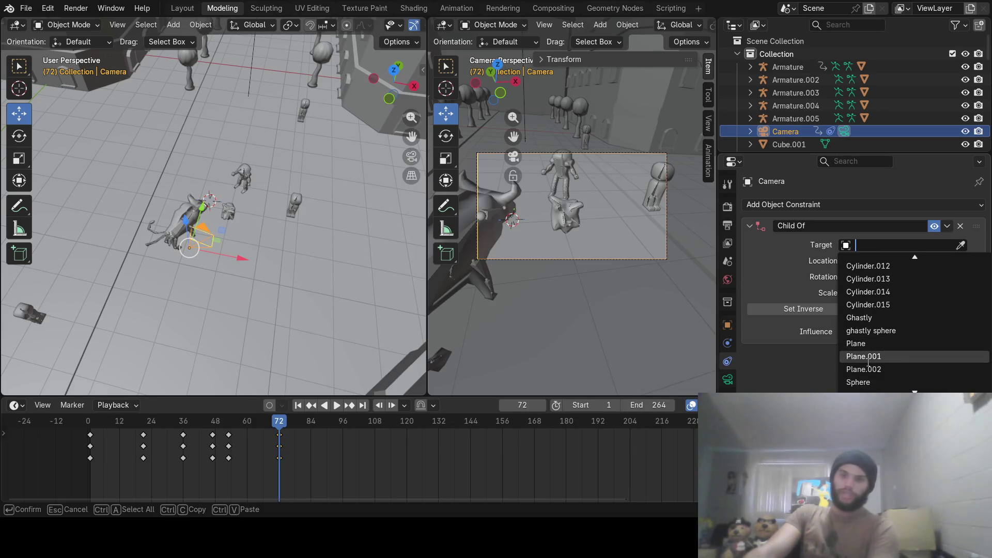
left_click(870, 318)
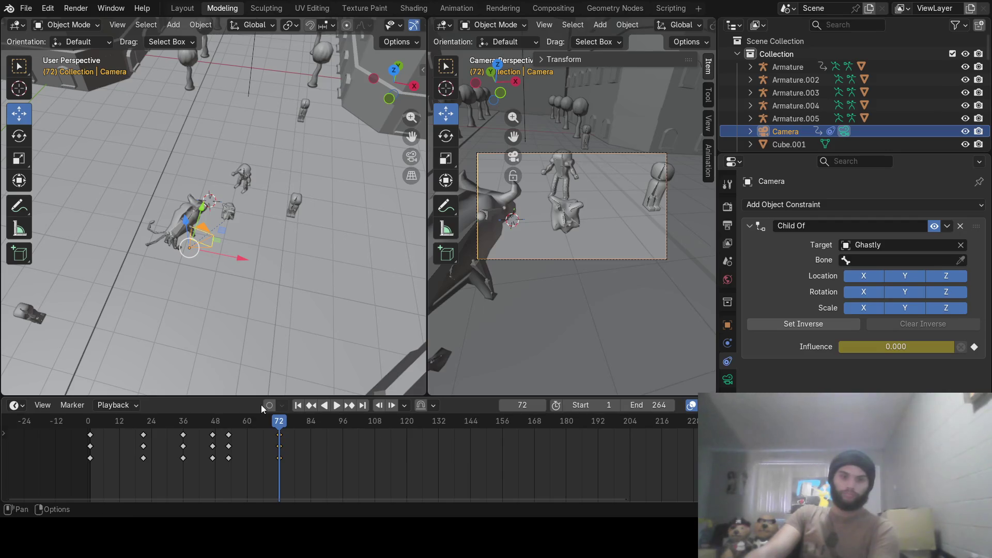
Settle the playhead on frame 73 and key the influence of 0.
left_click(279, 421)
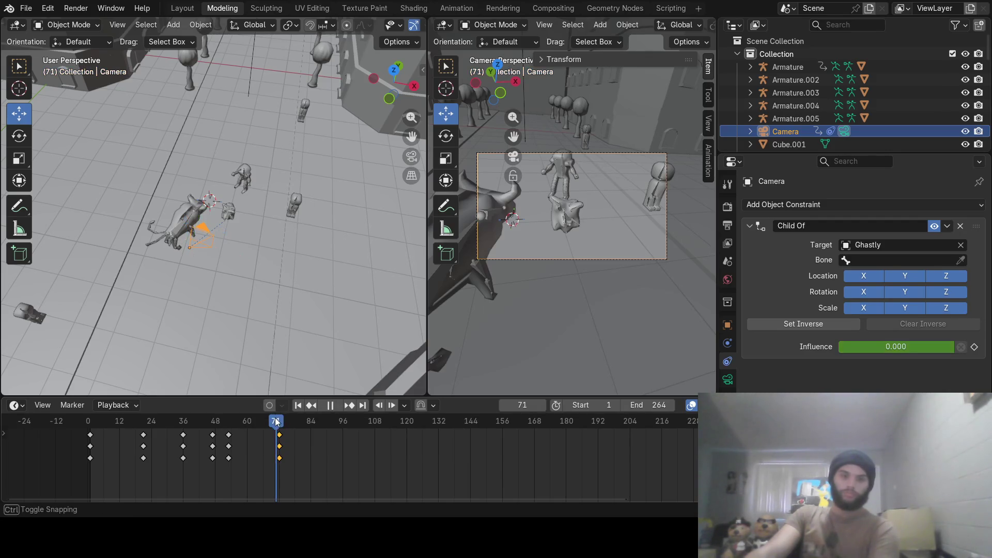
left_click_drag(280, 422, 282, 424)
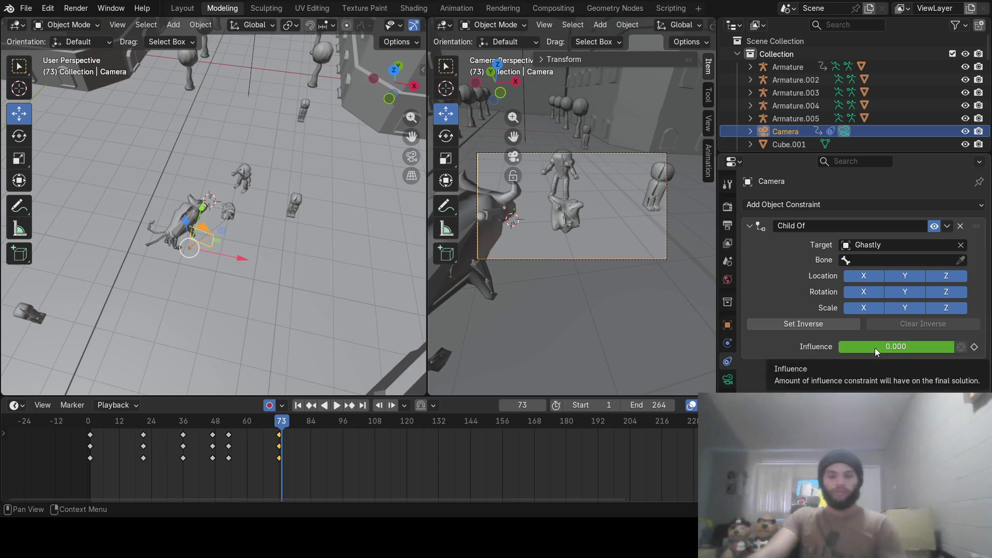
key("i")
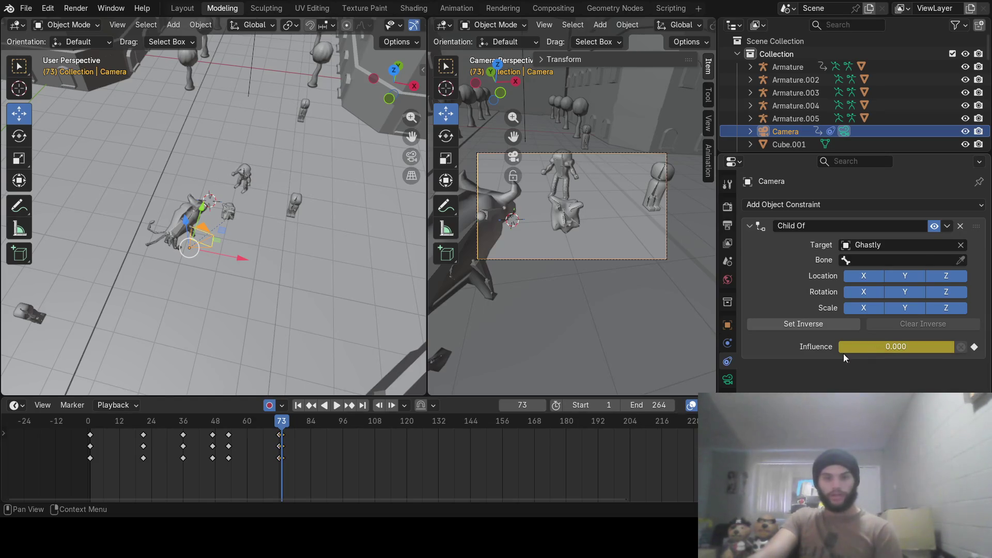
Key influence 1 at frame 74 and preview the camera following Ghastly to frame 108.
left_click(539, 406)
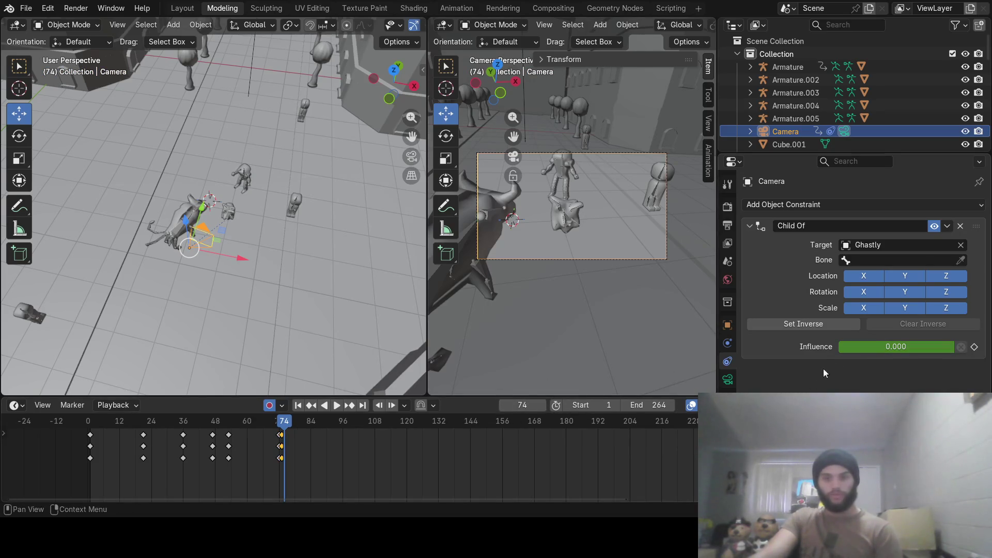
left_click(886, 348)
type("1")
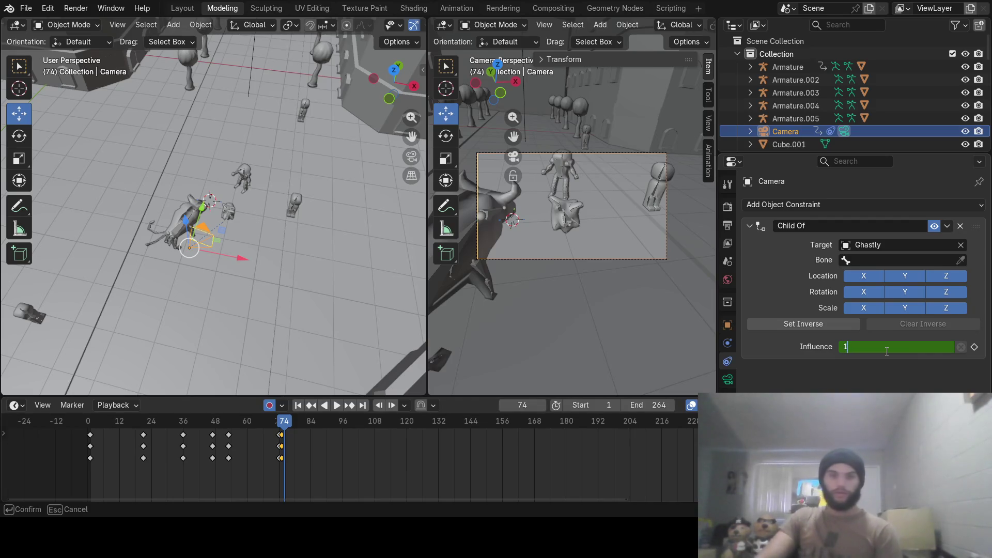
key("Return")
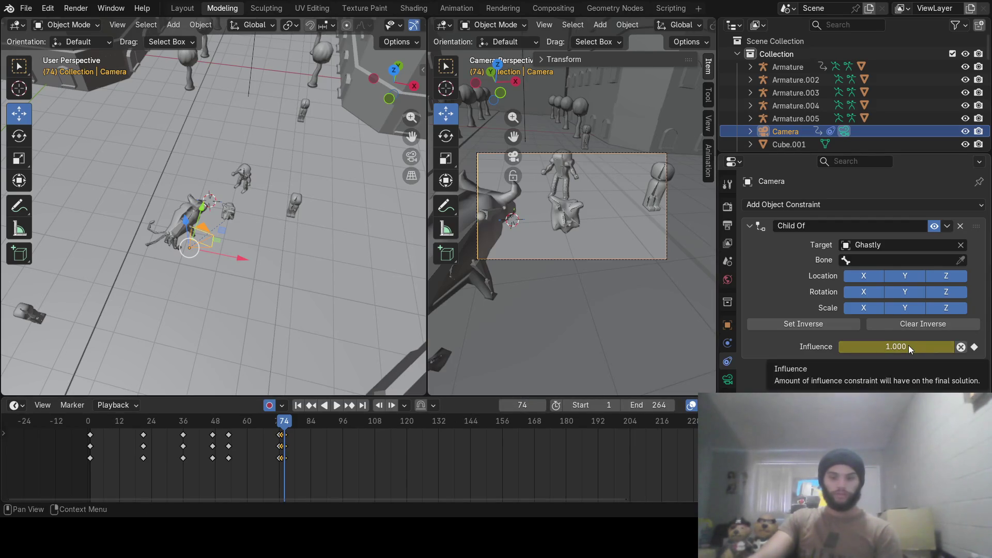
left_click_drag(277, 422, 372, 424)
scroll(279, 233, "up", 3)
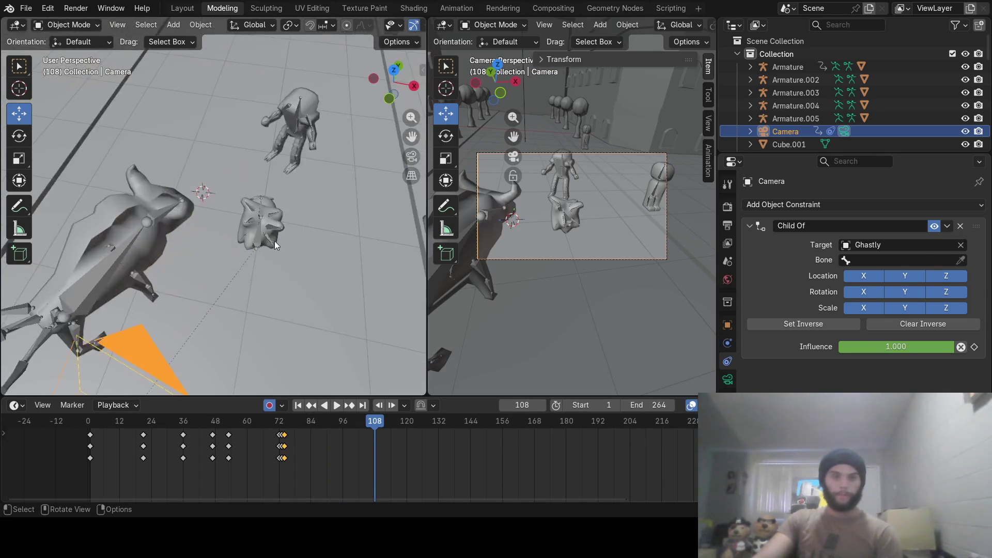
scroll(274, 241, "up", 2)
left_click(272, 218)
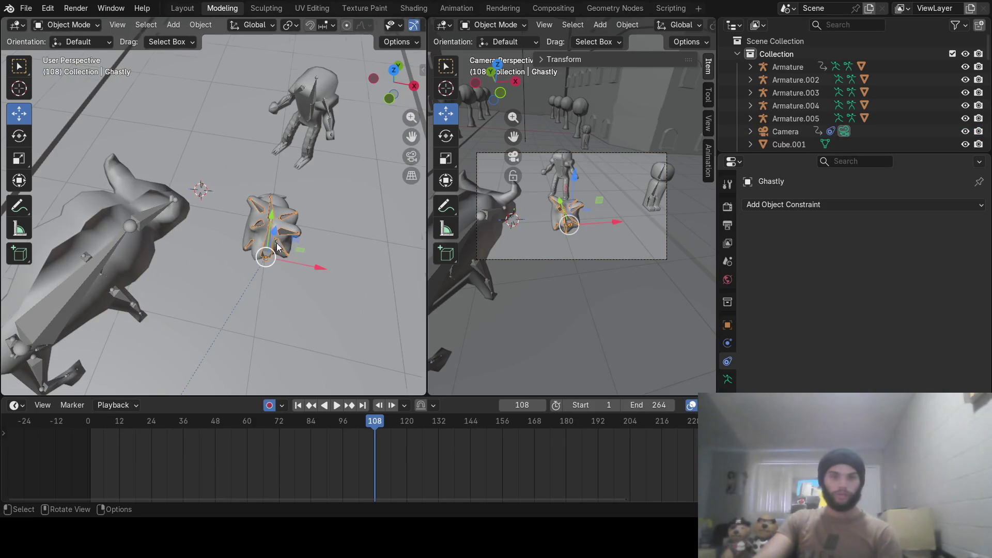
scroll(275, 240, "down", 3)
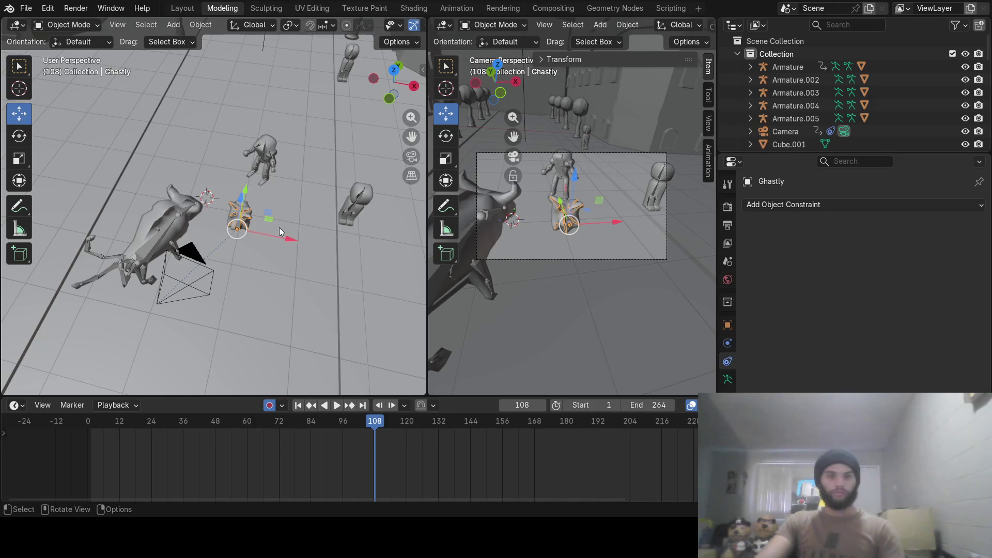
key("i")
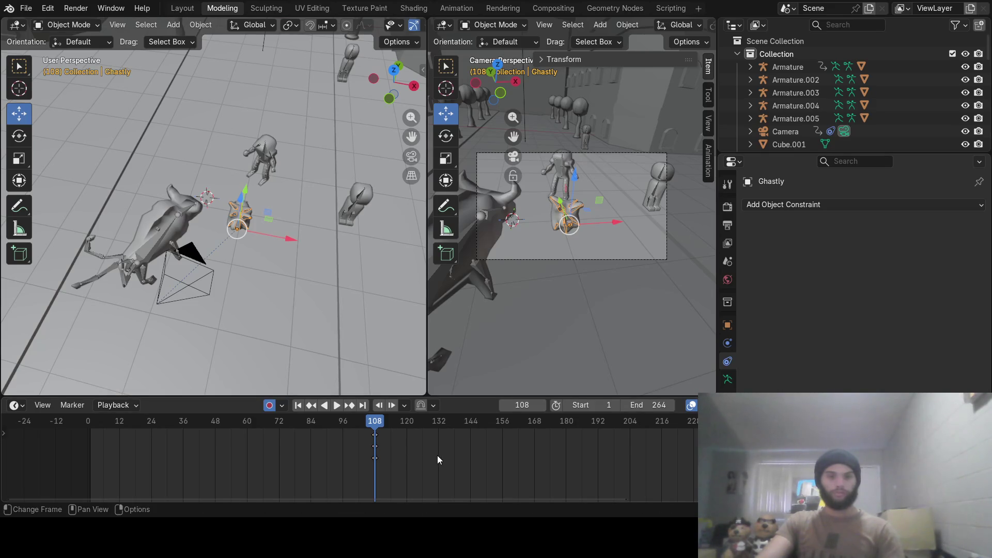
left_click(436, 422)
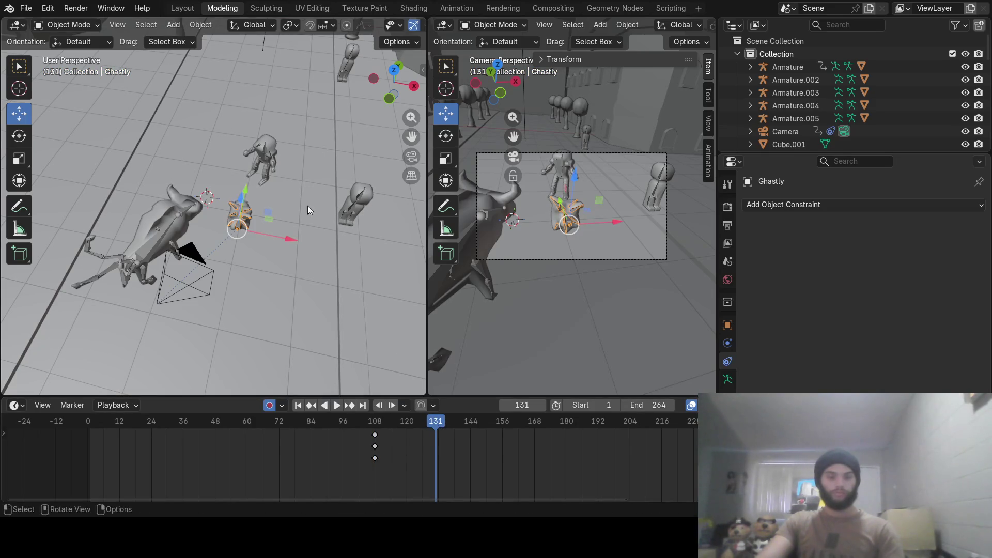
key("g")
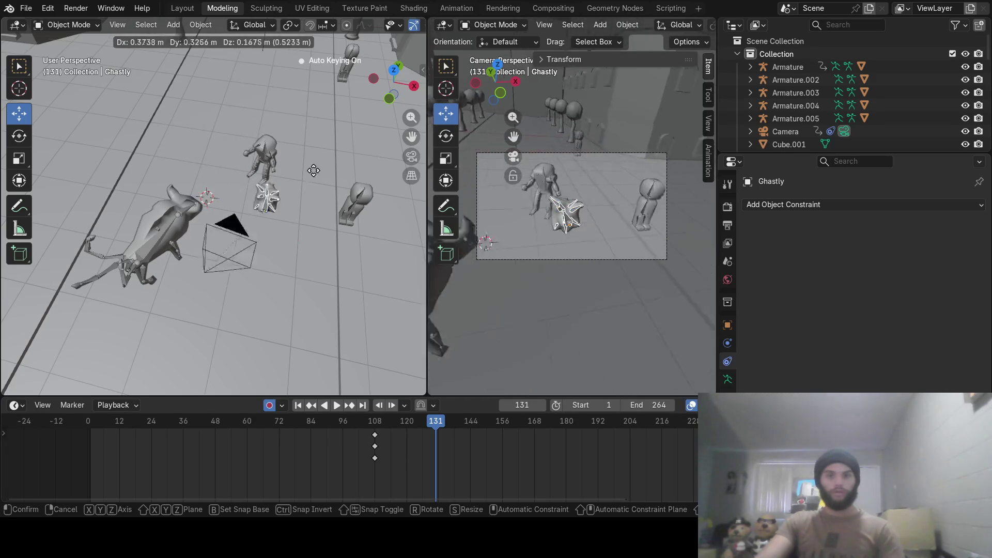
left_click(286, 182)
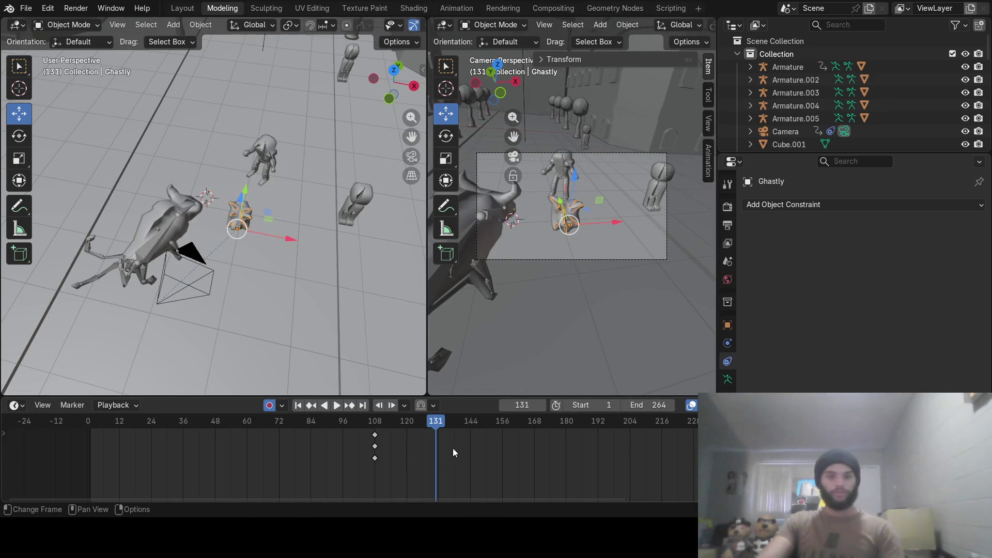
key("Down")
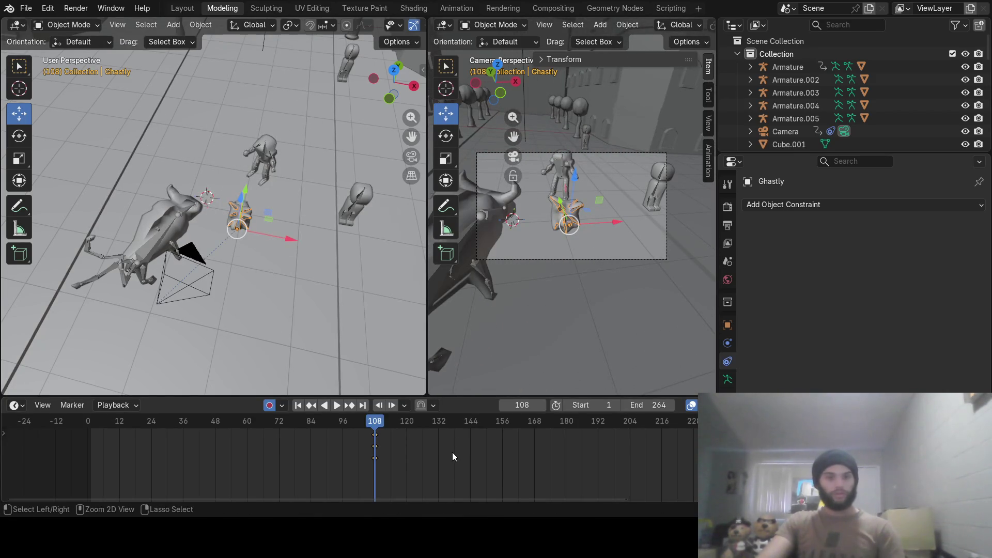
key("Delete")
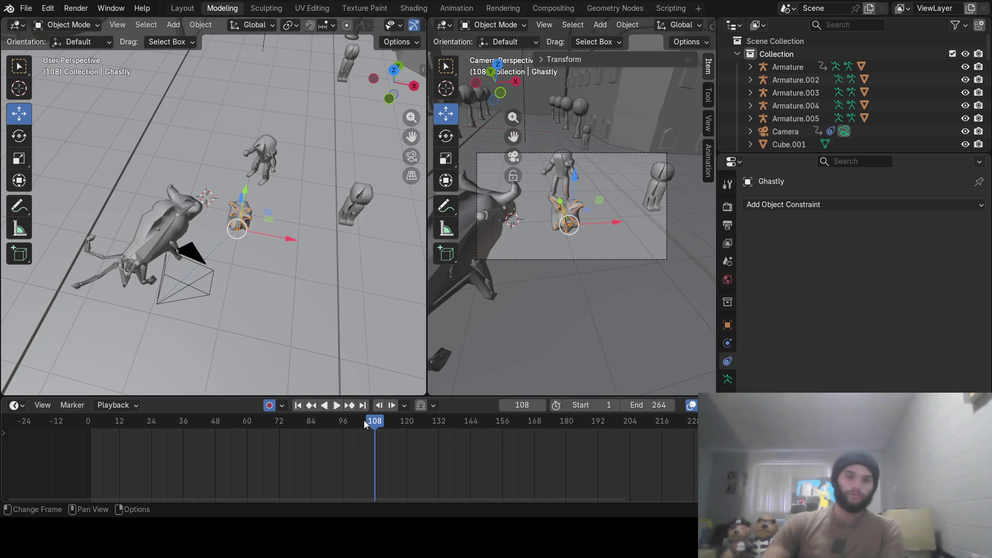
Select the Plane then the camera to check its constraint, playing to frame 96.
left_click_drag(363, 420, 293, 432)
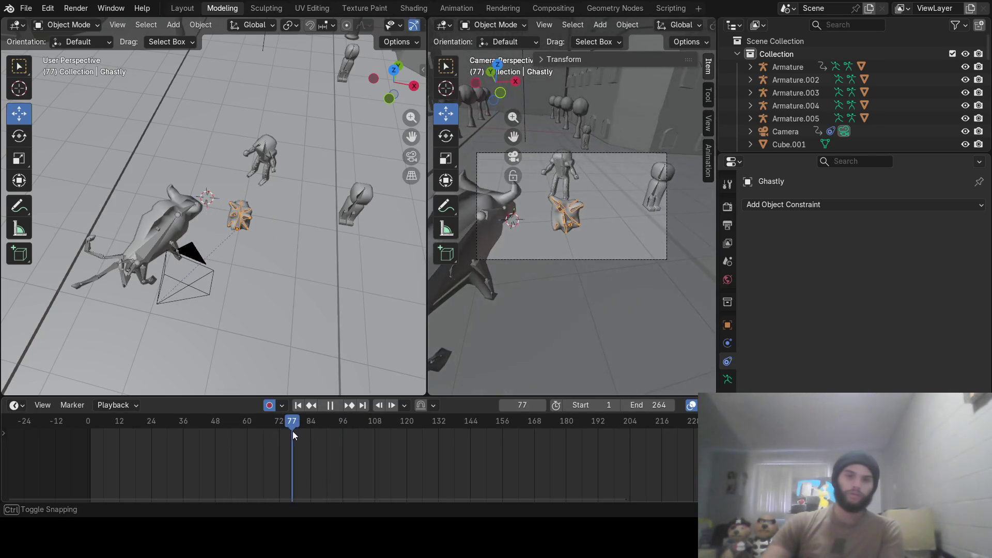
left_click_drag(296, 430, 307, 430)
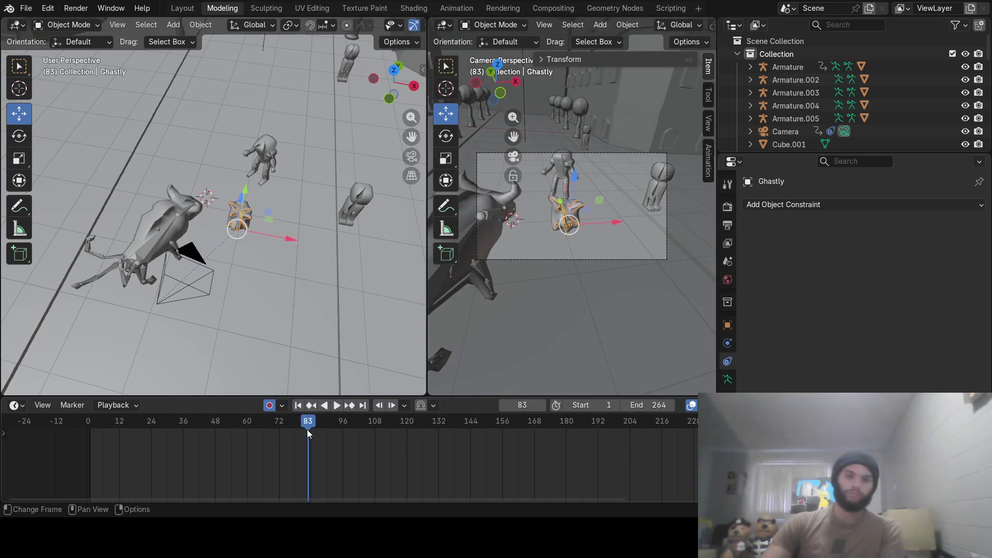
left_click(191, 305)
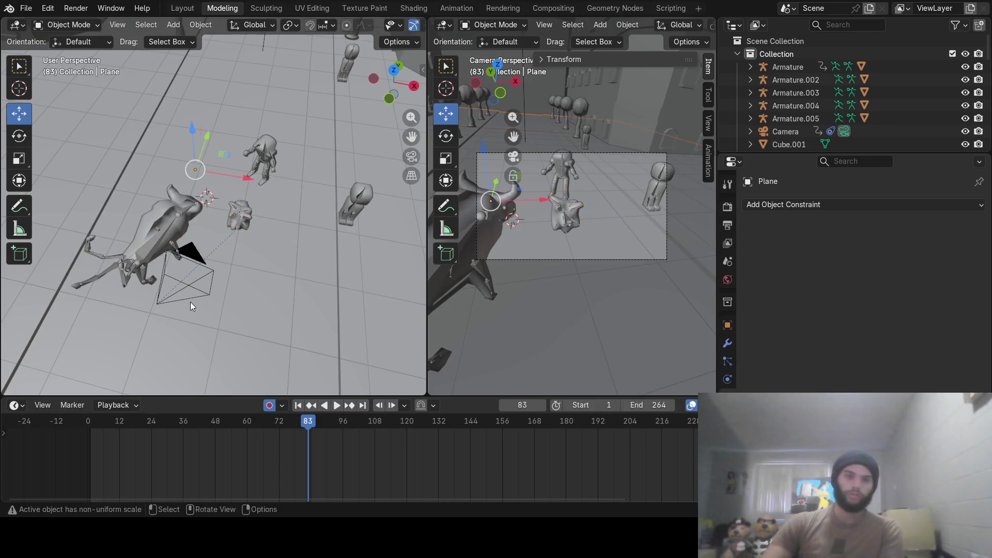
left_click(196, 275)
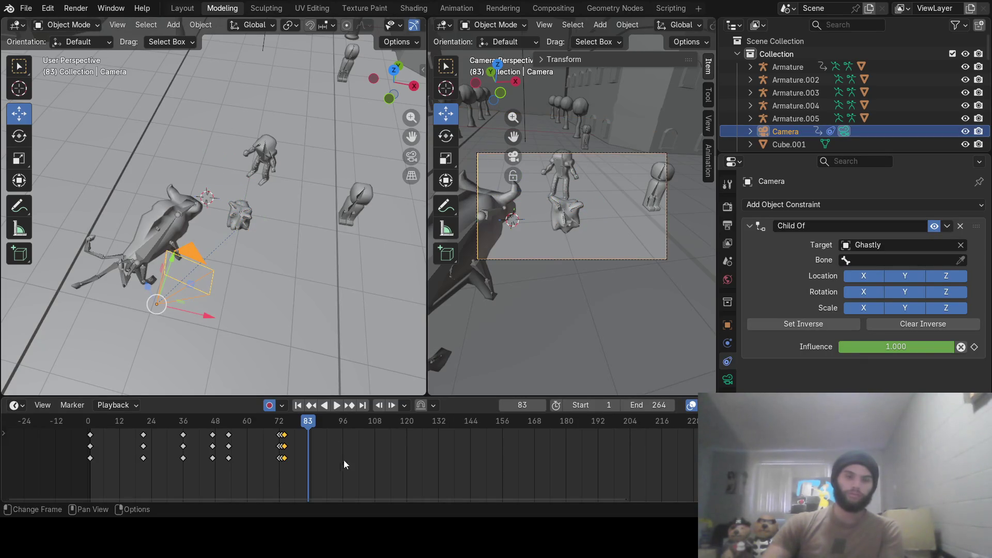
left_click_drag(315, 442, 338, 436)
key("space")
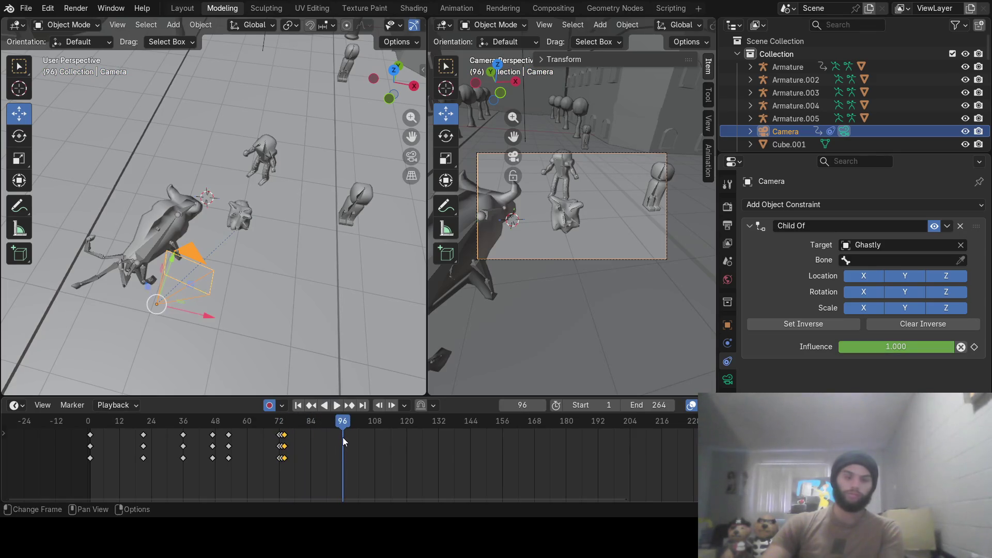
scroll(243, 218, "up", 5)
scroll(272, 223, "up", 3)
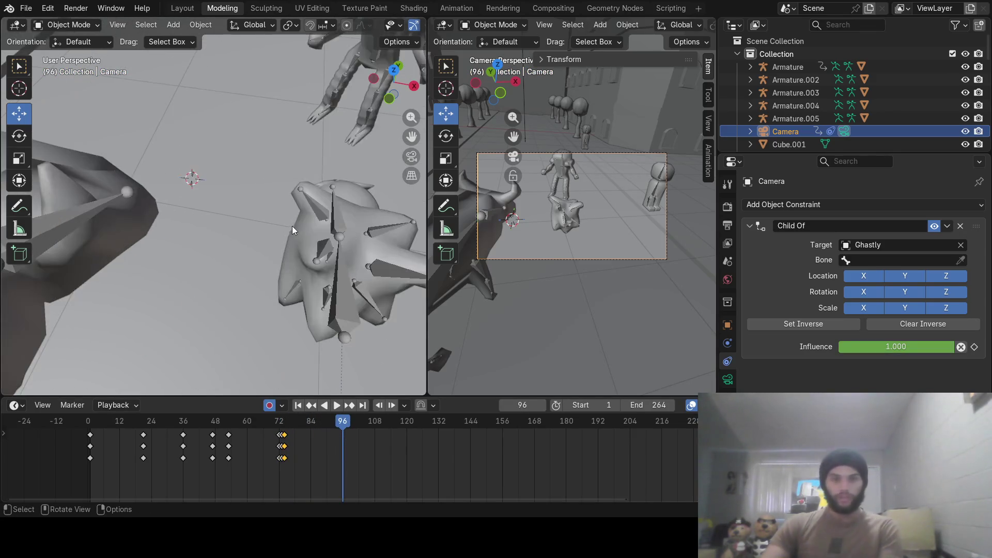
Move Ghastly to a new position and key it at frame 96.
left_click(341, 228)
scroll(352, 313, "down", 3)
scroll(316, 293, "down", 2)
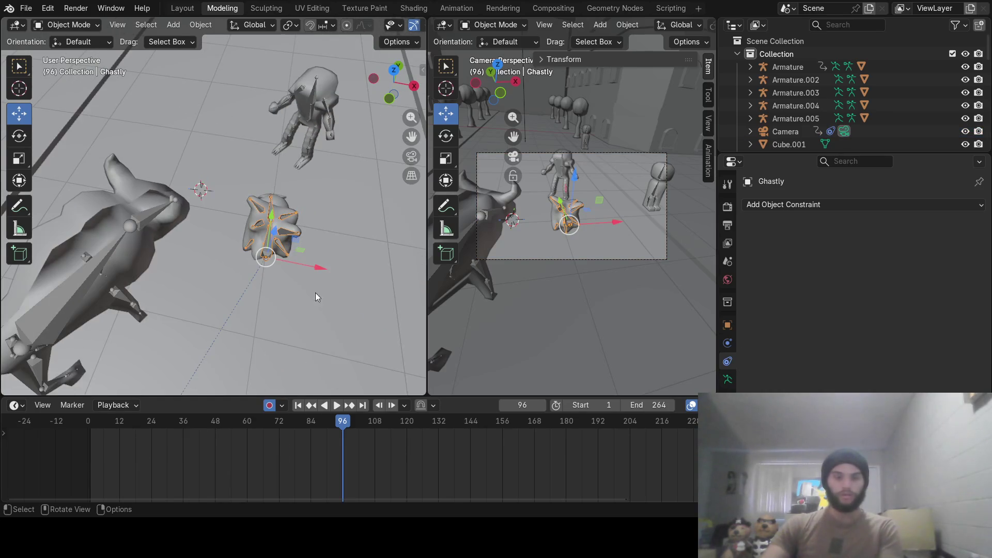
key("g")
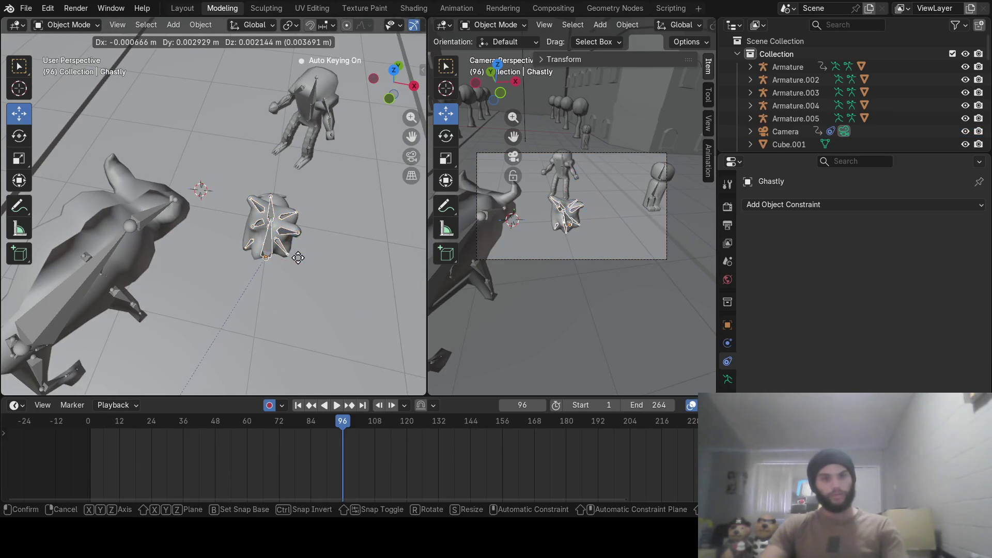
left_click(297, 257)
mouse_move(352, 388)
middle_mouse_down()
mouse_move(335, 292)
mouse_move(313, 293)
middle_mouse_up()
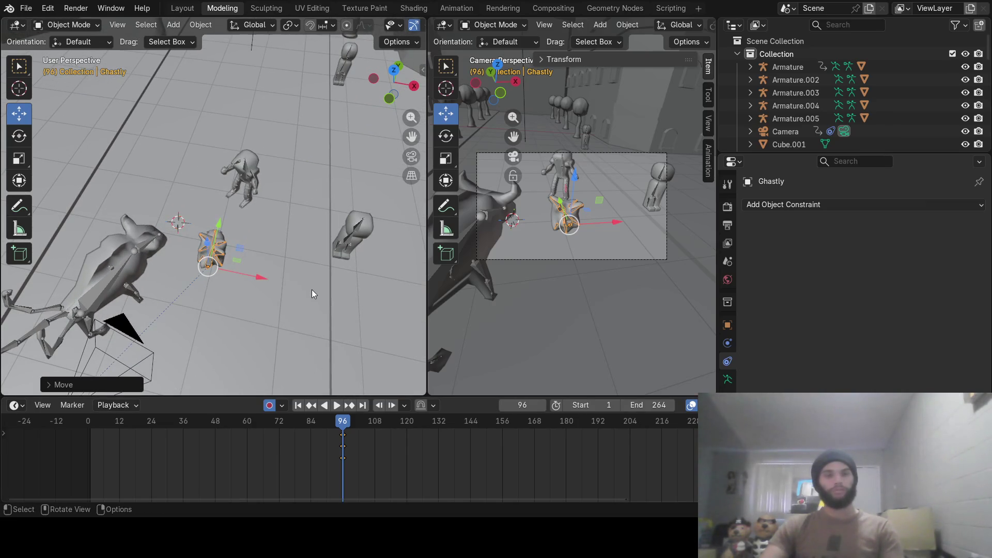
key("i")
Select Plane, camera and Ghastly in turn to inspect their constraints.
left_click(129, 360)
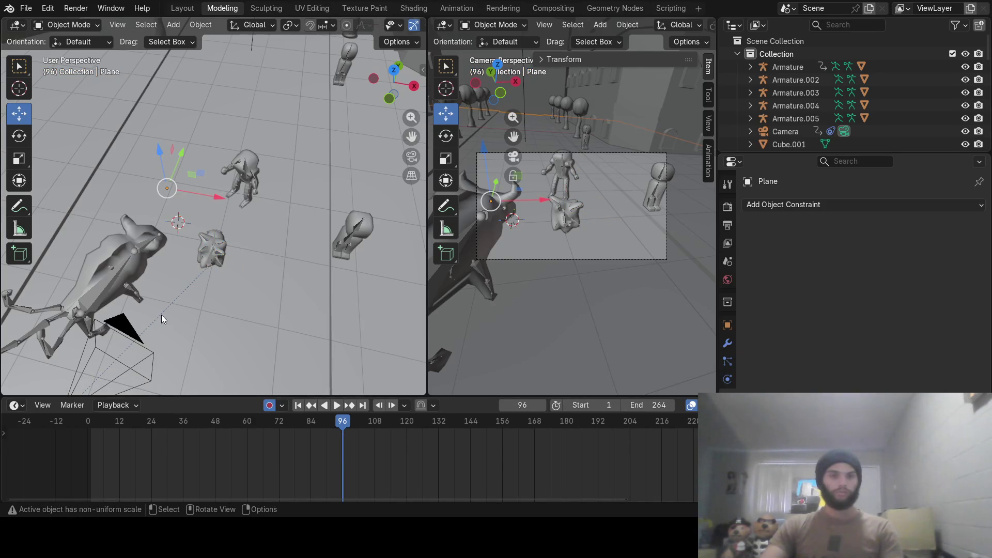
left_click(122, 362)
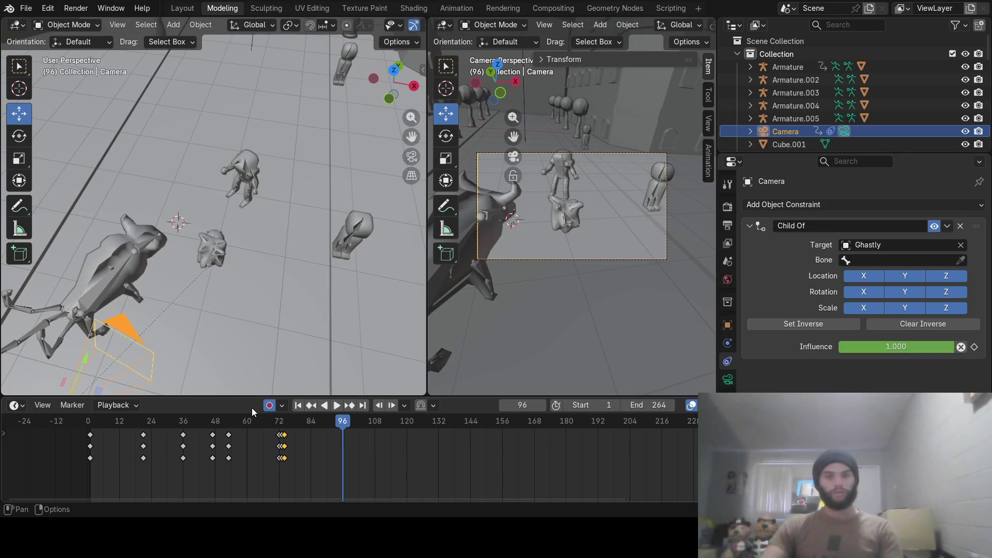
left_click(211, 243)
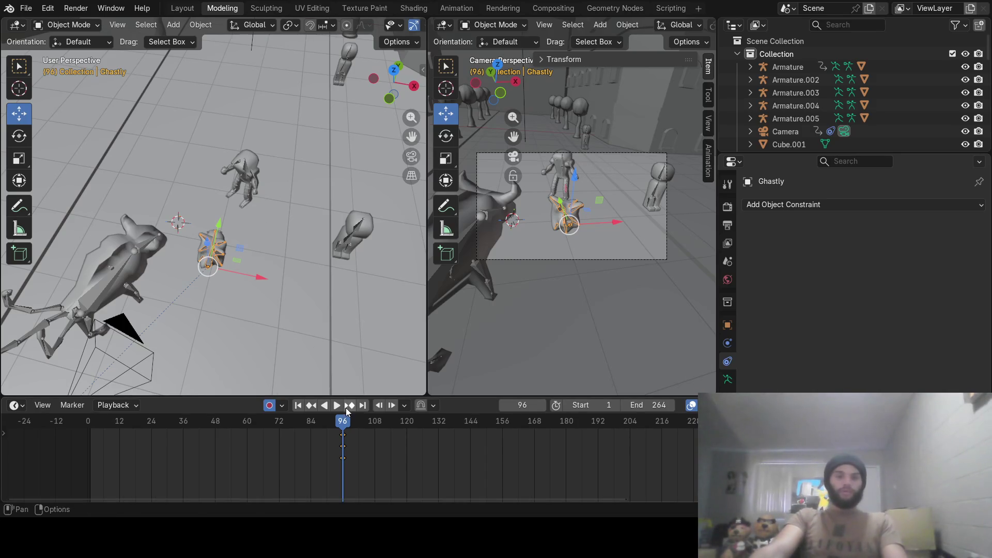
Scrub the playhead between frames 114 and 141, stop at 132, and view from above.
left_click_drag(343, 422, 344, 424)
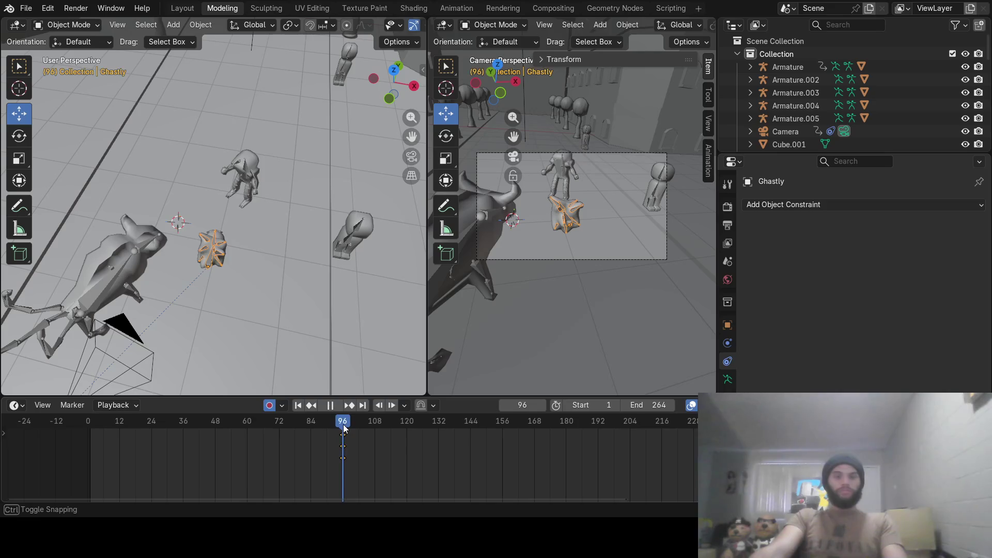
mouse_move(343, 423)
left_mouse_down()
mouse_move(464, 450)
mouse_move(470, 460)
left_mouse_up()
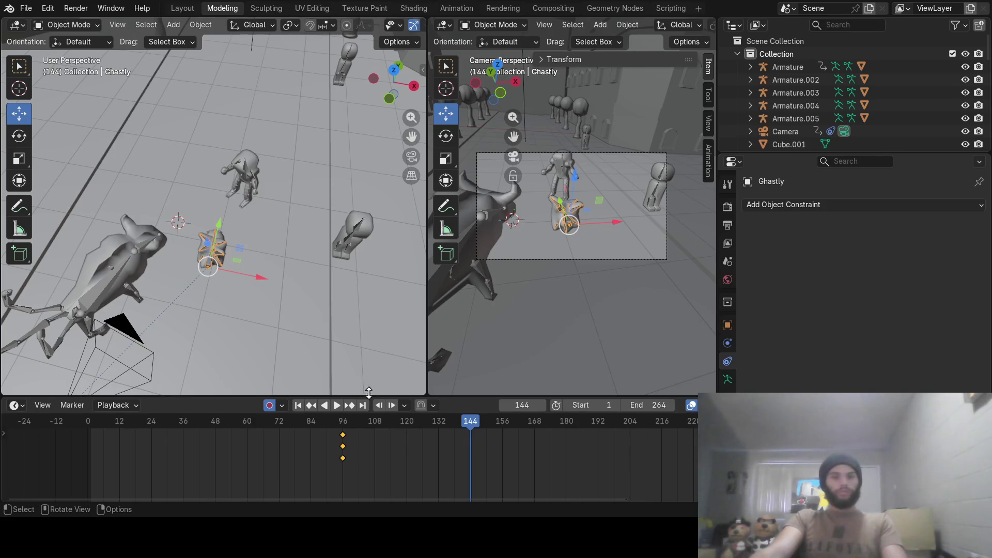
left_click_drag(358, 419, 390, 428)
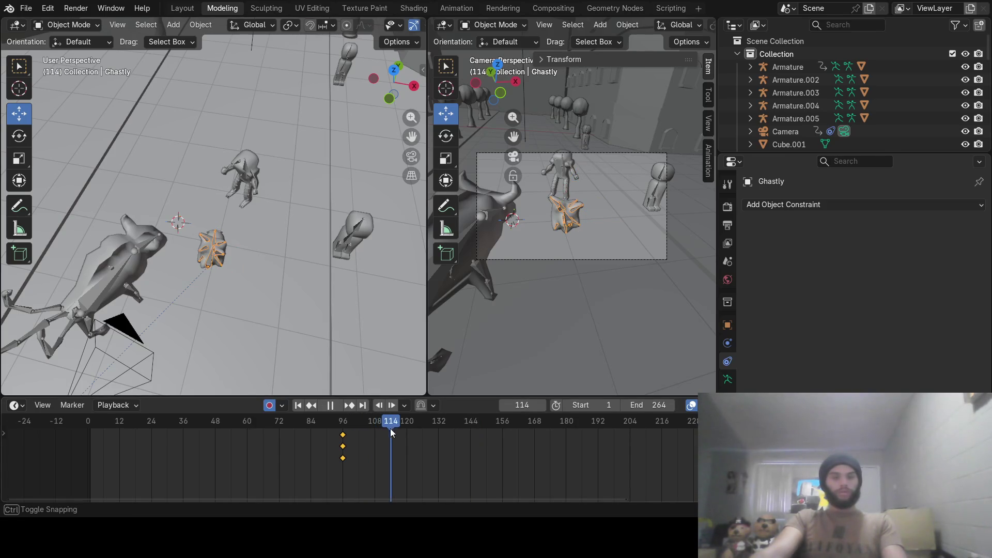
mouse_move(390, 429)
left_mouse_down()
mouse_move(501, 429)
mouse_move(438, 427)
left_mouse_up()
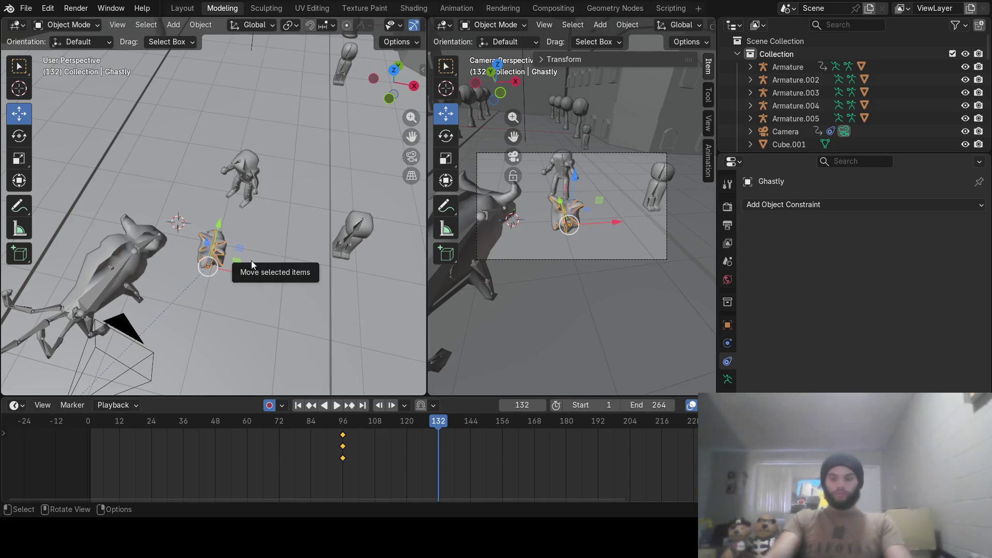
key("KP_7")
scroll(241, 246, "down", 3)
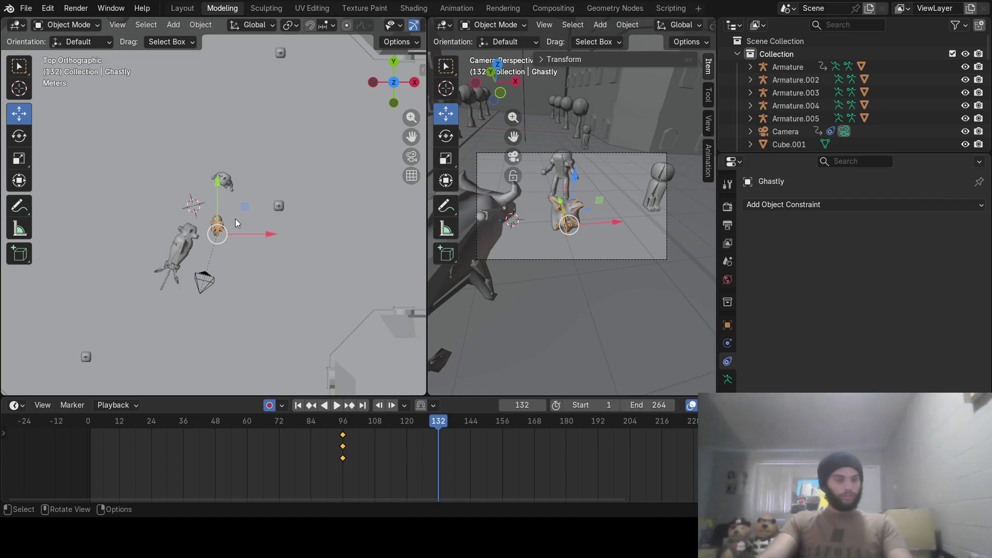
Move and rotate Ghastly along its path, auto-keyed at frame 132.
key("g")
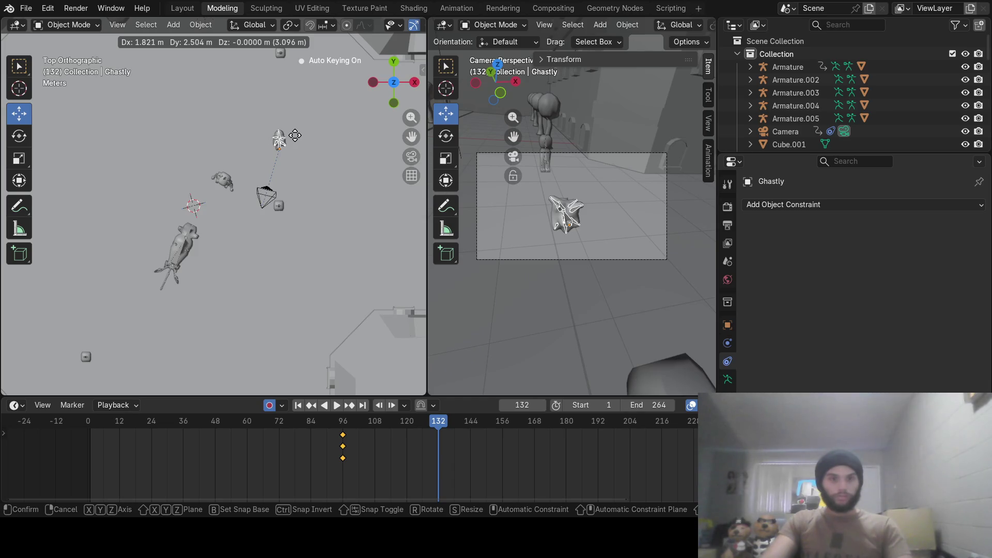
left_click(295, 130)
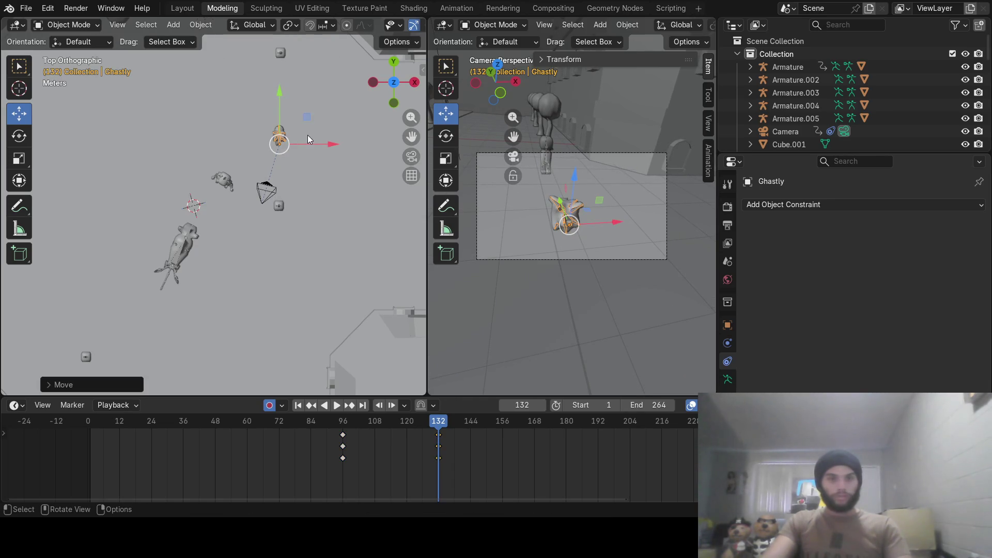
key("r")
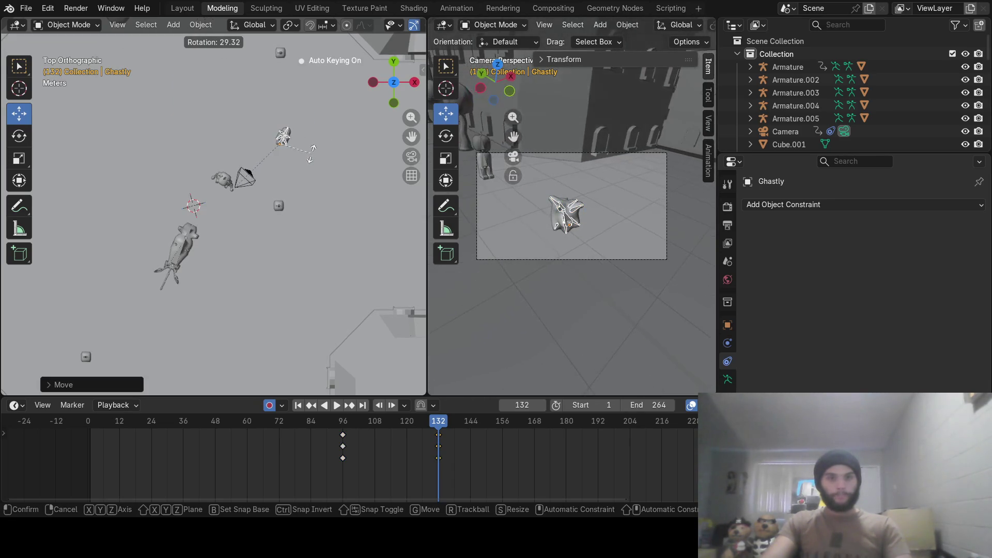
left_click(313, 152)
Go to frame 168 and move Ghastly farther up the path, keying its position.
mouse_move(443, 426)
left_mouse_down()
mouse_move(526, 427)
mouse_move(497, 428)
left_mouse_up()
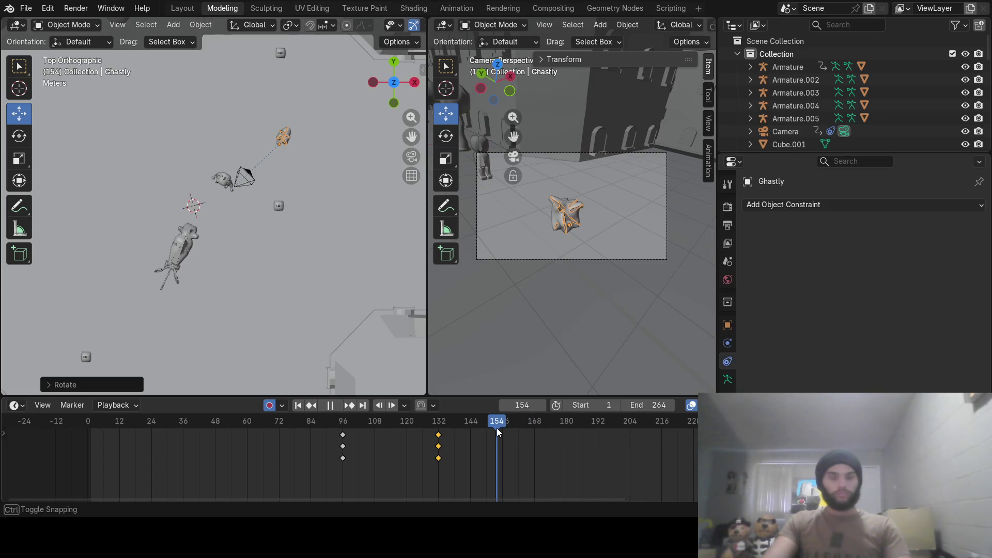
left_click_drag(497, 428, 446, 424)
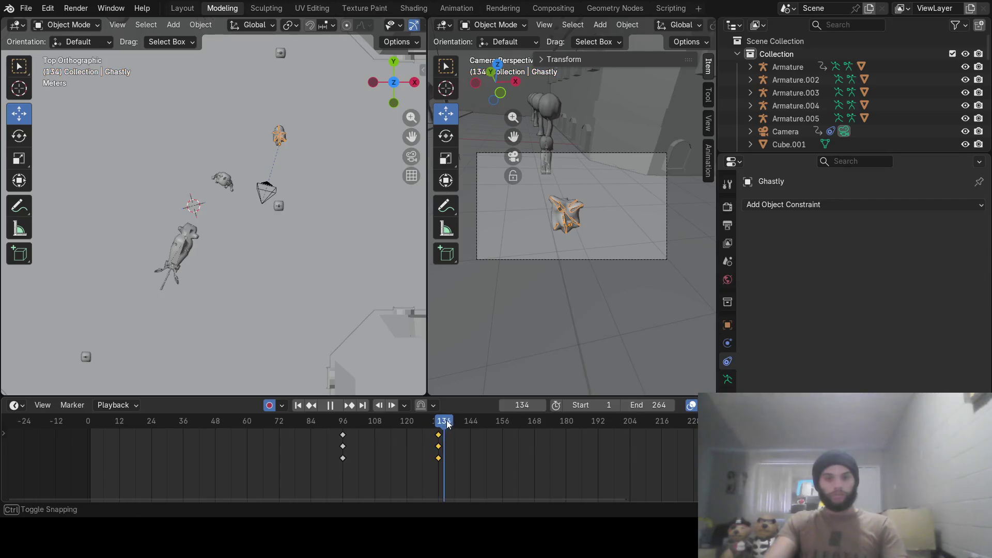
left_click_drag(447, 423, 534, 425)
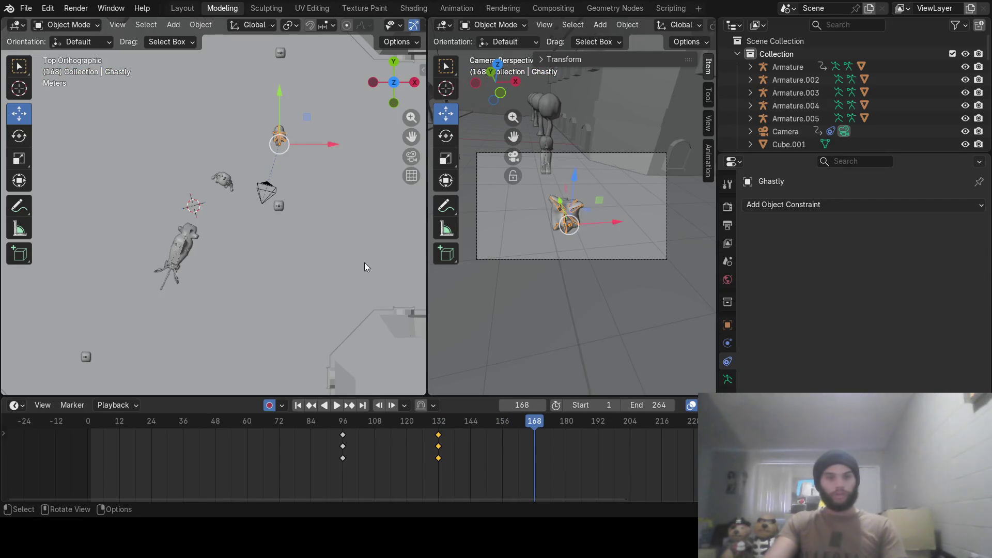
key("g")
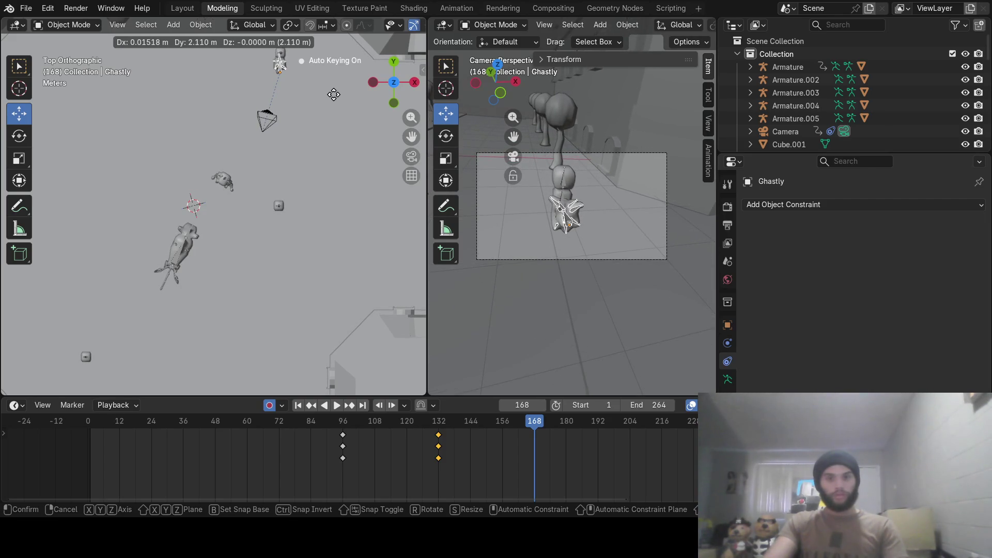
left_click(334, 94)
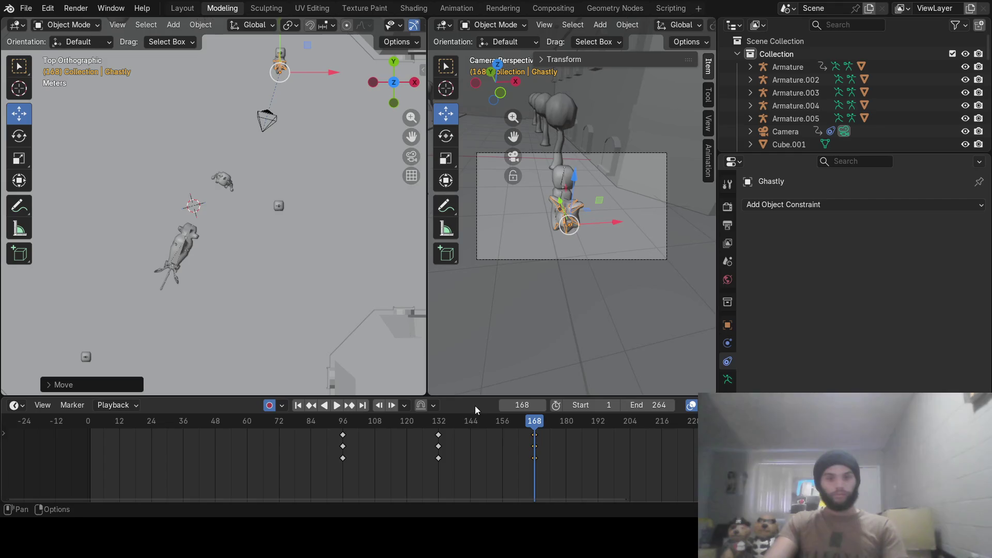
Play back the motion and return the playhead to frame 96, starting a rotation.
key("shift+ctrl+space")
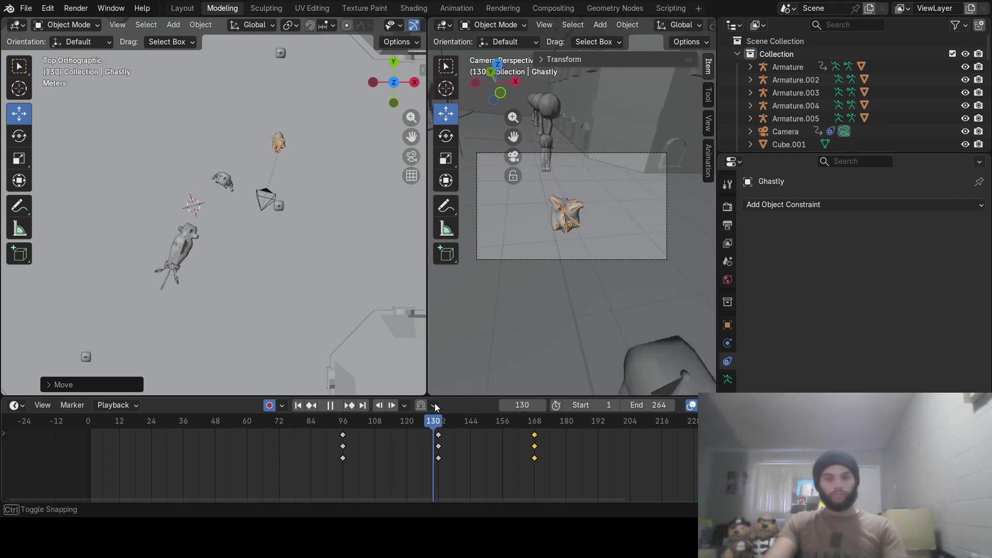
mouse_move(452, 402)
left_mouse_down()
mouse_move(409, 411)
mouse_move(469, 417)
left_mouse_up()
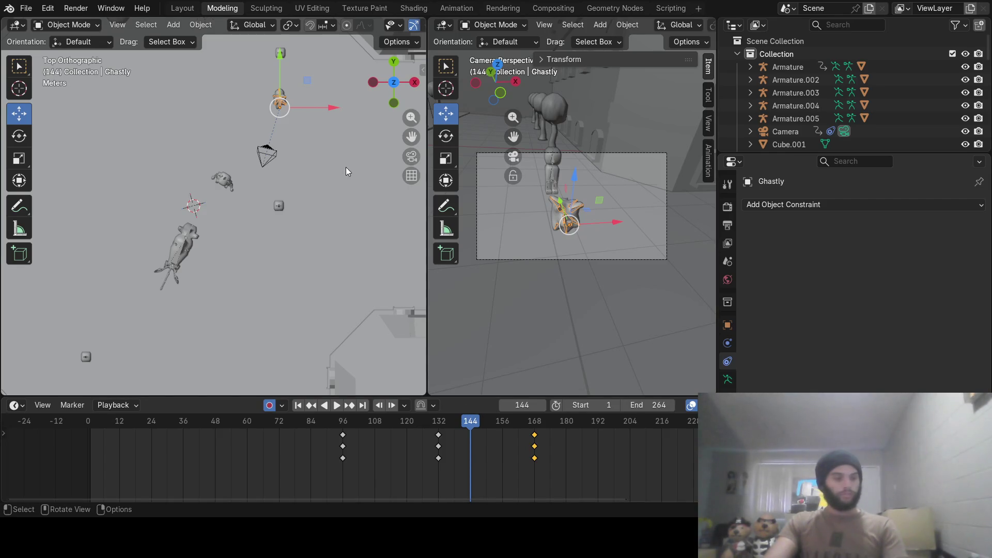
left_click_drag(419, 424, 420, 423)
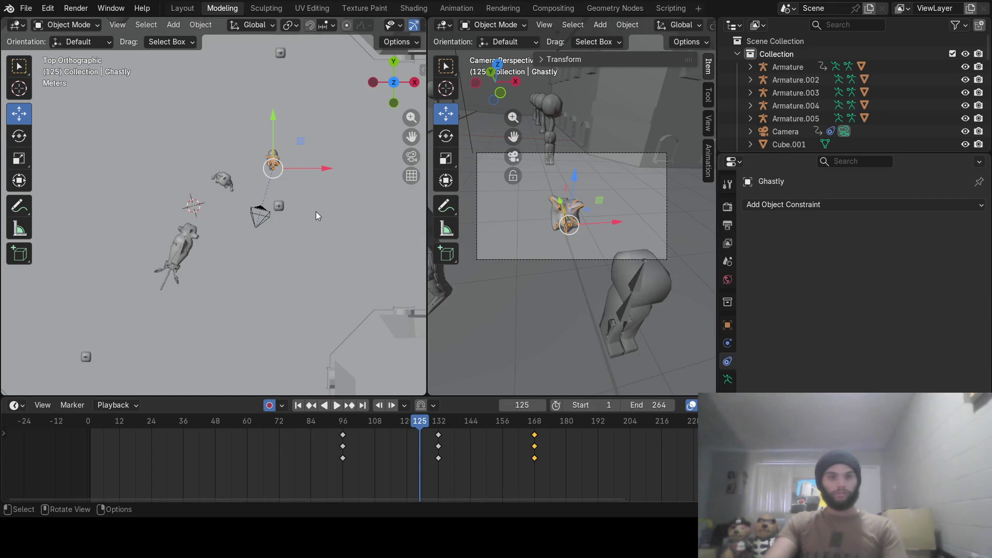
left_click_drag(353, 427, 343, 423)
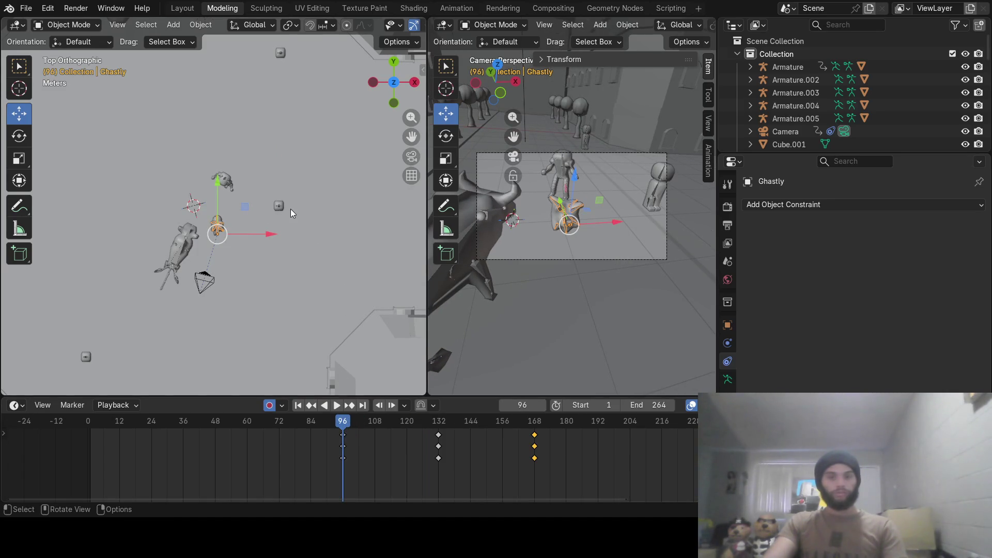
left_click(503, 407)
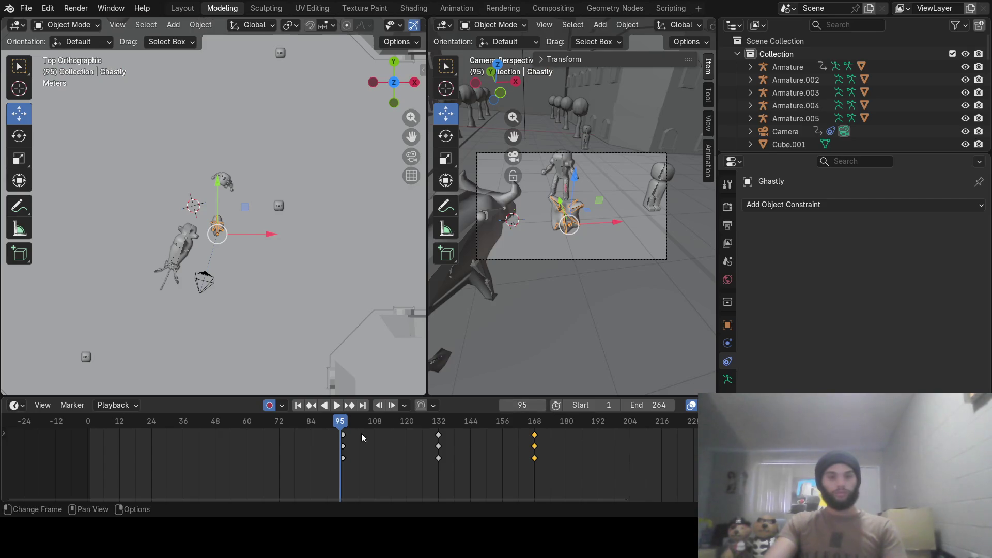
left_click_drag(335, 421, 343, 422)
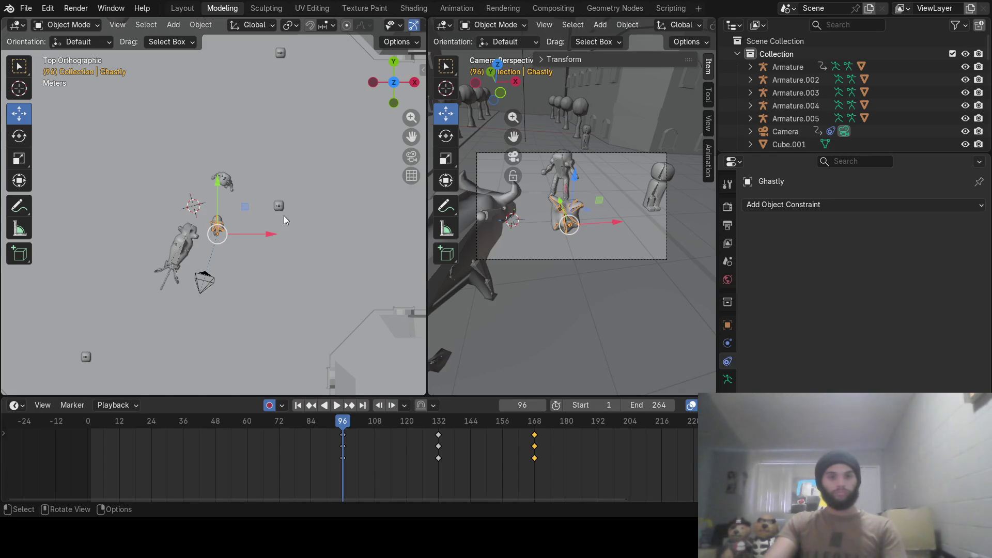
key("r")
left_click(297, 238)
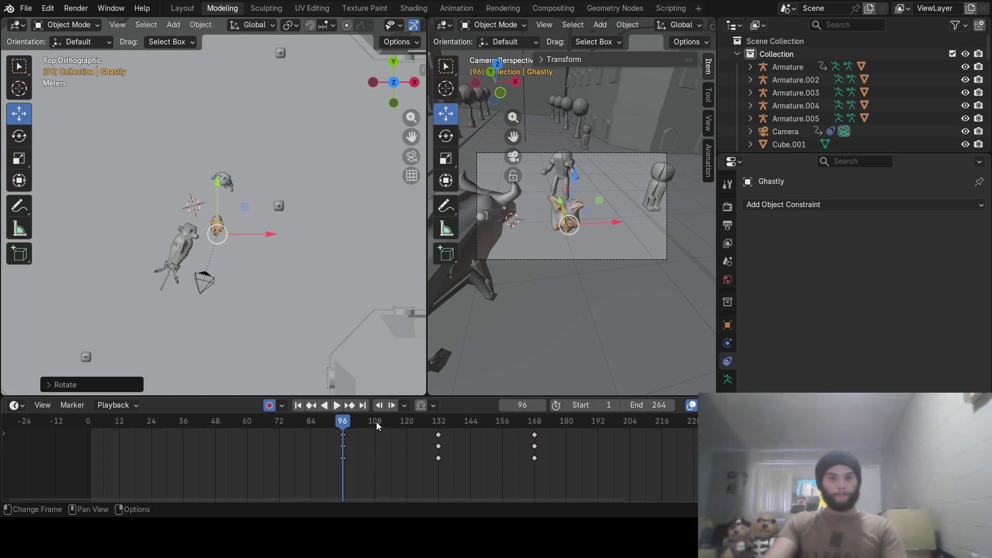
Key new rotations for Ghastly at frames 108 and 162.
left_click(377, 425)
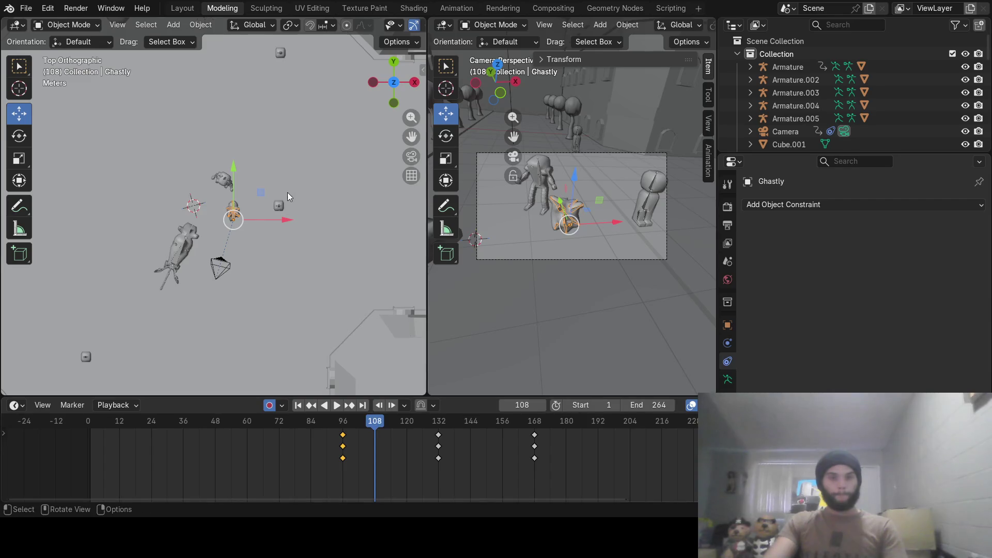
key("r")
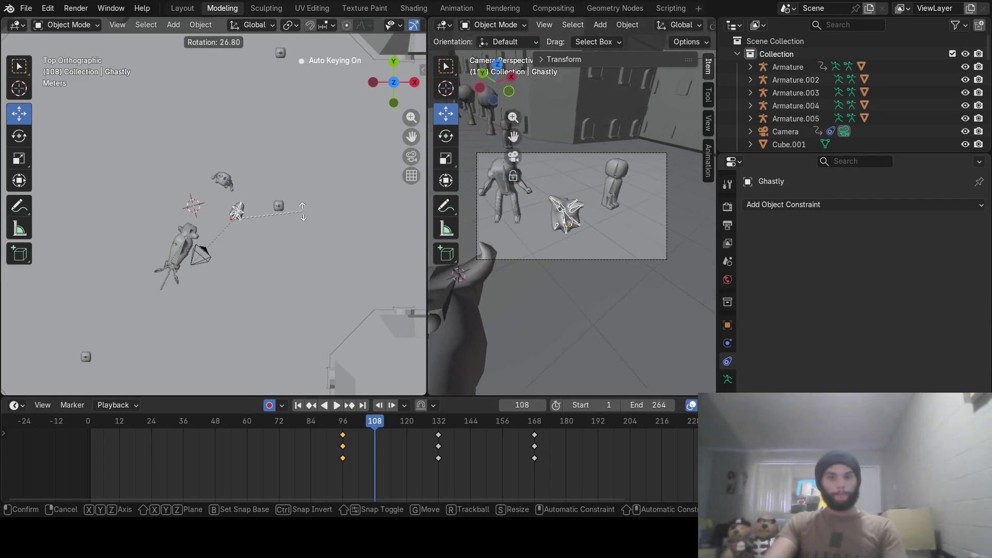
left_click(302, 213)
left_click_drag(354, 426, 518, 439)
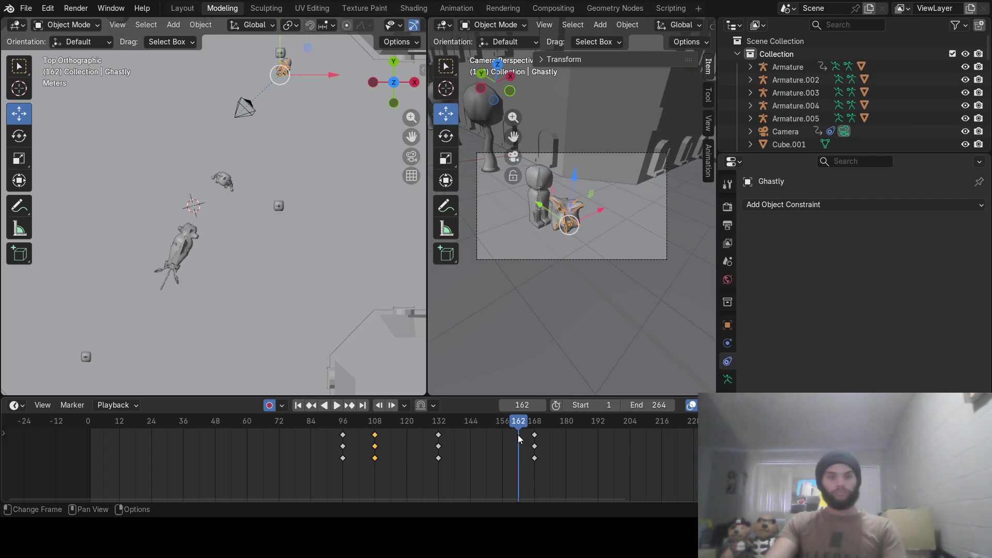
key("r")
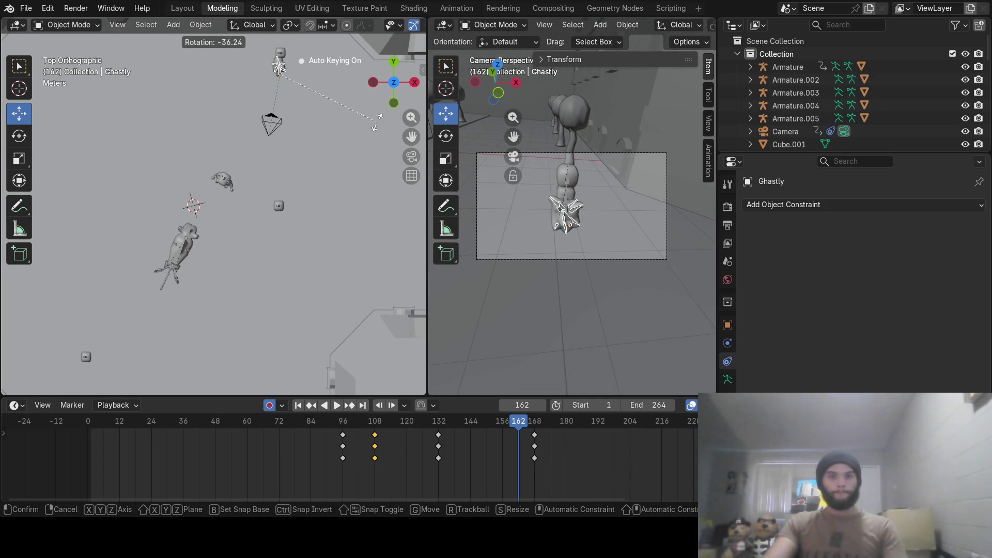
left_click(366, 159)
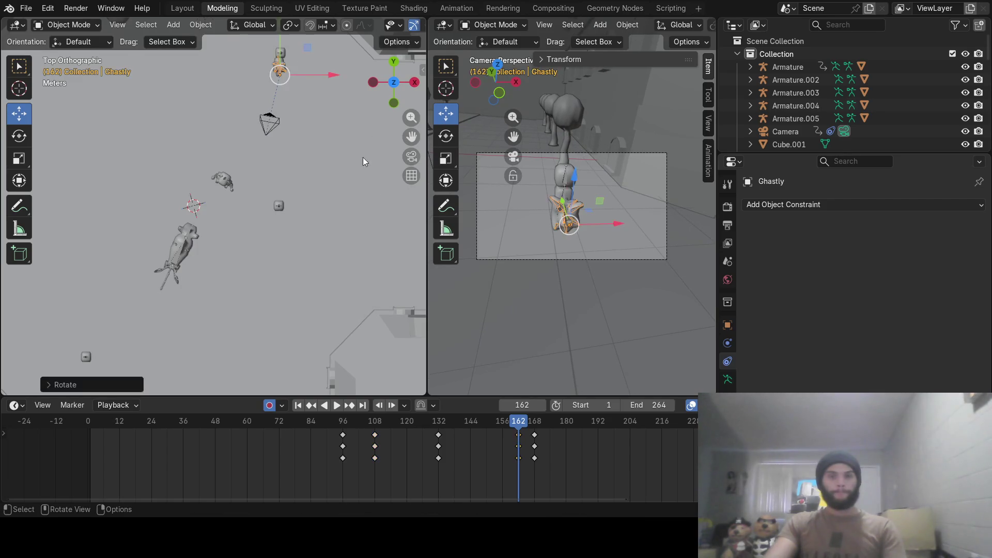
Play the path animation through to frame 162 and settle on frame 168.
key("space")
left_click_drag(284, 436, 439, 437)
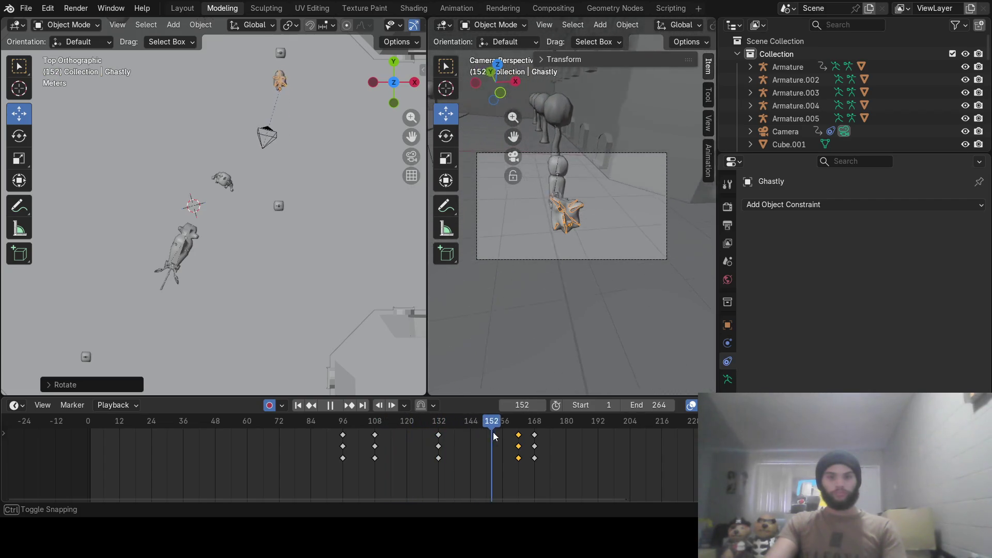
left_click_drag(439, 438, 534, 440)
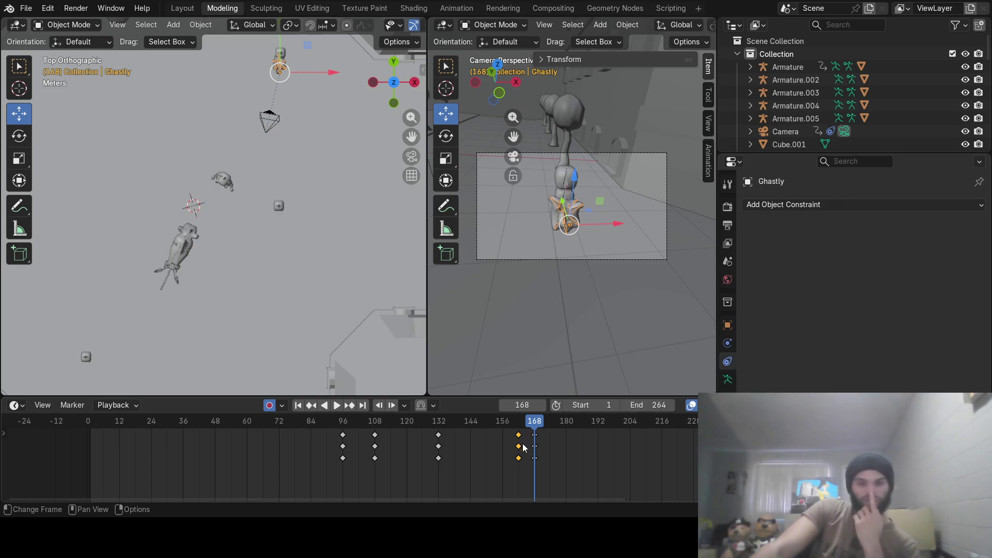
mouse_move(519, 438)
left_mouse_down()
mouse_move(518, 425)
mouse_move(534, 429)
left_mouse_up()
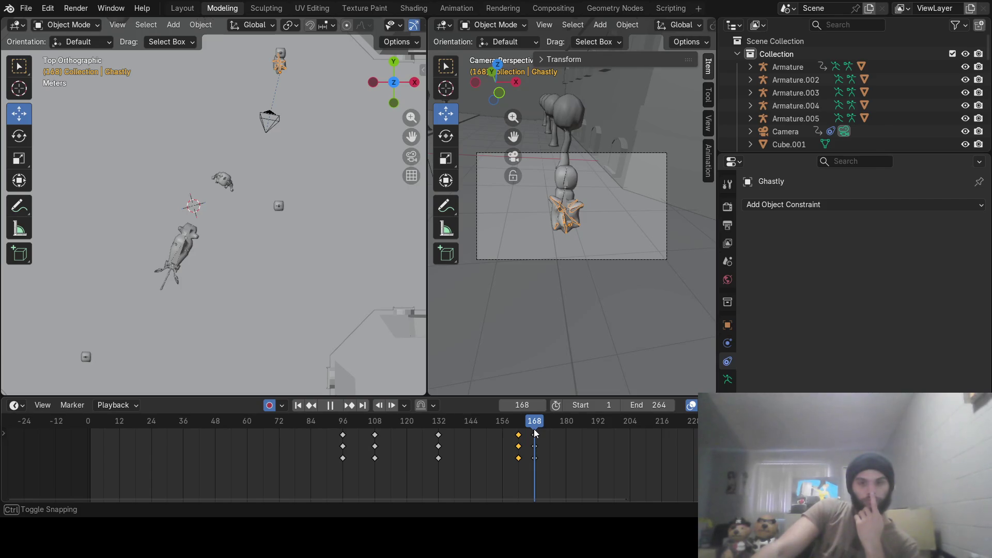
left_click_drag(534, 429, 534, 428)
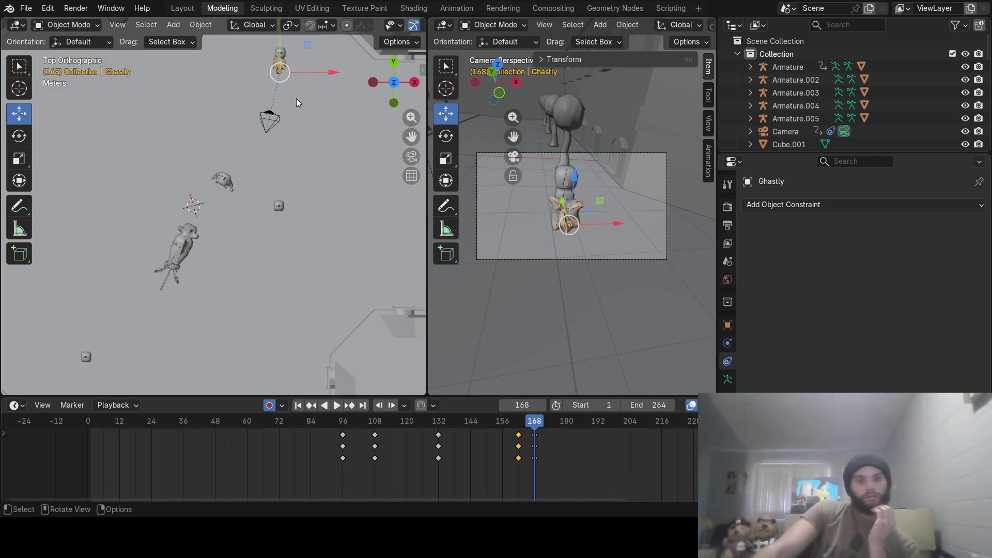
Select Armature.002 in a perspective view and list its available object constraints.
middle_click_drag(280, 134, 276, 213, "shift")
scroll(277, 214, "up", 3)
scroll(318, 251, "up", 2)
mouse_move(318, 252)
middle_mouse_down("shift")
mouse_move(202, 250)
mouse_move(272, 149)
mouse_move(295, 182)
mouse_move(168, 186)
middle_mouse_up("shift")
left_click(156, 219)
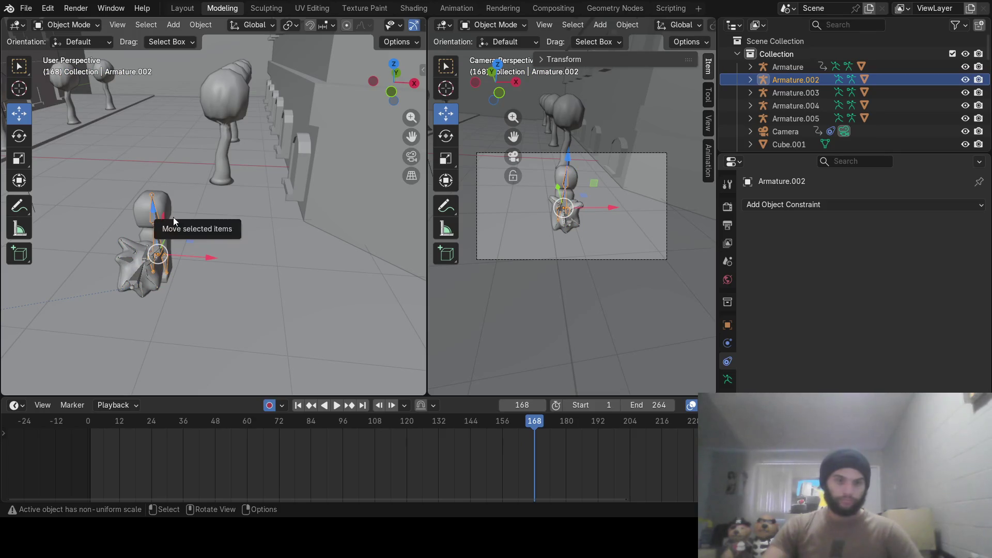
left_click(792, 206)
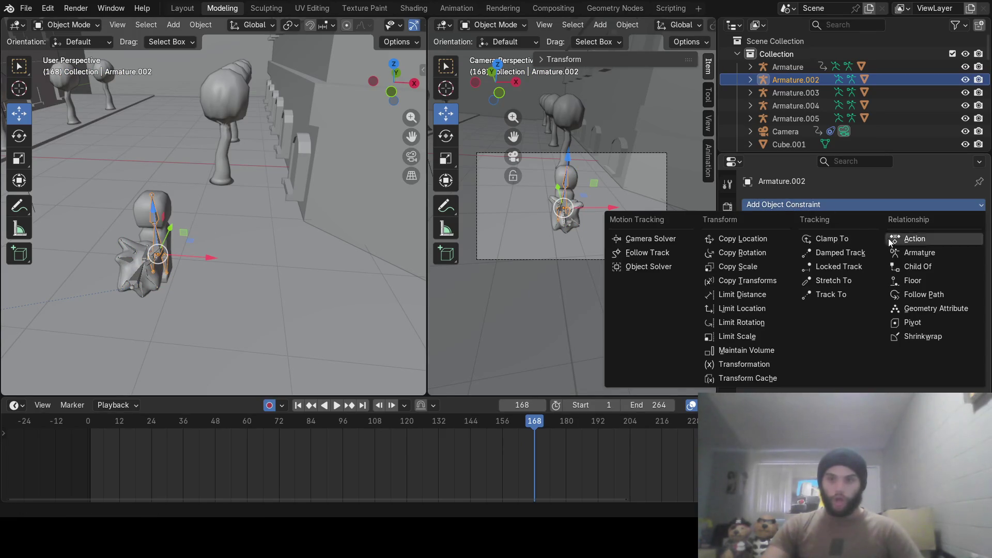
Add a Child Of constraint targeting Ghastly with influence 0 keyed at frame 168.
left_click(920, 269)
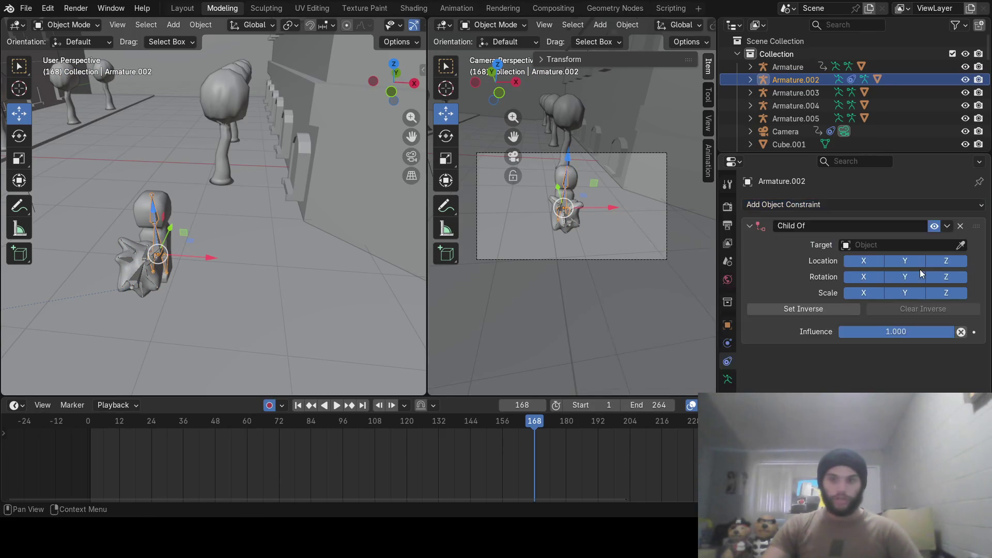
left_click(897, 245)
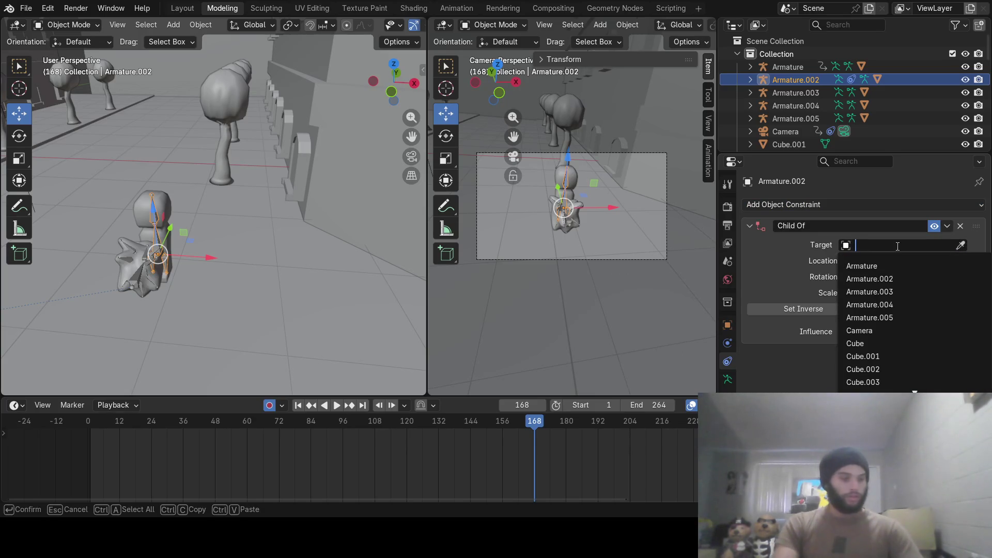
type("gh")
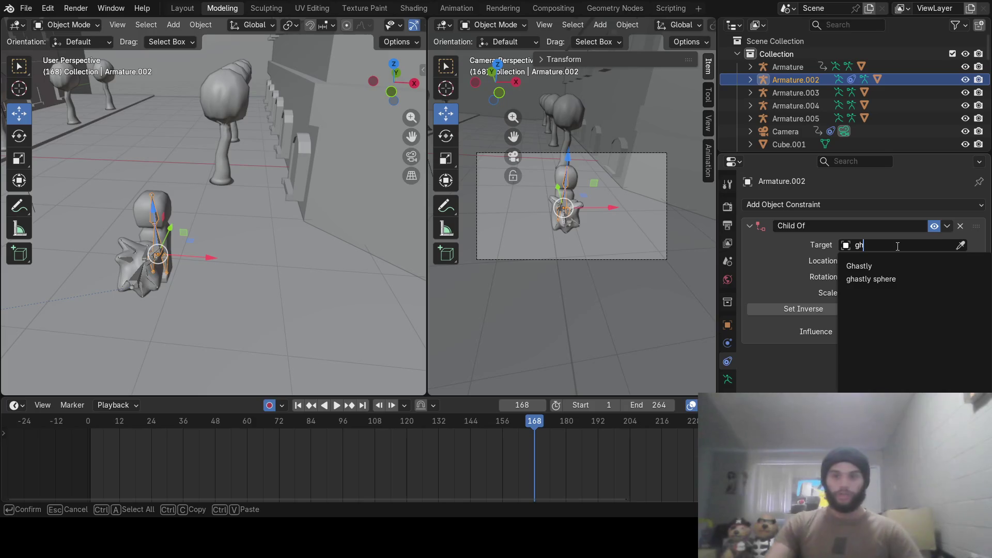
left_click(866, 264)
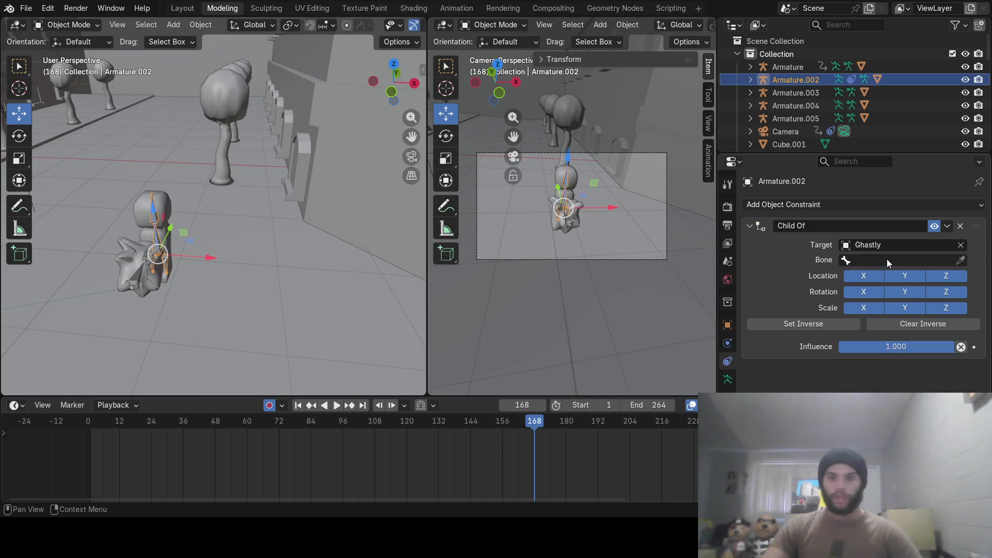
double_click(892, 351)
type("0")
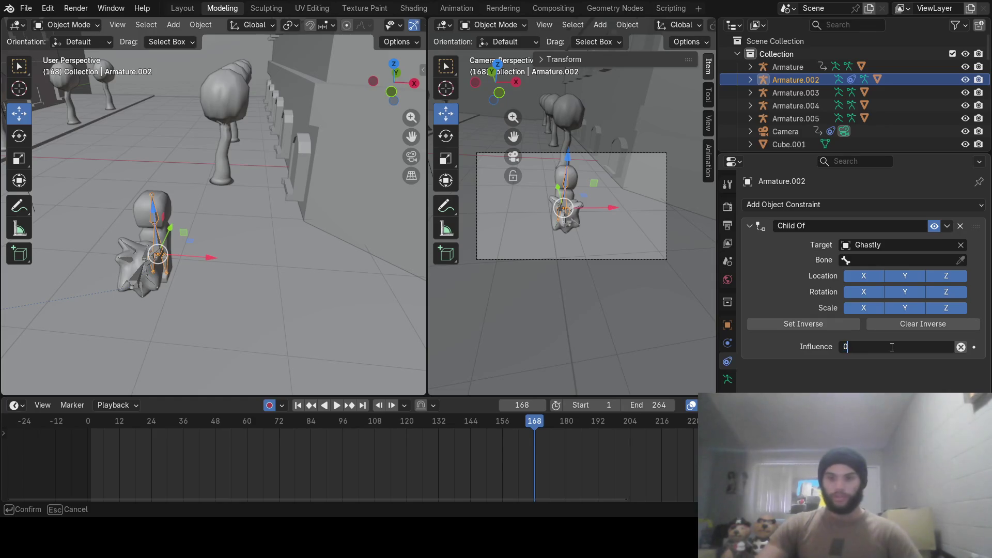
key("Return")
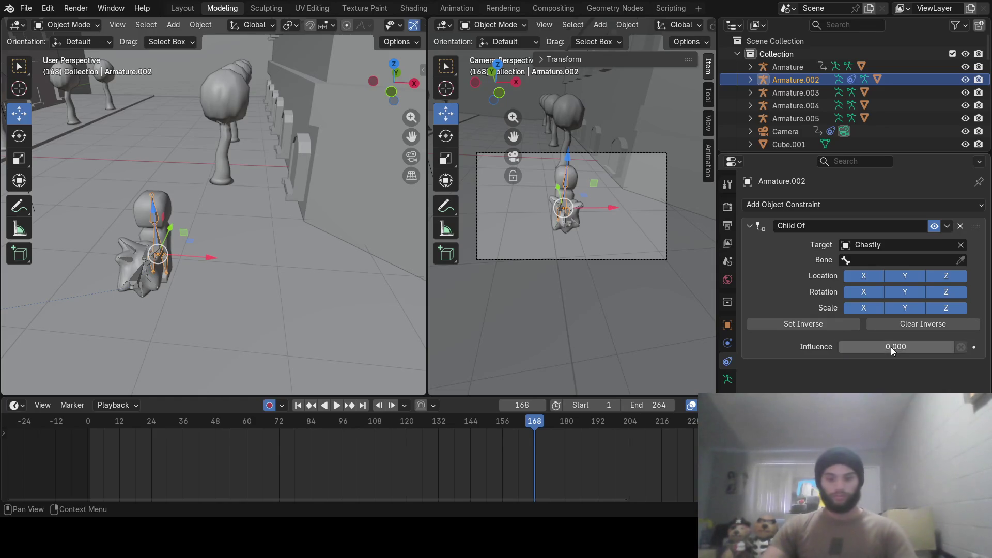
key("i")
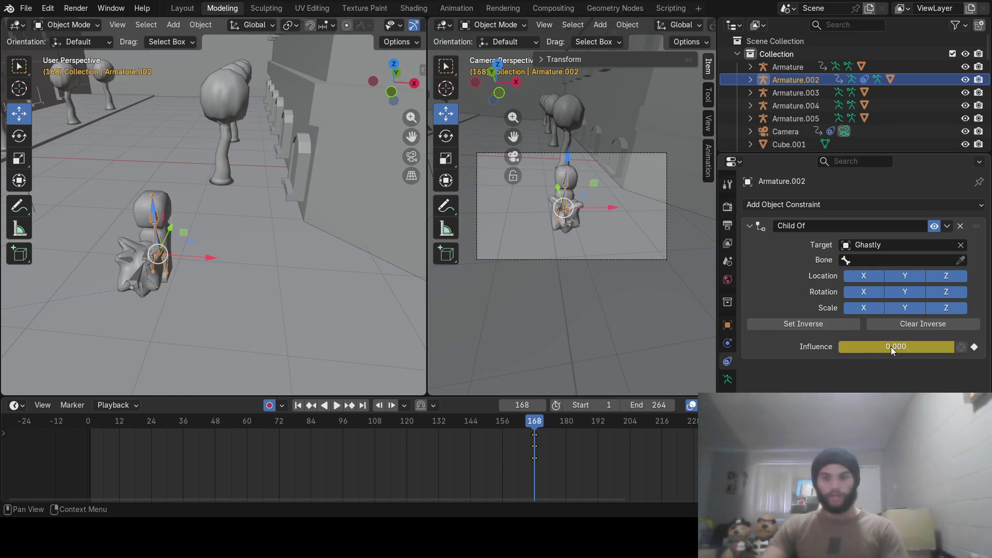
Key the influence at 1 on frame 169.
key("Right")
left_click(890, 349)
type("1")
key("Return")
key("i")
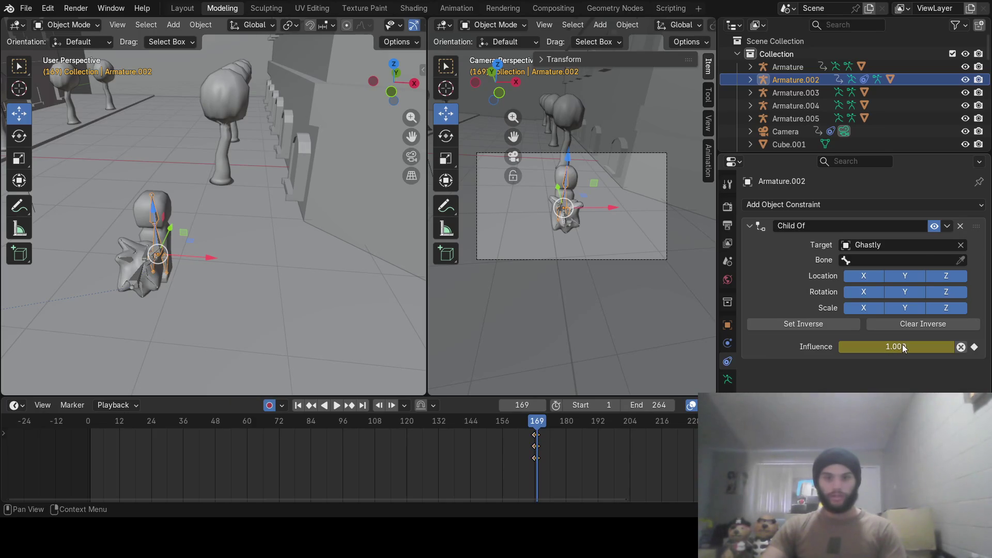
Scrub back around frames 165-166 and play to check the influence blend.
mouse_move(548, 424)
left_mouse_down()
mouse_move(517, 424)
mouse_move(538, 424)
left_mouse_up()
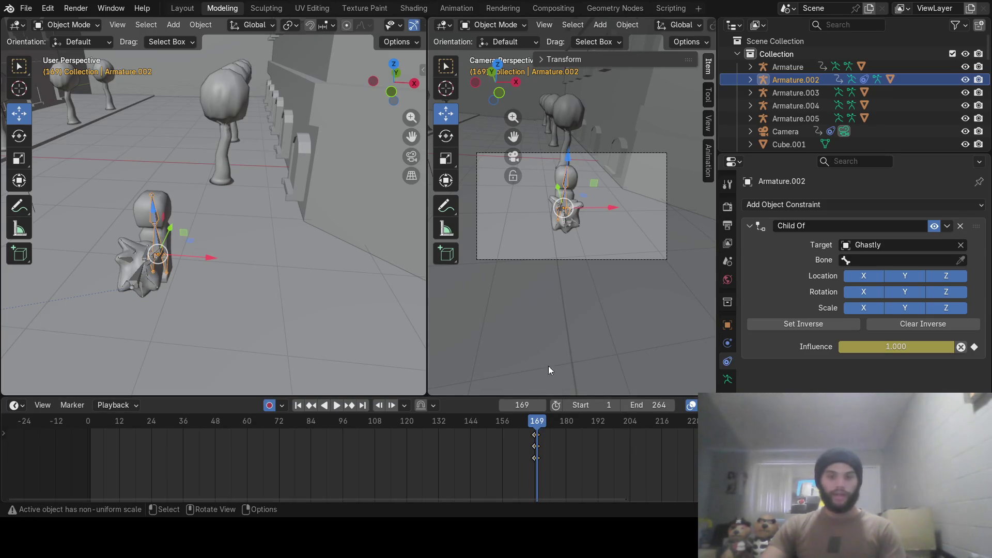
key("space")
left_click_drag(537, 423, 536, 425)
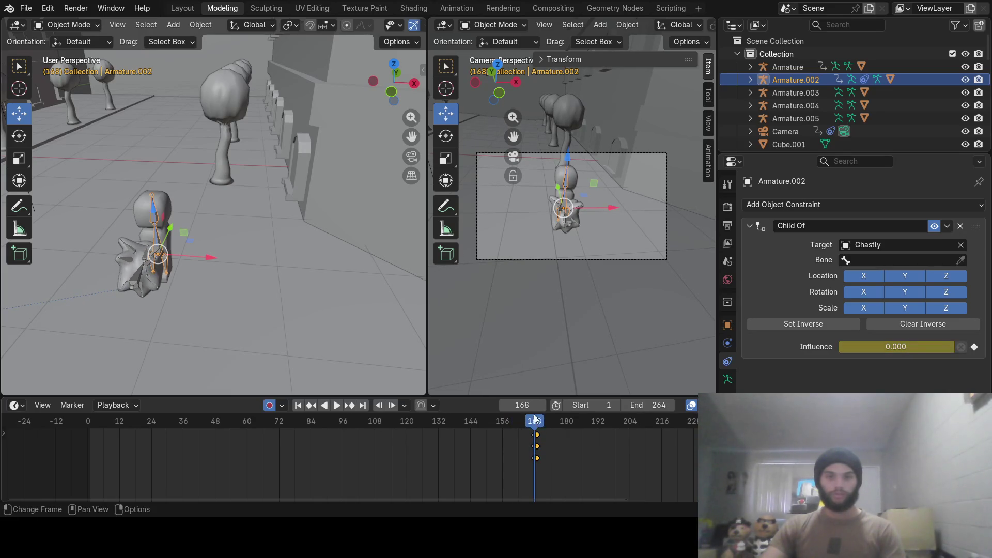
Select the Sphere and view its Material.012 nodes in the Shading workspace.
left_click(124, 272)
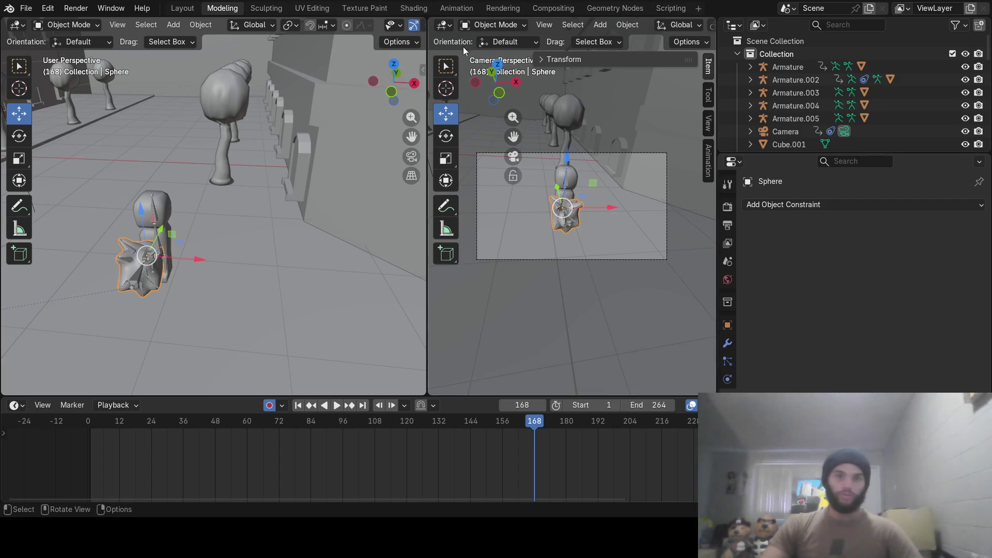
left_click(414, 8)
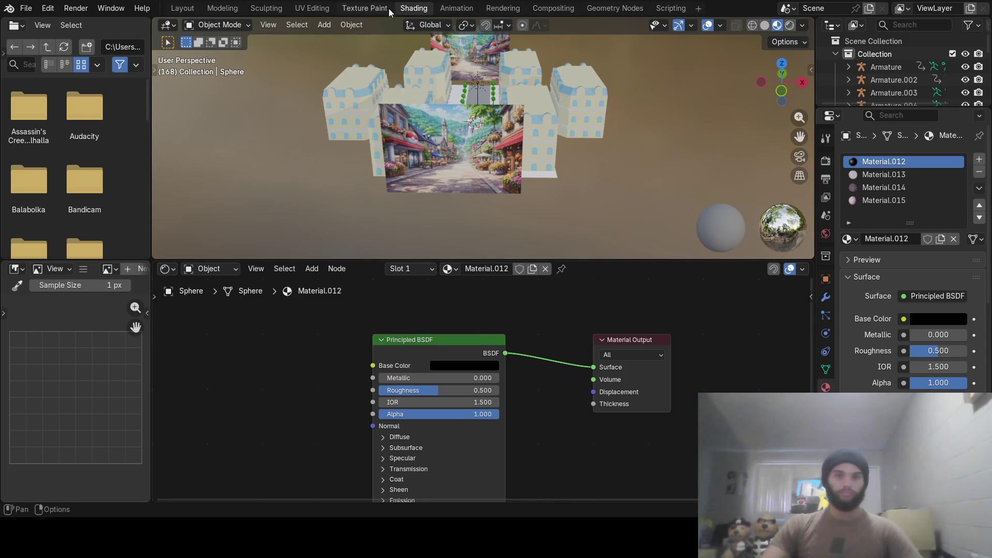
In Modeling, show the Sphere's Material.012 settings and key Alpha 1.000 at frame 168.
left_click(225, 9)
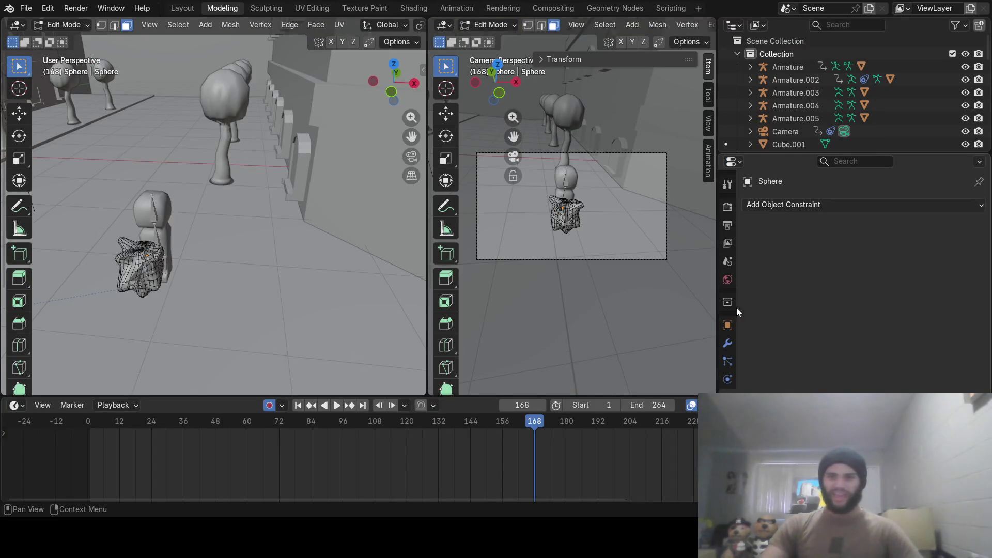
left_click(727, 435)
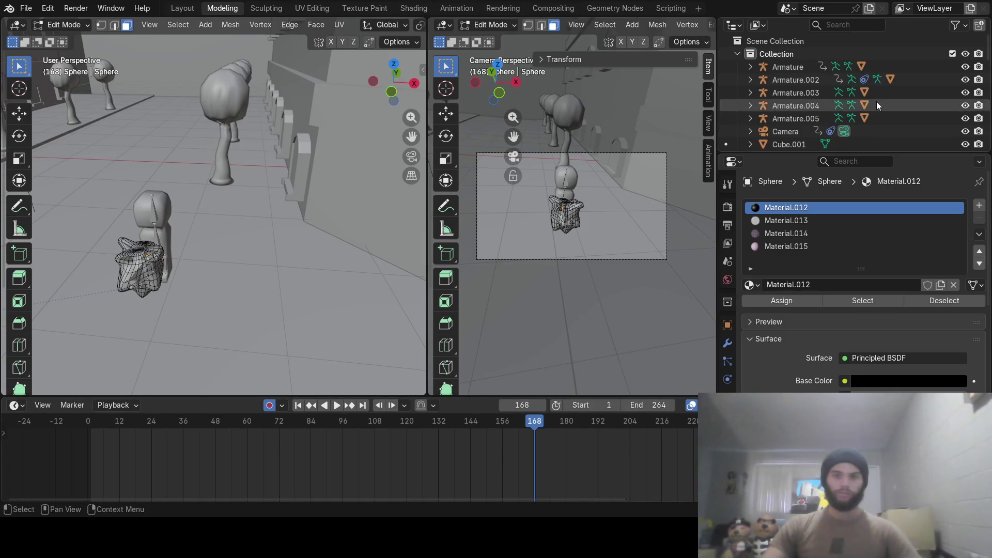
scroll(901, 101, "down", 2)
scroll(901, 104, "down", 3)
scroll(901, 104, "down", 2)
scroll(901, 105, "down", 2)
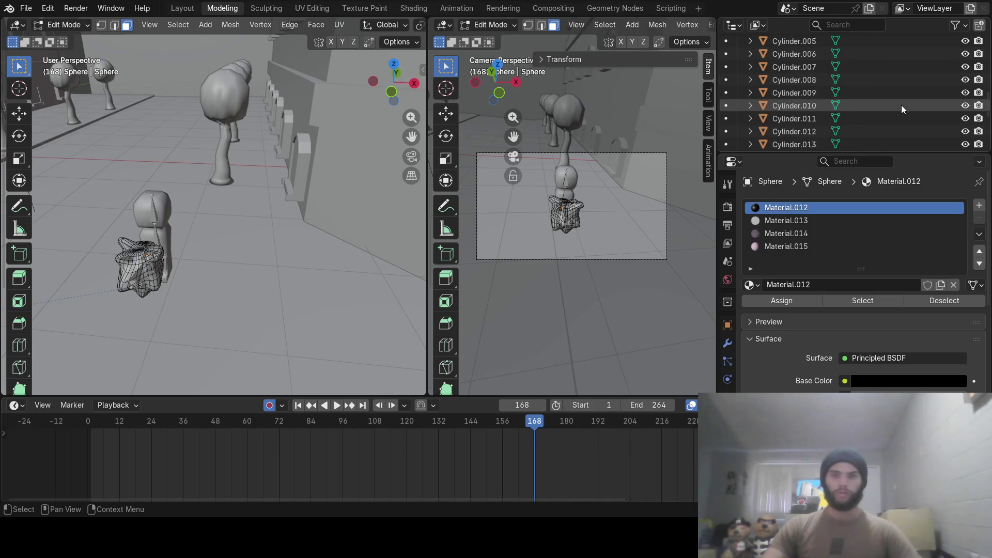
scroll(902, 106, "down", 5)
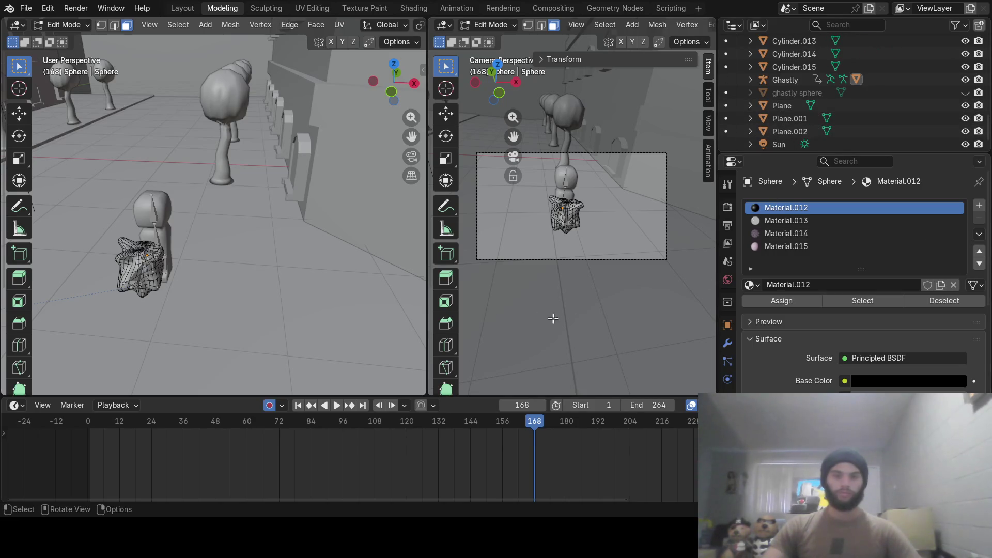
mouse_move(526, 424)
left_mouse_down()
mouse_move(513, 426)
mouse_move(534, 422)
left_mouse_up()
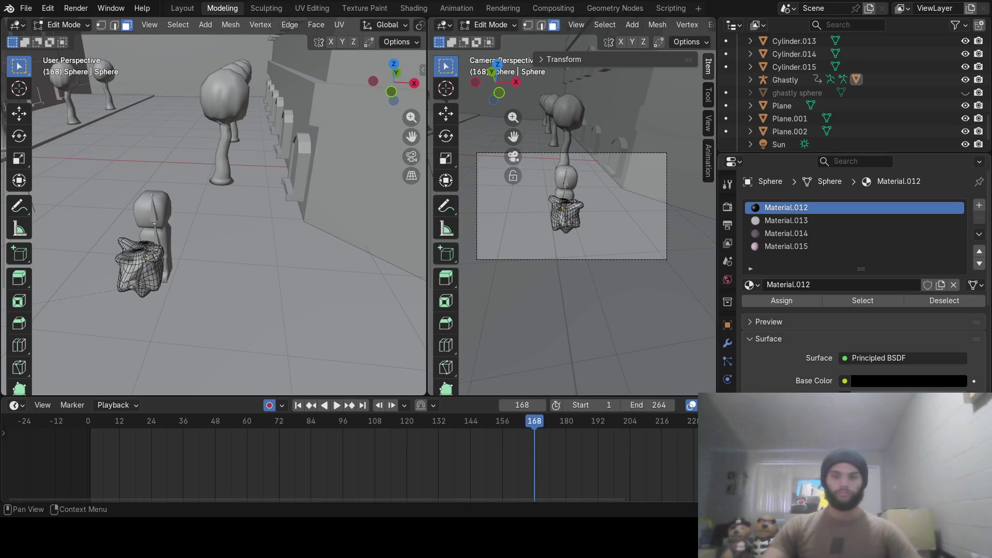
key("g")
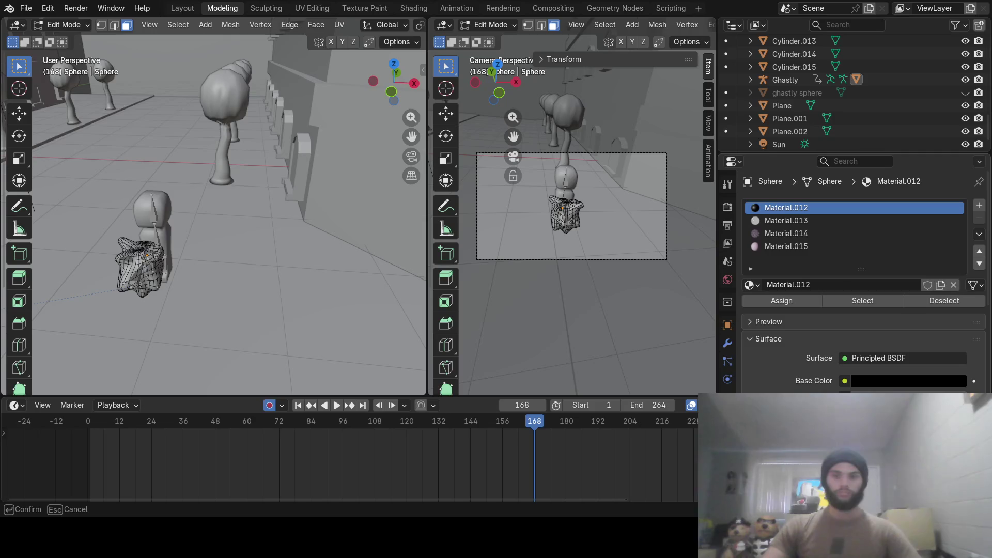
key("Return")
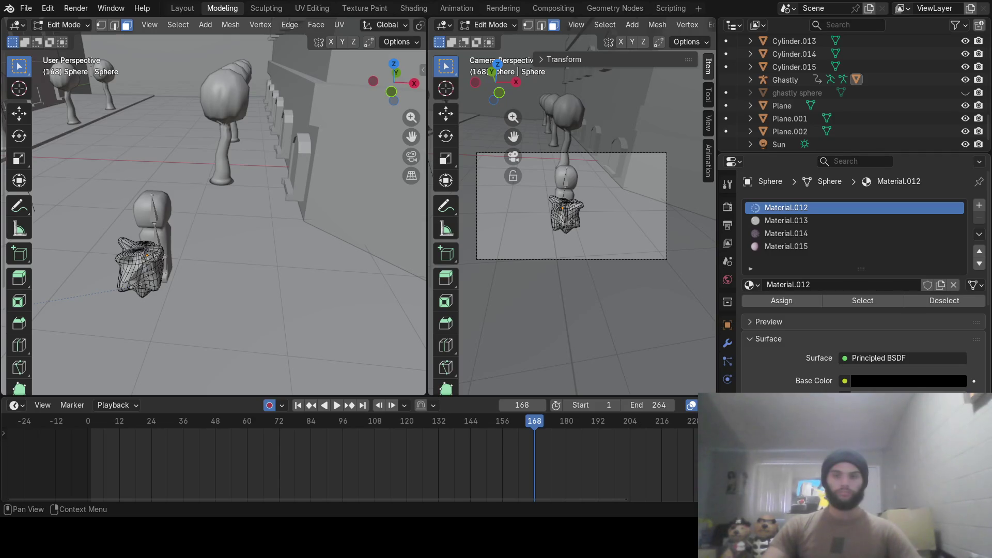
scroll(860, 279, "down", 2)
scroll(860, 279, "down", 2)
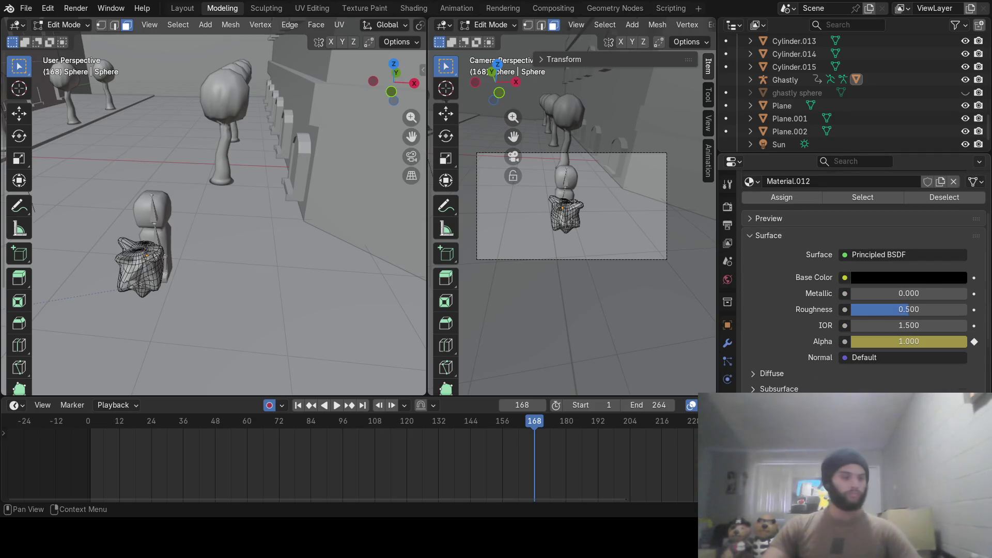
scroll(860, 279, "up", 1)
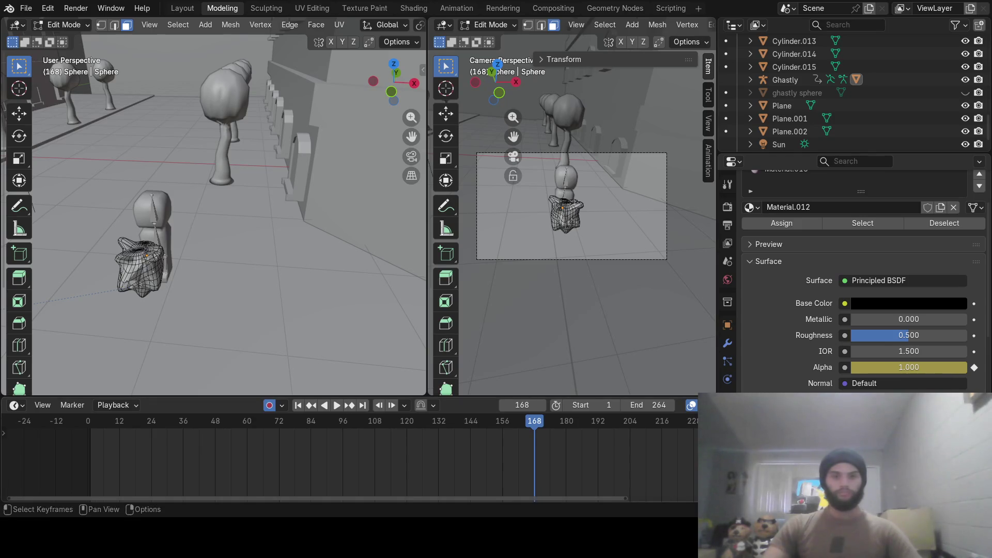
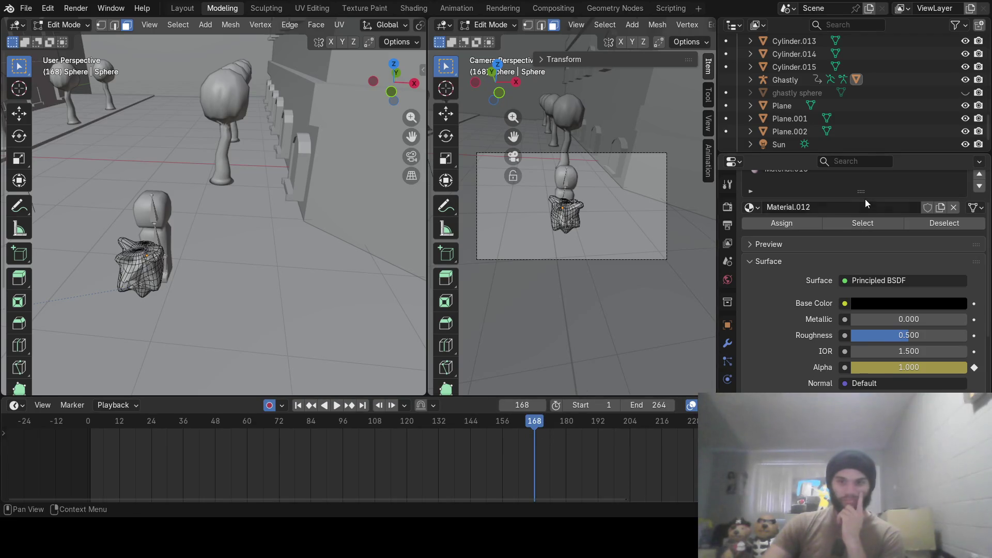
scroll(807, 247, "up", 3)
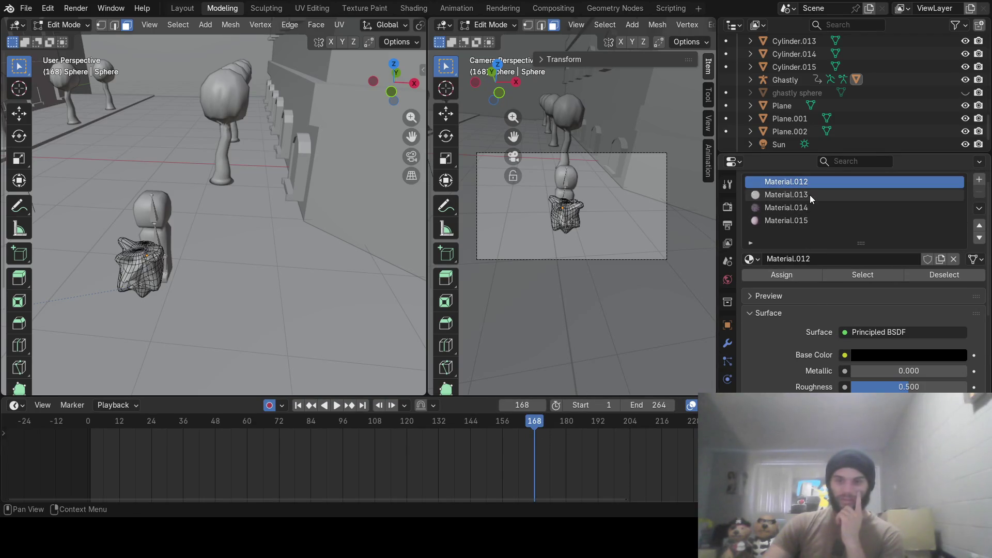
scroll(809, 198, "up", 2)
Review the sphere's Material.013–015 slots and step the animation from frame 168 to 171.
left_click(807, 222)
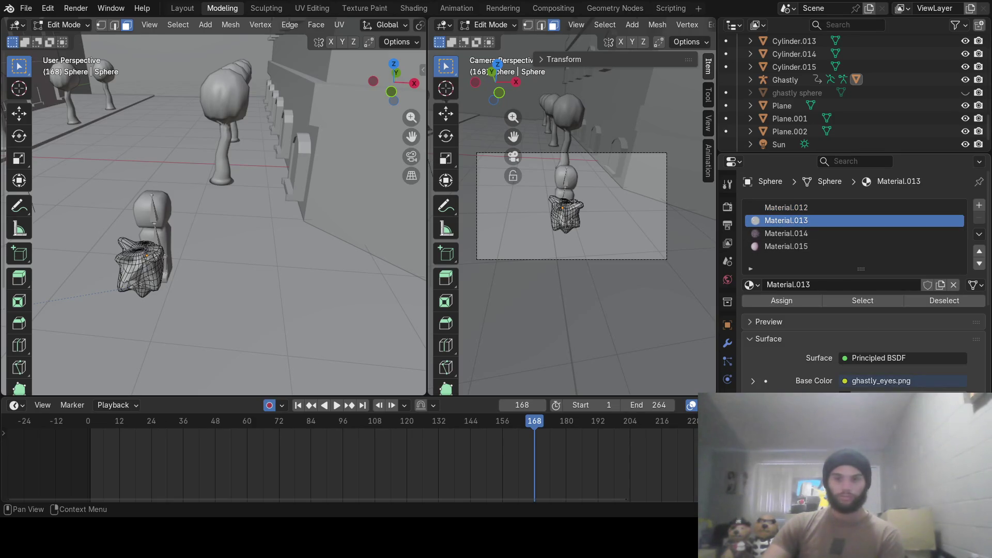
left_click(835, 235)
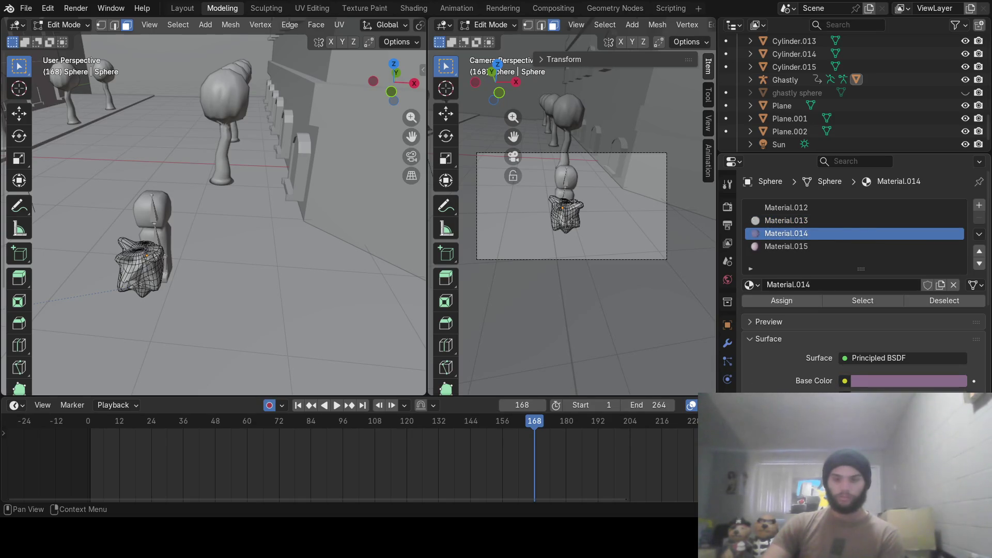
left_click(828, 245)
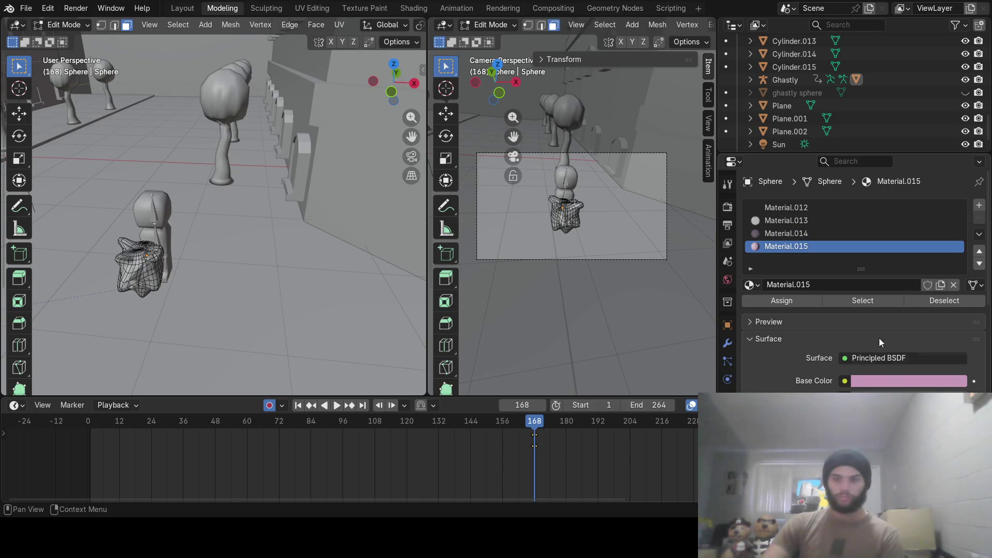
mouse_move(523, 405)
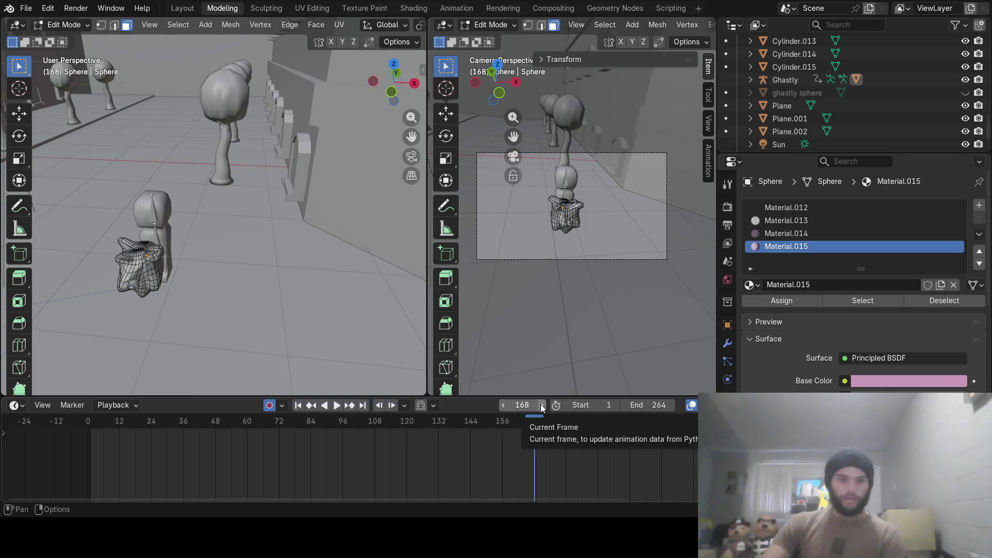
left_click(542, 405)
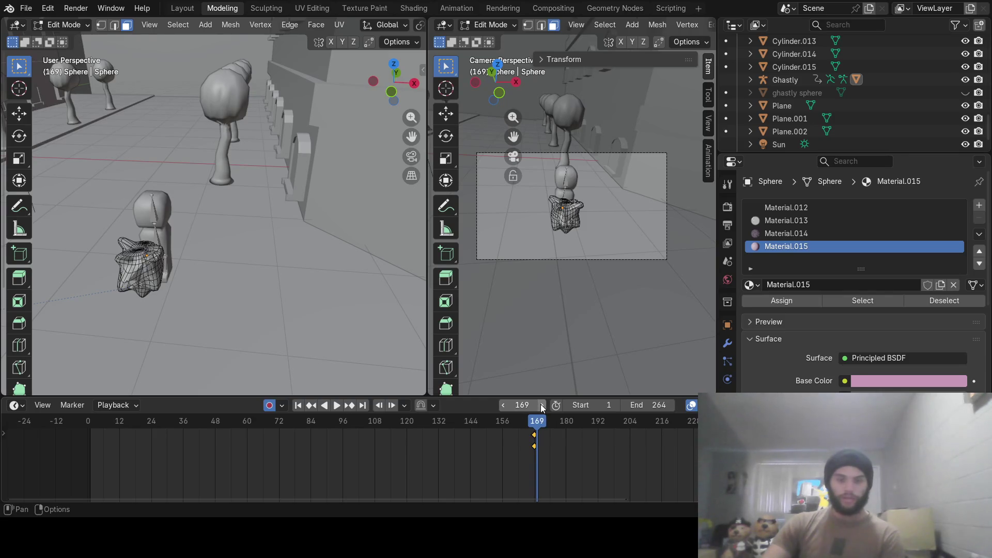
left_click(542, 405)
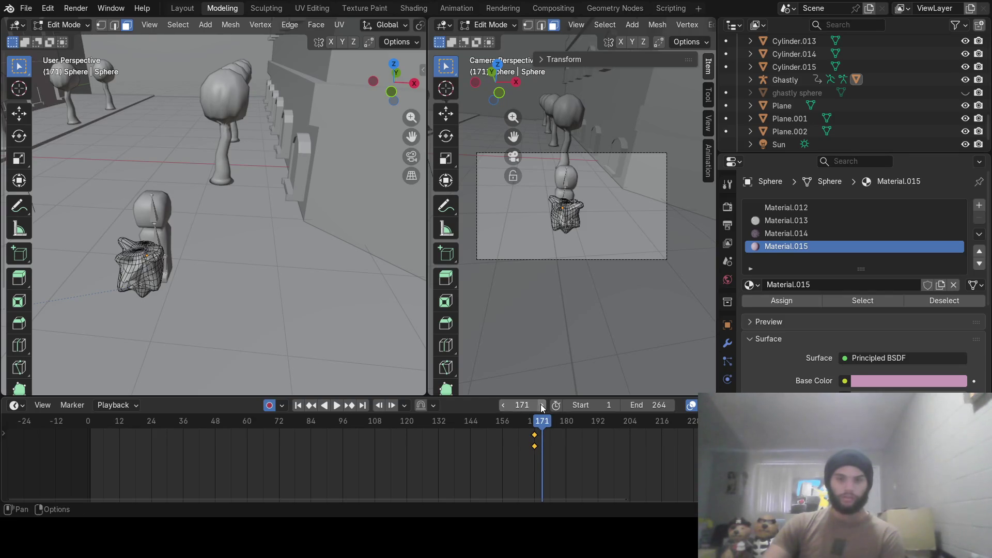
Re-check Material.012–014, cancelling test grabs so the sphere mesh stays unchanged.
left_click(802, 209)
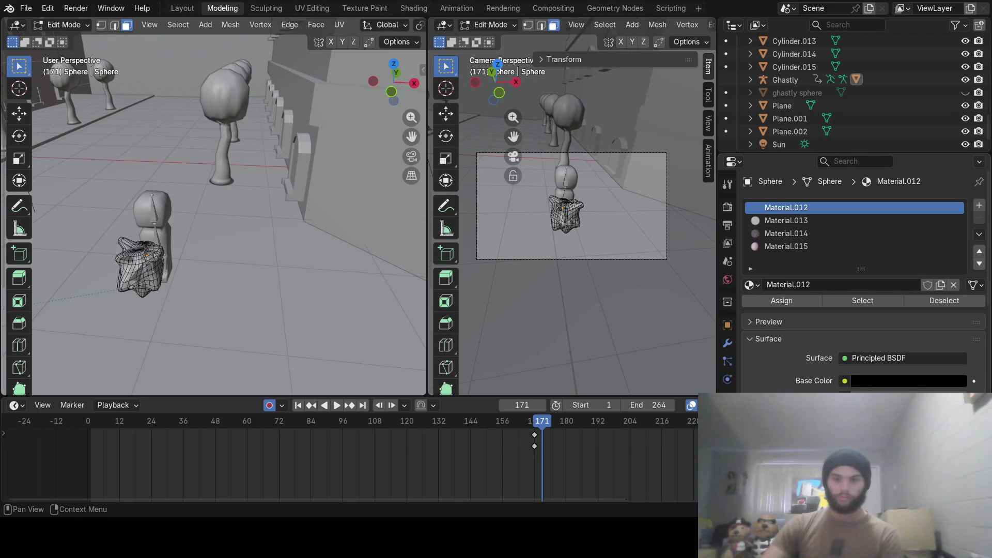
left_click(821, 223)
key("g")
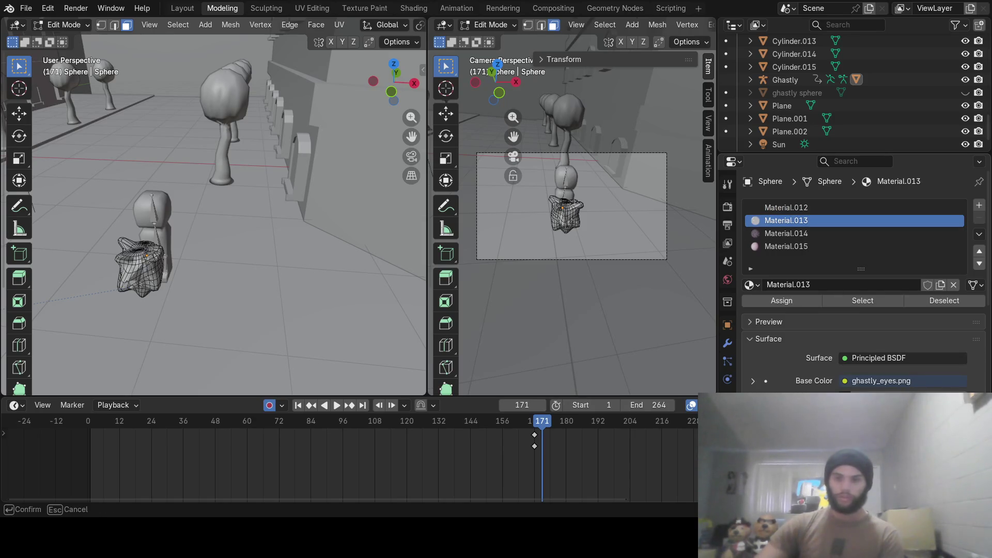
key("Escape")
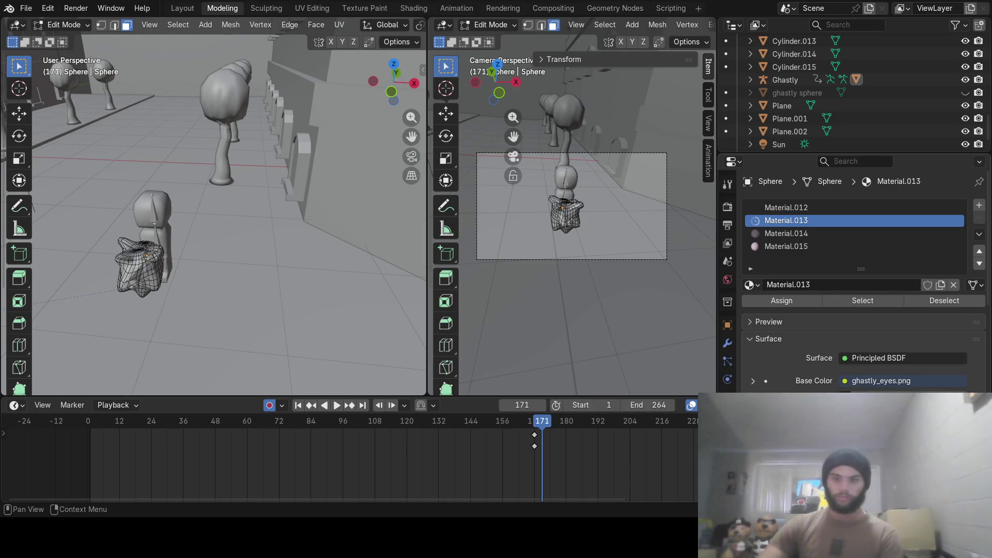
left_click(787, 234)
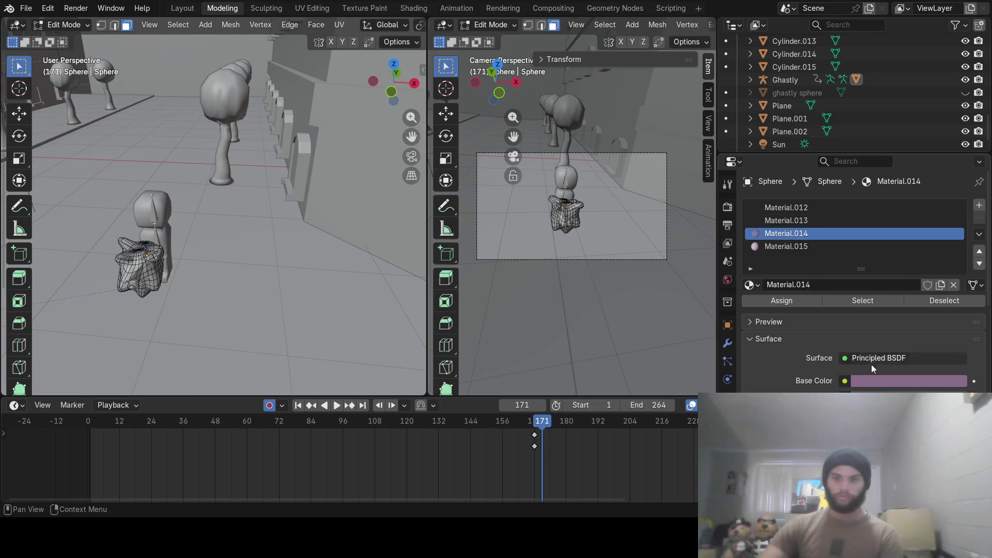
key("g")
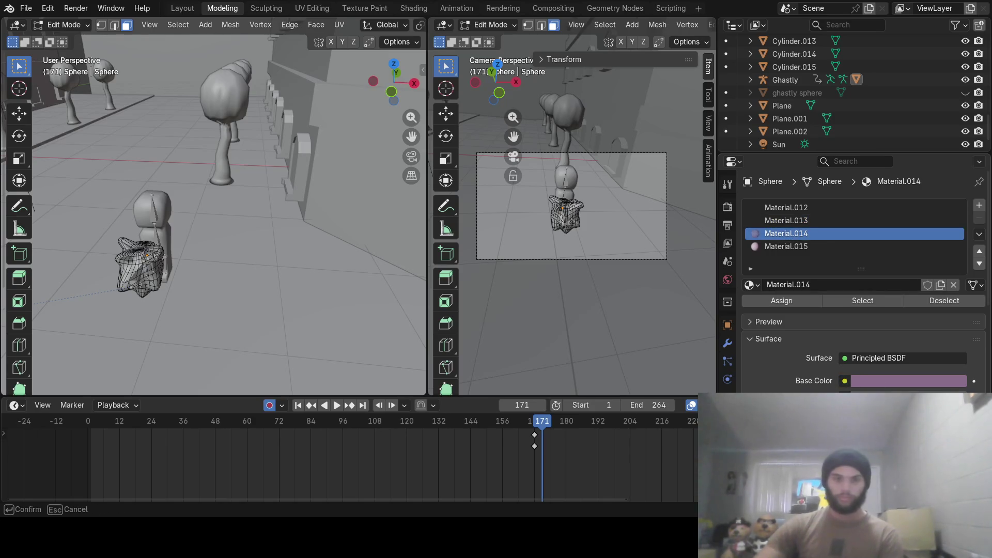
key("Escape")
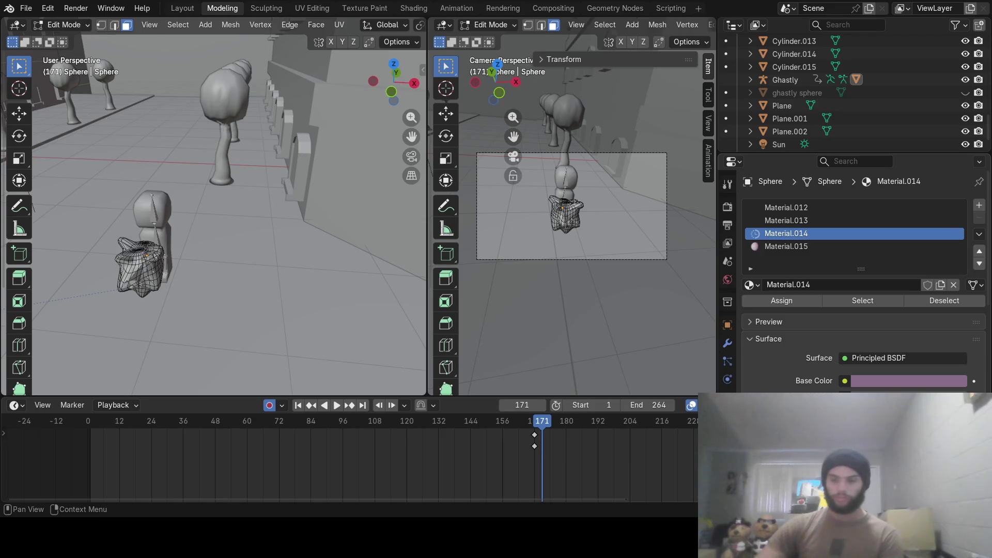
Re-check Material.015 with more cancelled test grabs and begin resizing the view split.
key("g")
key("Escape")
left_click(849, 246)
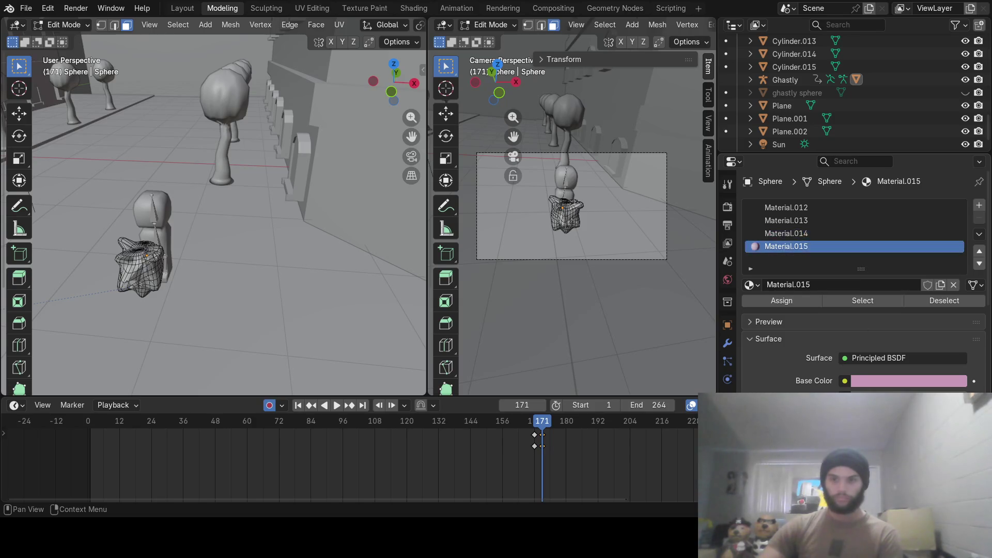
key("g")
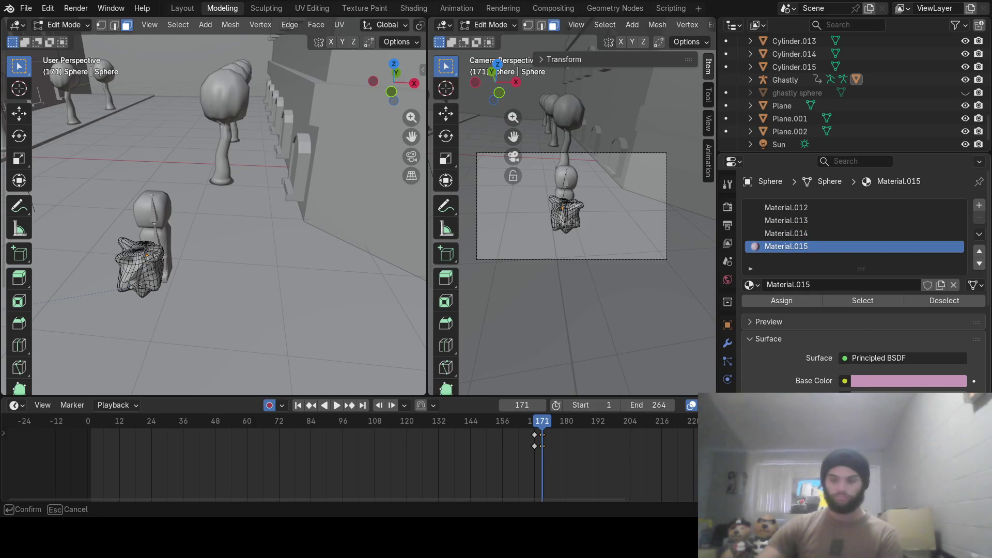
key("Escape")
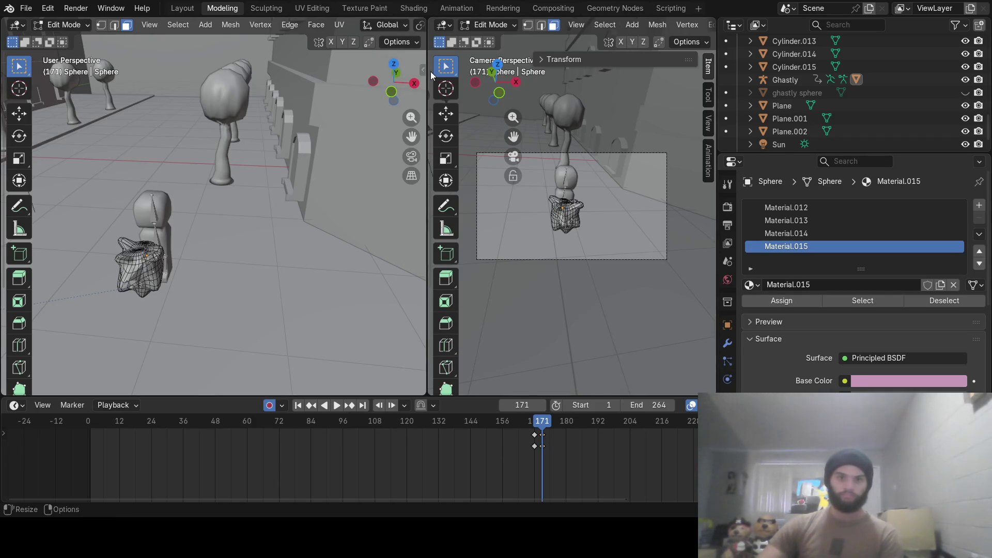
mouse_move(424, 82)
left_mouse_down()
mouse_move(615, 72)
mouse_move(660, 94)
mouse_move(672, 47)
left_mouse_up()
Switch to Material Preview, settle the timeline at frame 168, widen the camera view and return to Object Mode.
left_click(662, 26)
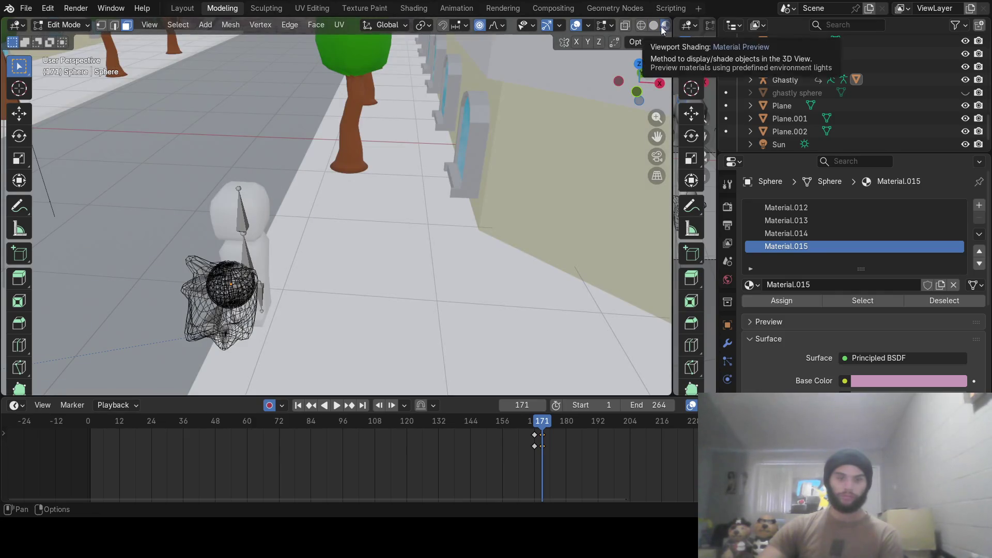
mouse_move(541, 432)
left_mouse_down()
mouse_move(498, 428)
mouse_move(540, 434)
mouse_move(512, 422)
left_mouse_up()
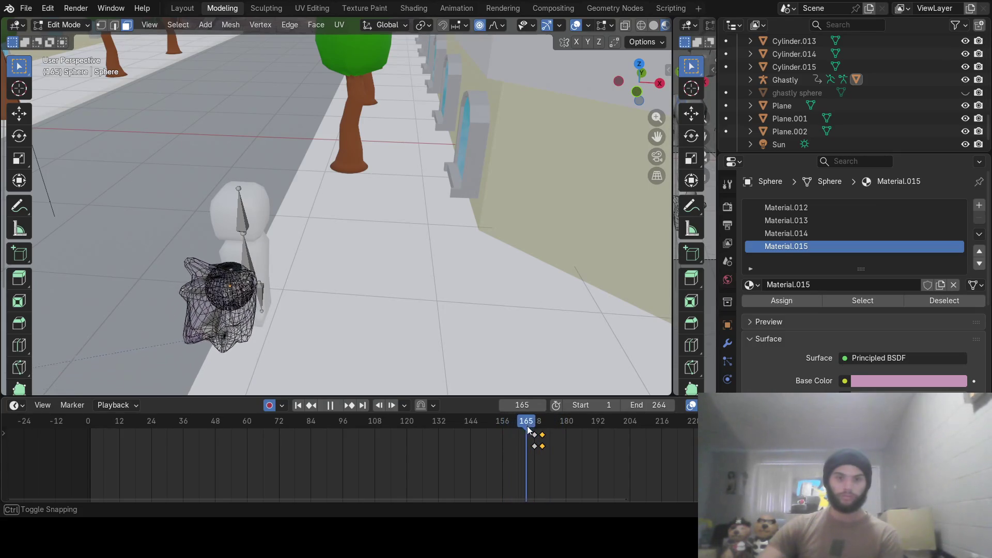
left_click_drag(512, 423, 533, 423)
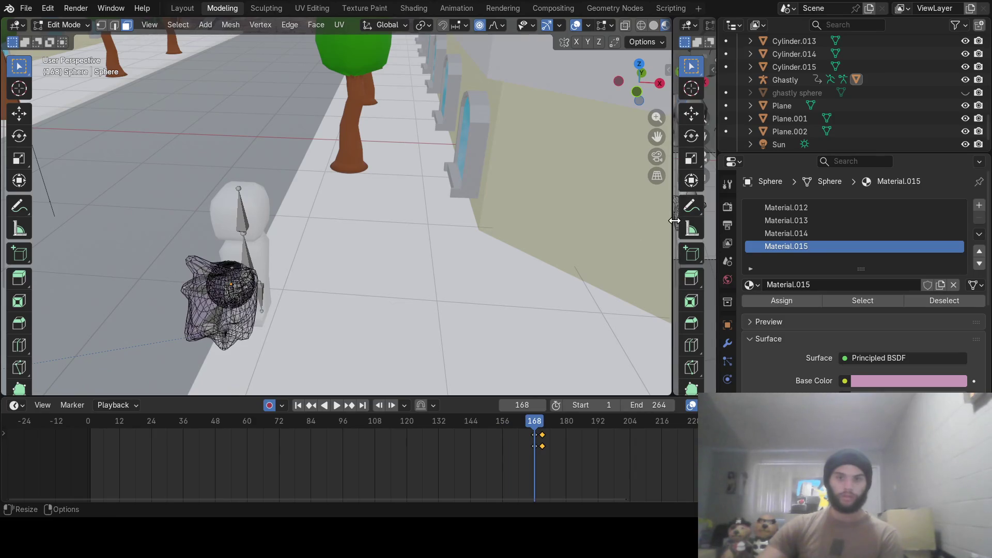
left_click_drag(677, 214, 389, 221)
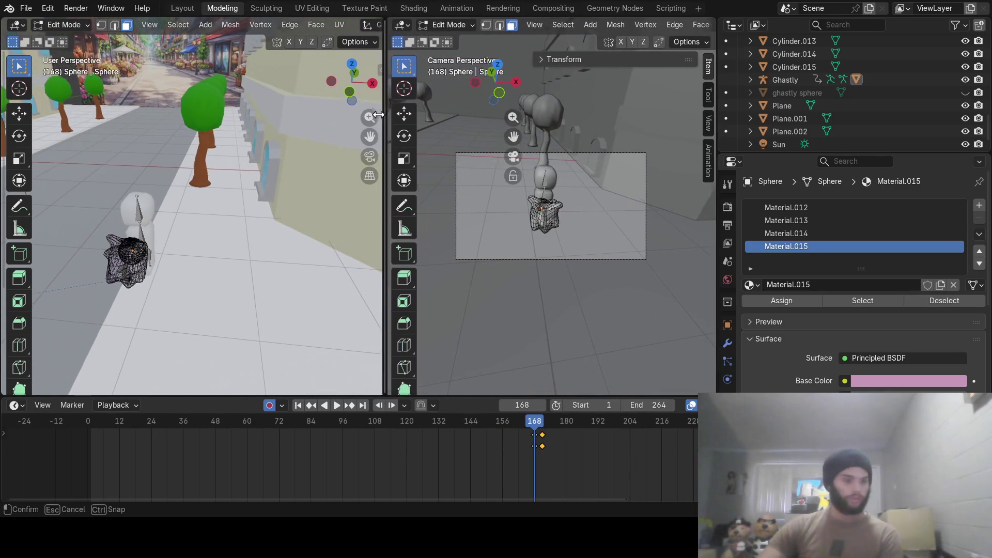
left_click_drag(391, 107, 241, 93)
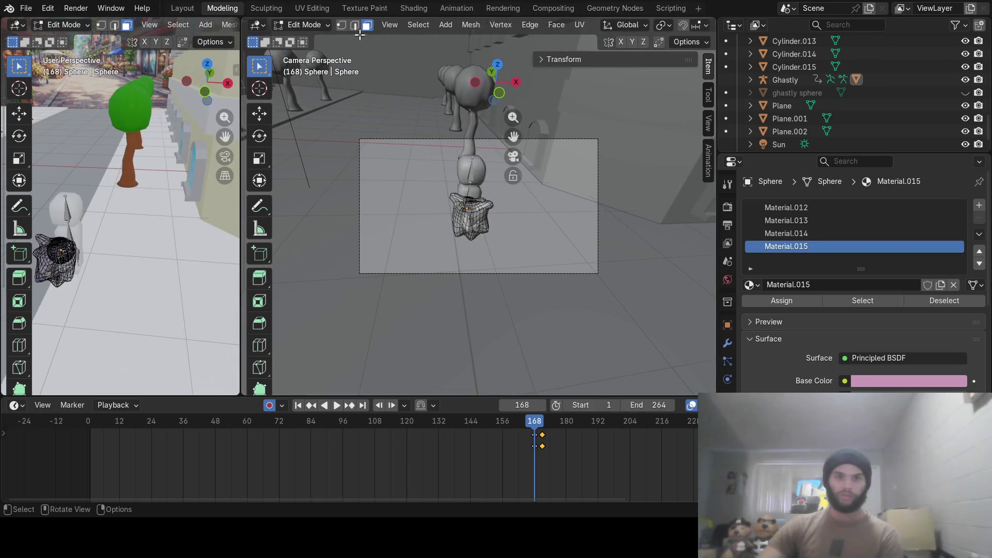
scroll(579, 143, "down", 1)
scroll(580, 144, "up", 1)
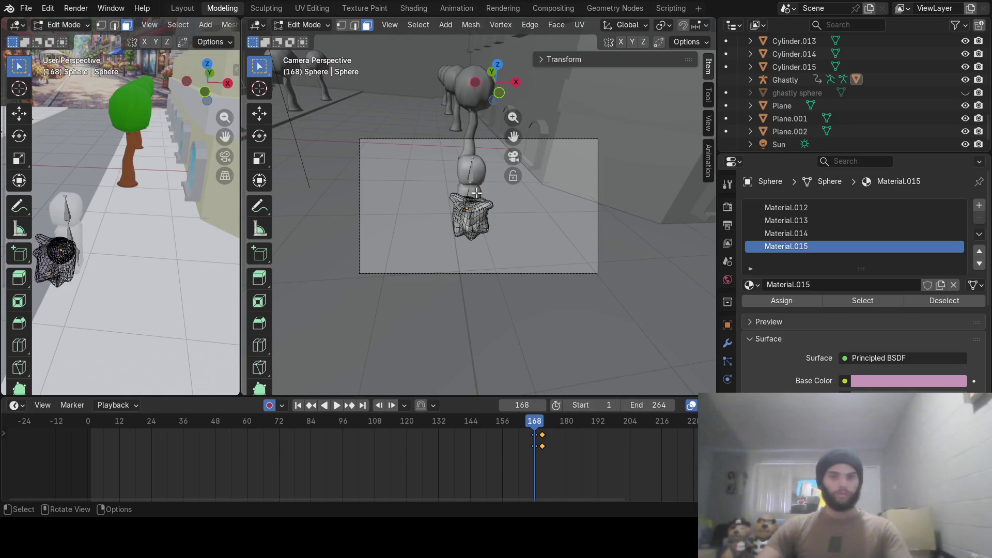
key("Tab")
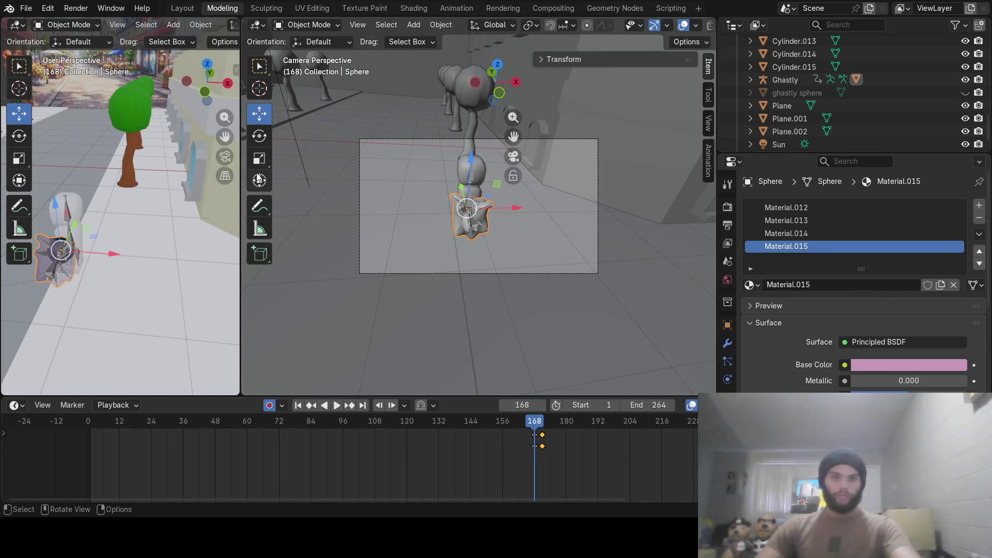
Give the camera view nearly full width, play in Material then Rendered shading, and settle at frame 171.
left_click_drag(239, 178, 62, 177)
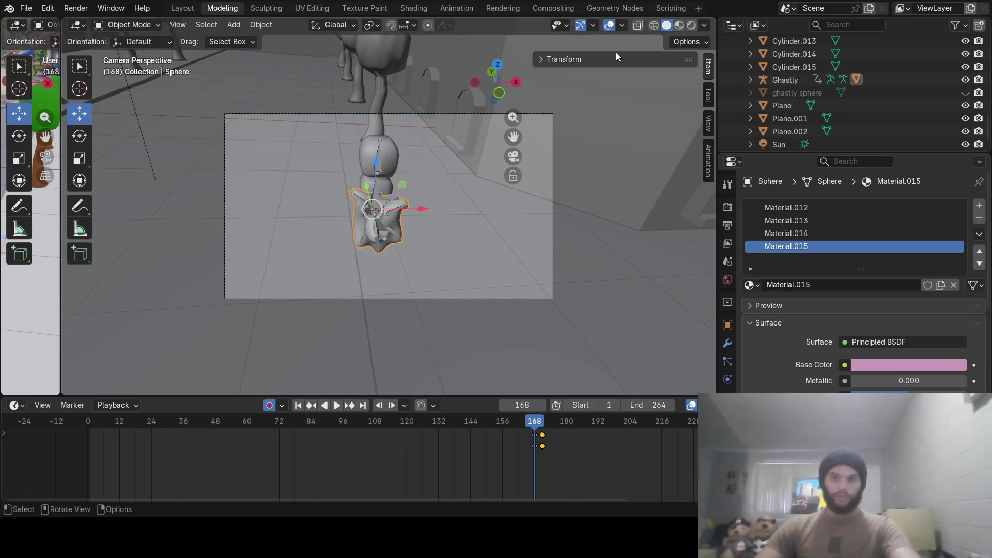
left_click(678, 24)
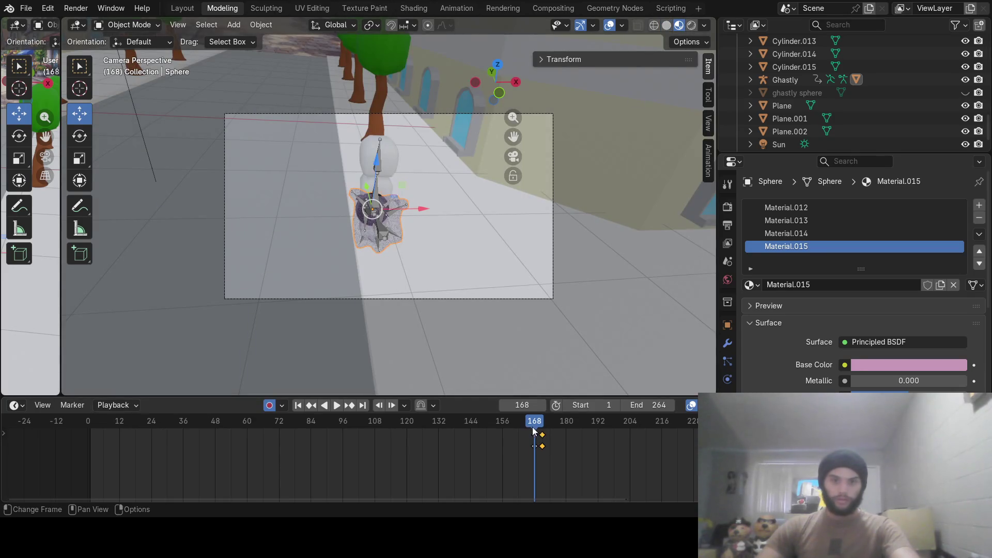
key("space")
mouse_move(534, 431)
left_mouse_down()
mouse_move(524, 438)
mouse_move(550, 439)
mouse_move(444, 423)
mouse_move(554, 432)
mouse_move(522, 424)
mouse_move(550, 422)
left_mouse_up()
key("z")
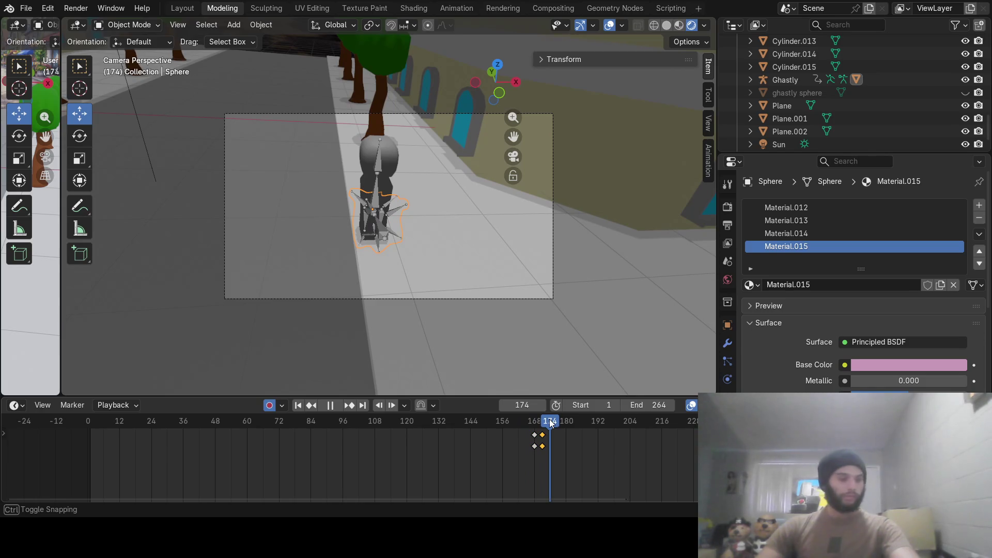
mouse_move(550, 423)
left_mouse_down()
mouse_move(514, 422)
mouse_move(555, 422)
mouse_move(541, 421)
left_mouse_up()
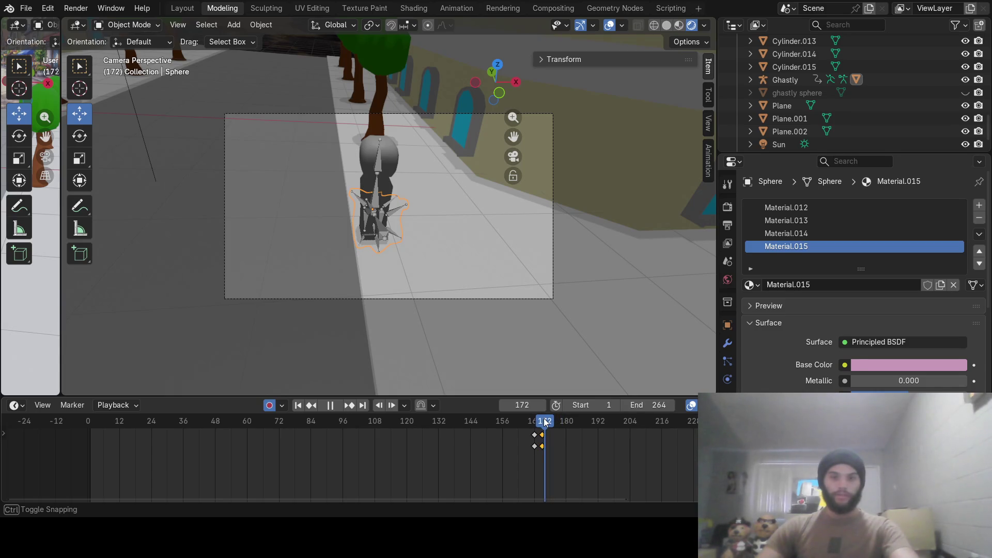
left_click(380, 169)
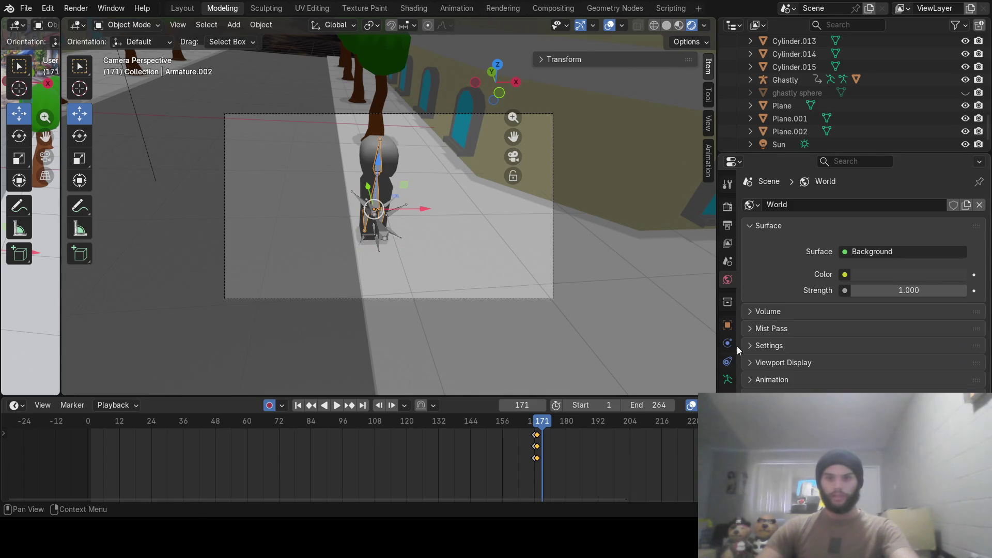
Check the armature's Child Of constraint near frame 174 and make Ghastly the active object.
left_click(727, 361)
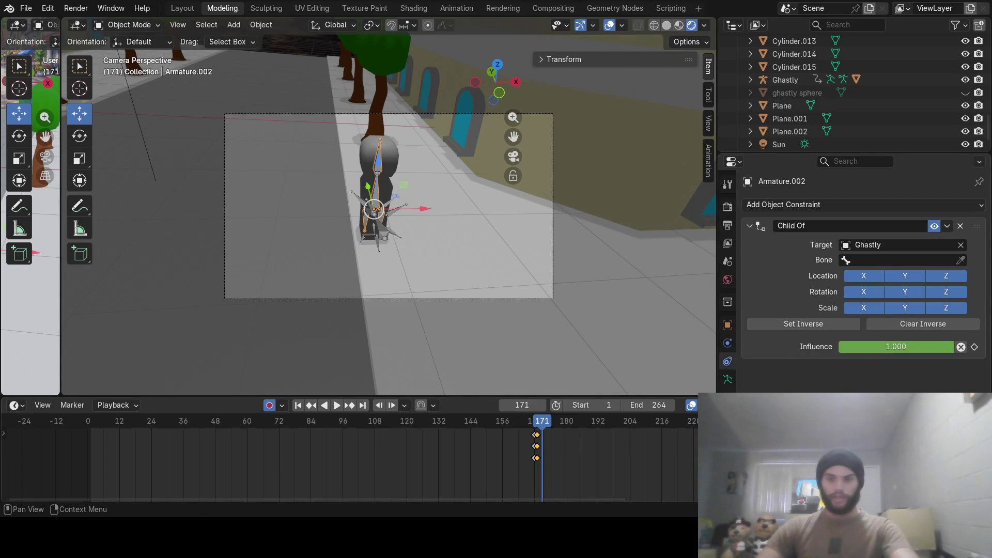
left_click_drag(505, 422, 597, 428)
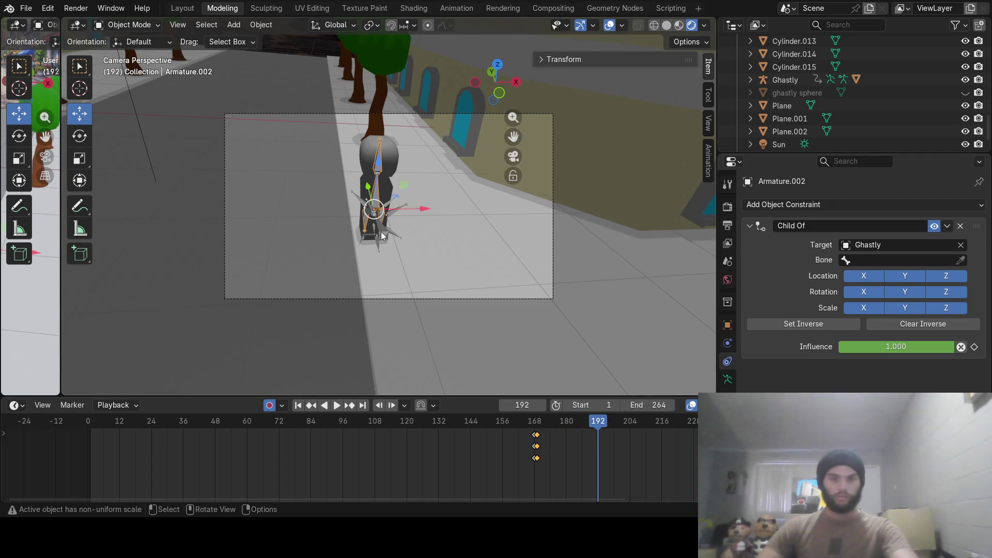
left_click(385, 236)
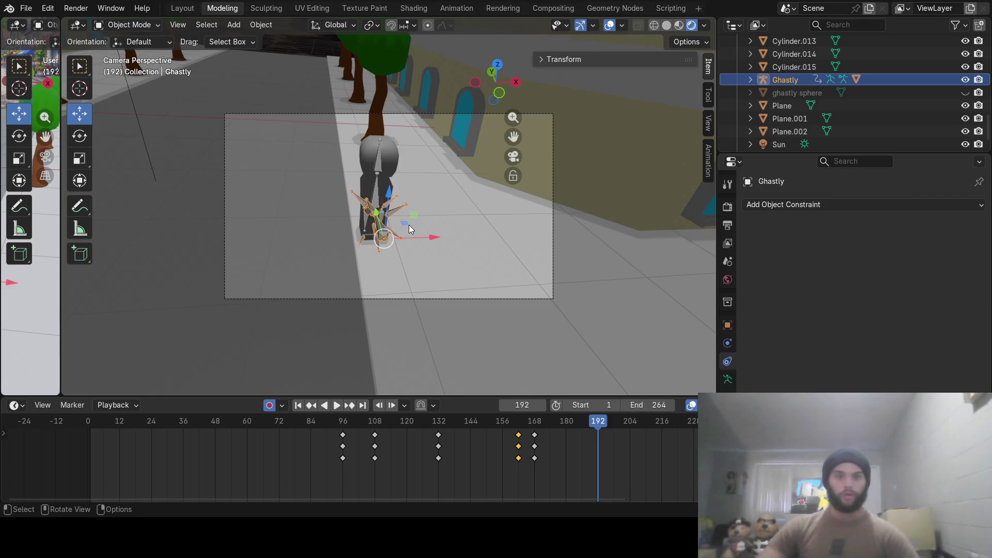
Widen the left 3D view, select Ghastly, nudge it upward and scrub toward frame 208.
left_click_drag(61, 303, 391, 299)
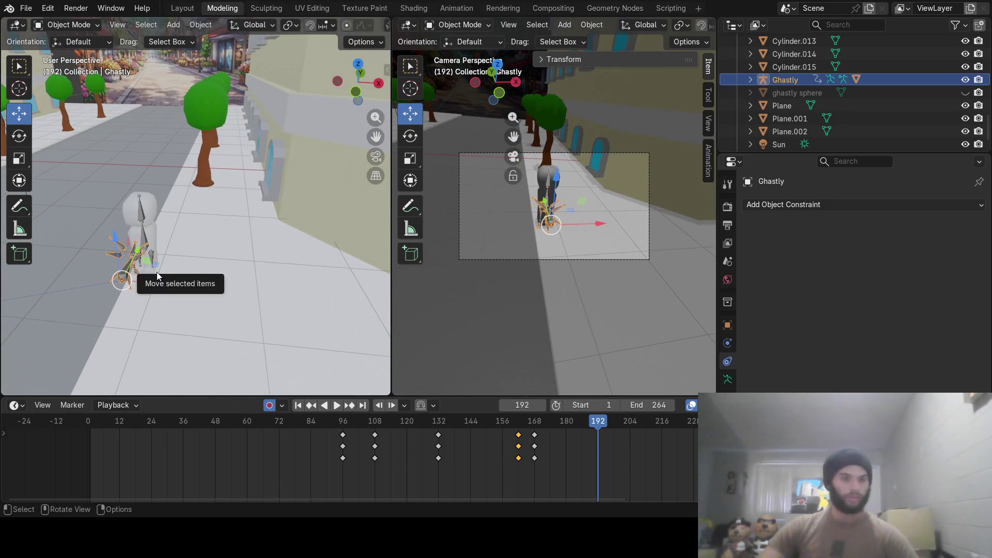
left_click(163, 273)
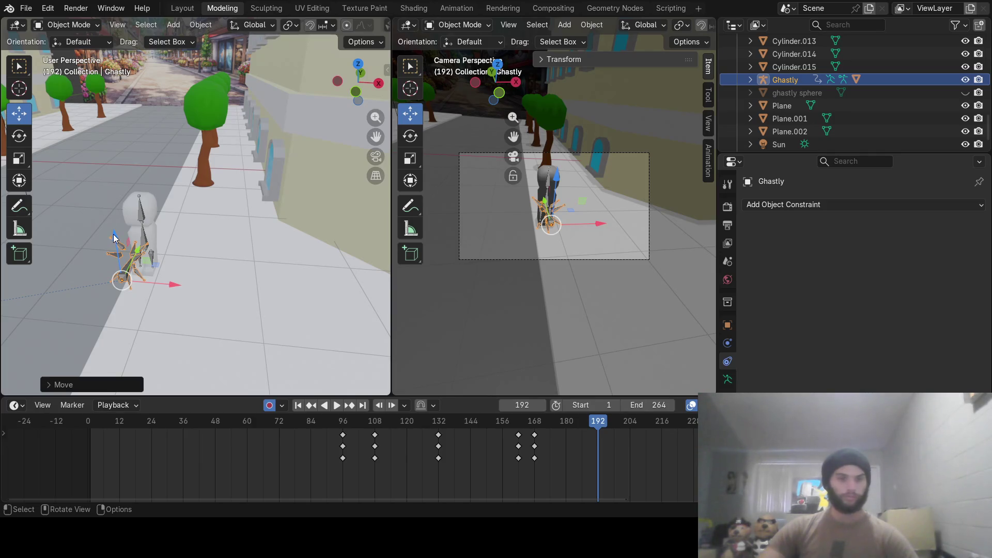
left_click_drag(116, 243, 116, 238)
mouse_move(567, 419)
left_mouse_down()
mouse_move(600, 422)
mouse_move(551, 421)
left_mouse_up()
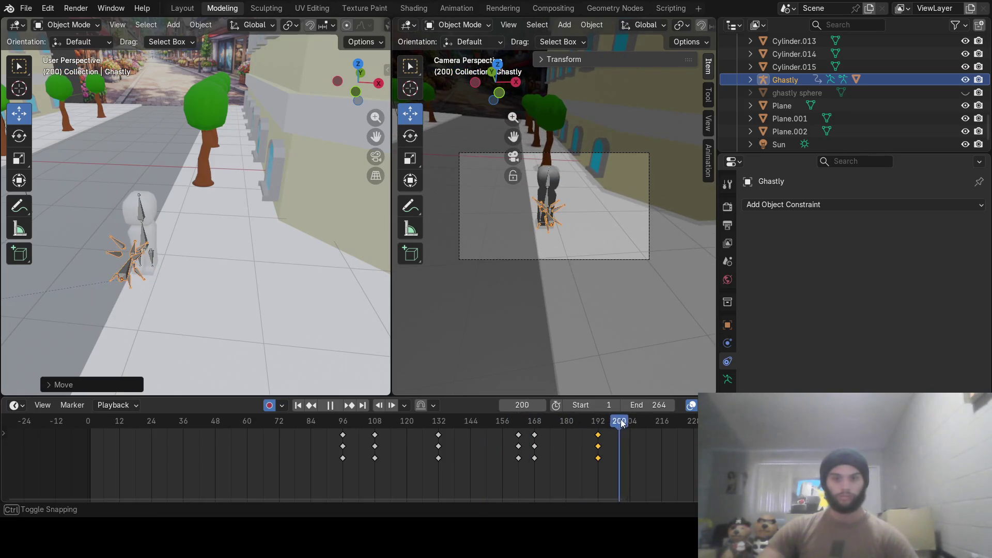
left_click_drag(551, 420, 640, 422)
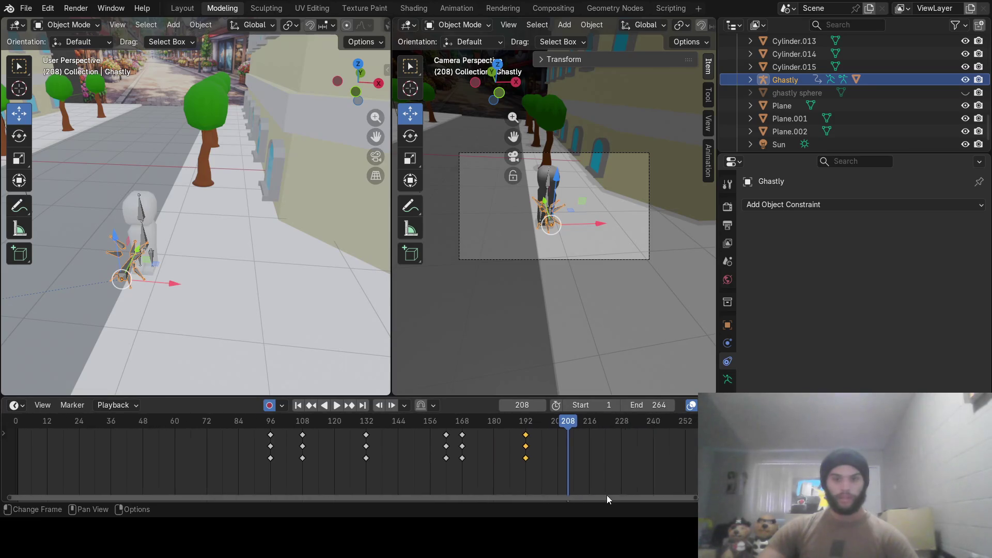
left_click_drag(537, 499, 655, 496)
mouse_move(514, 424)
left_mouse_down()
mouse_move(627, 435)
mouse_move(597, 436)
left_mouse_up()
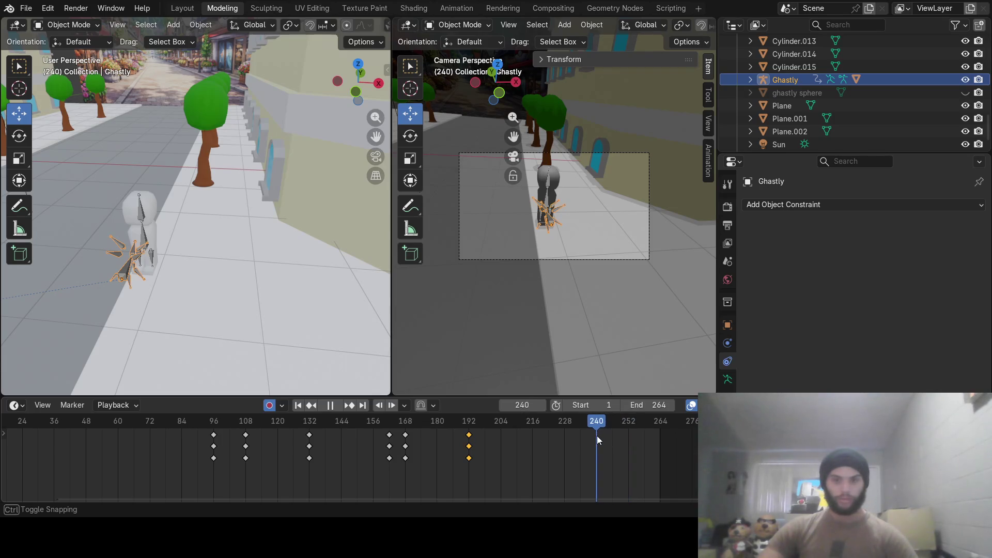
Lift Ghastly upward so auto-key records it at frame 240, then make Armature.002 active.
left_click_drag(114, 245, 142, 100)
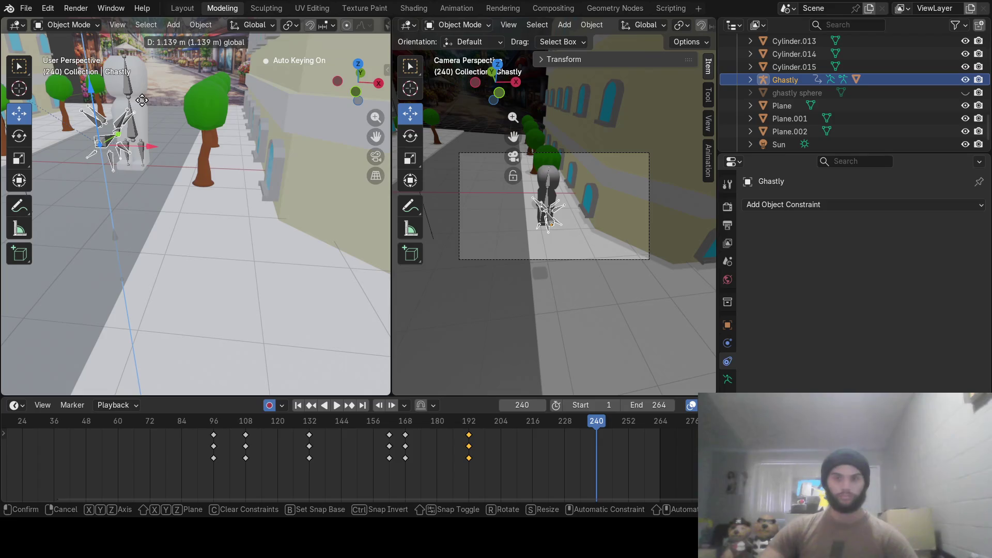
left_click_drag(142, 100, 141, 100)
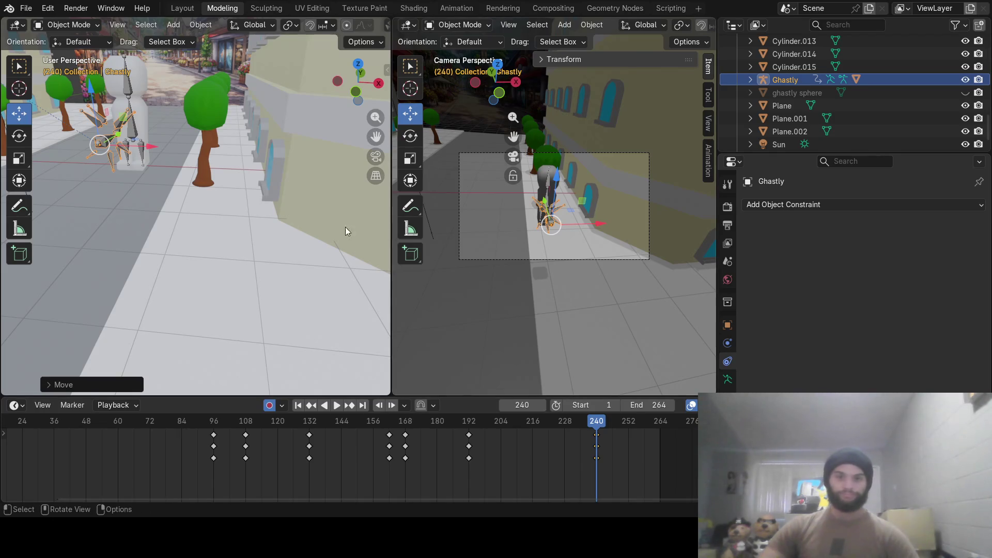
left_click(95, 144)
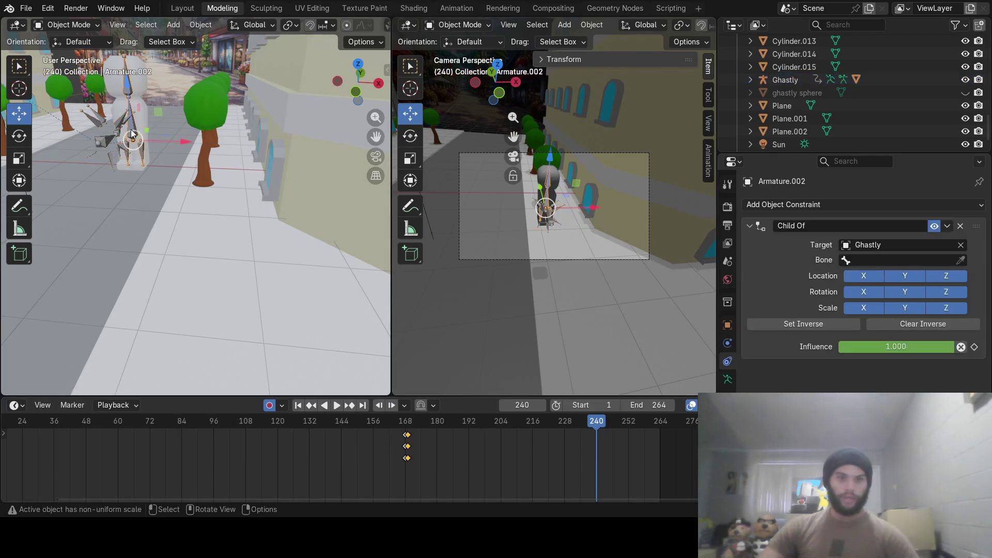
Select the Sphere, keyframe it at frame 240 and look over Material.014, the eyes-textured Material.013 and black Material.012.
left_click(91, 149)
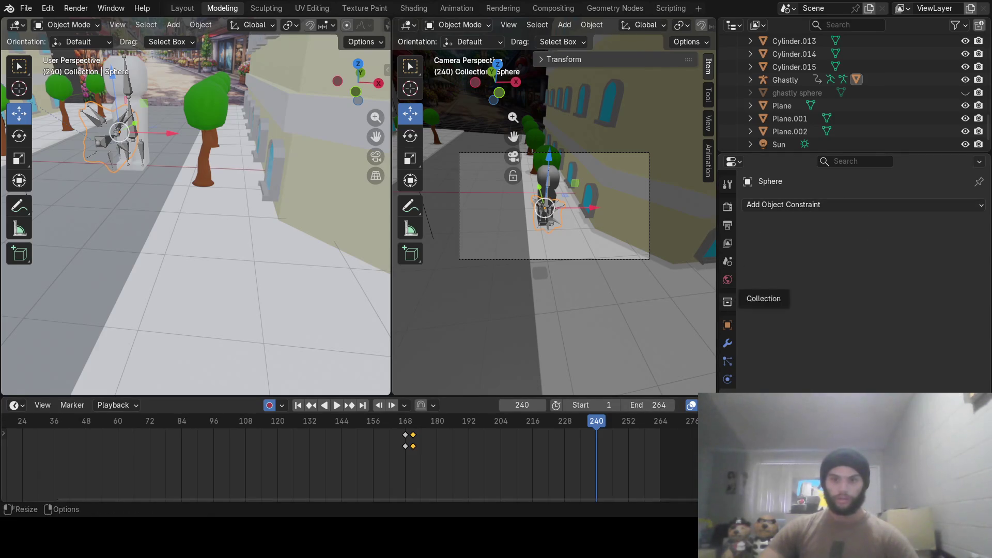
left_click(727, 397)
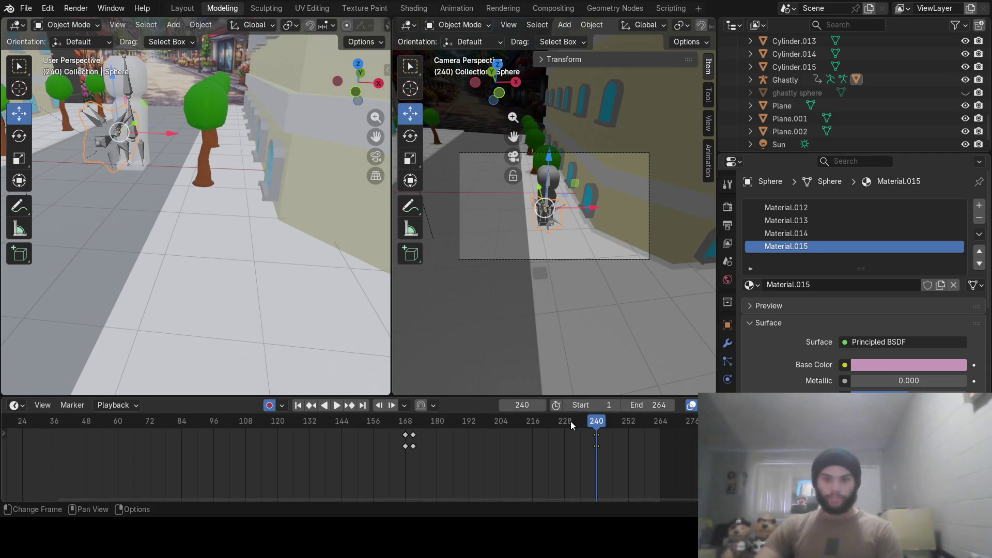
left_click(826, 232)
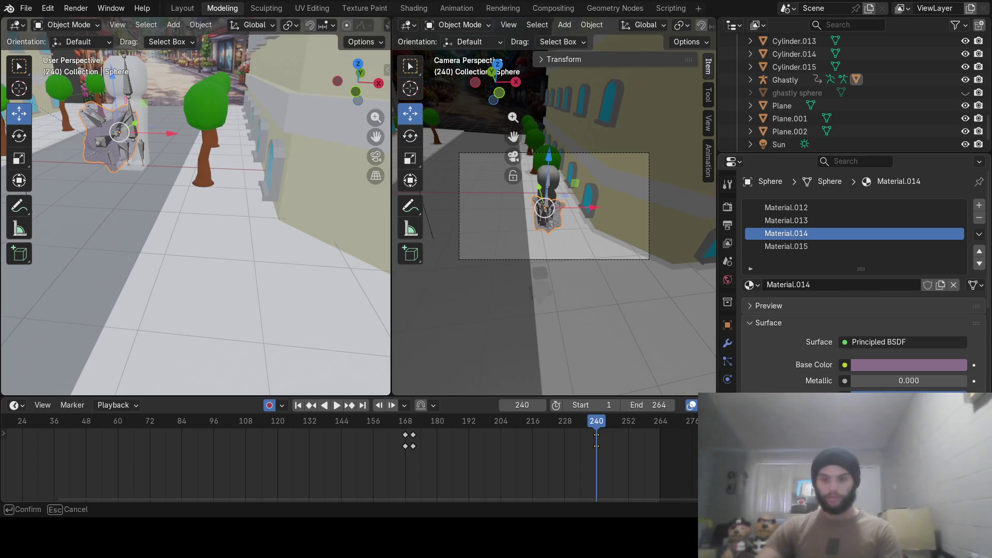
key("i")
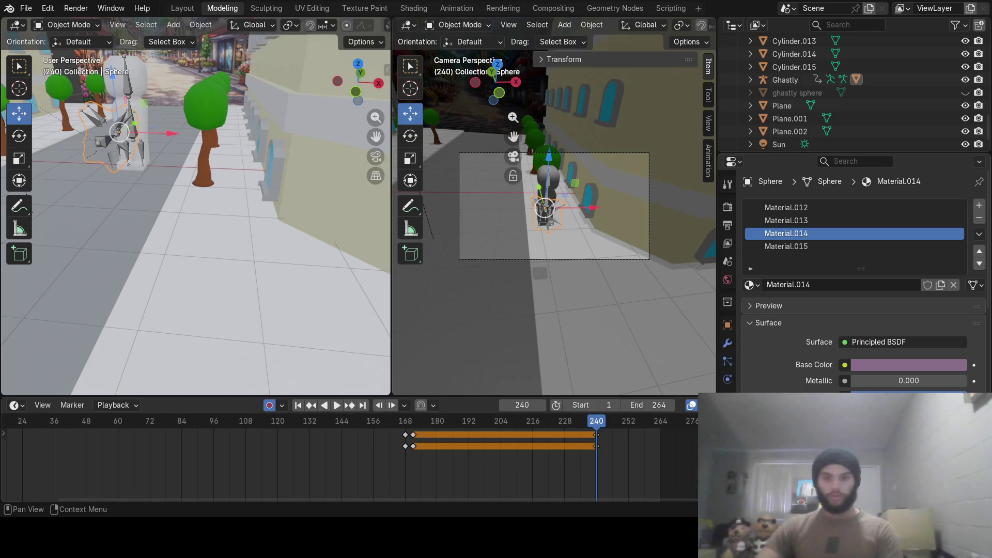
left_click(810, 217)
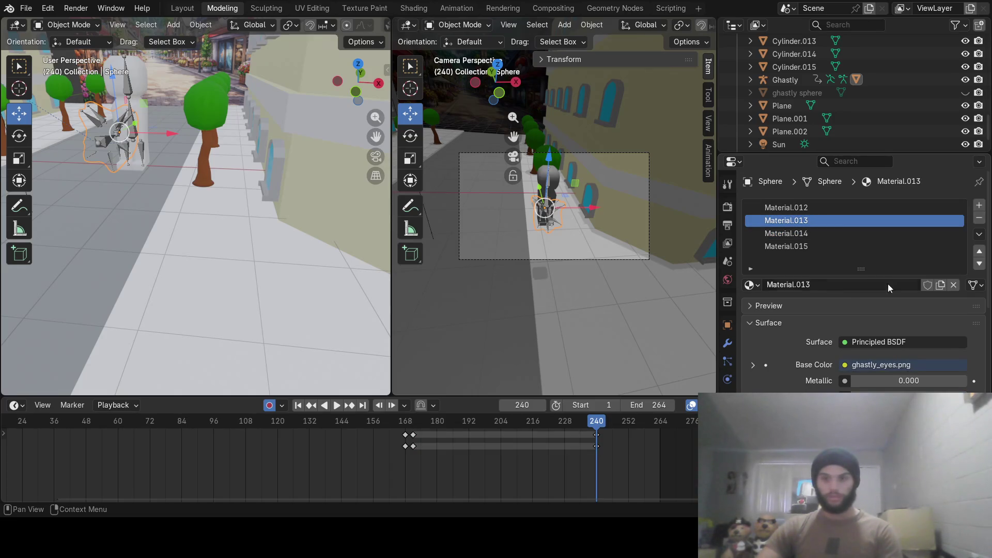
left_click(821, 208)
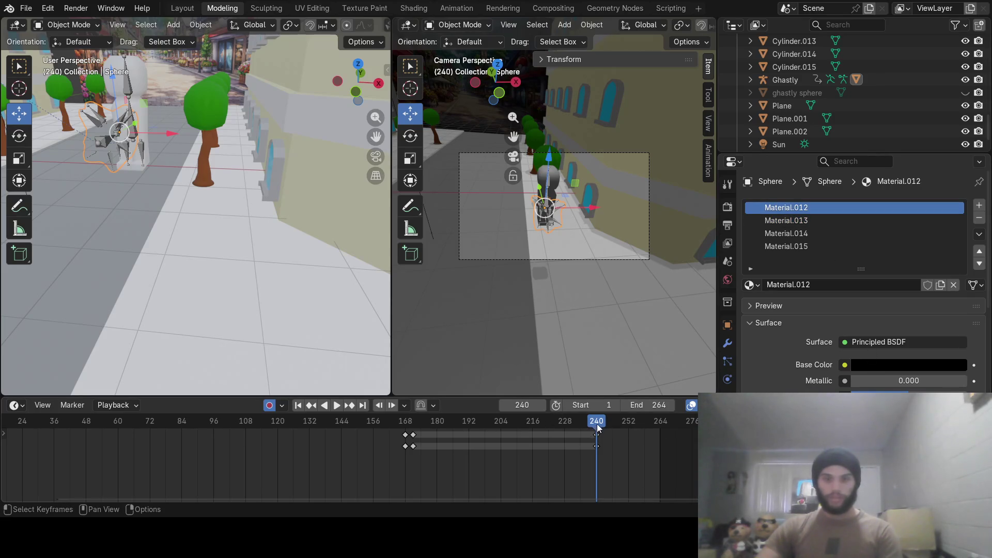
Step to frames 242–243, cancel a test move of the Sphere and flip between Material.013 and 012.
left_click_drag(597, 425, 602, 425)
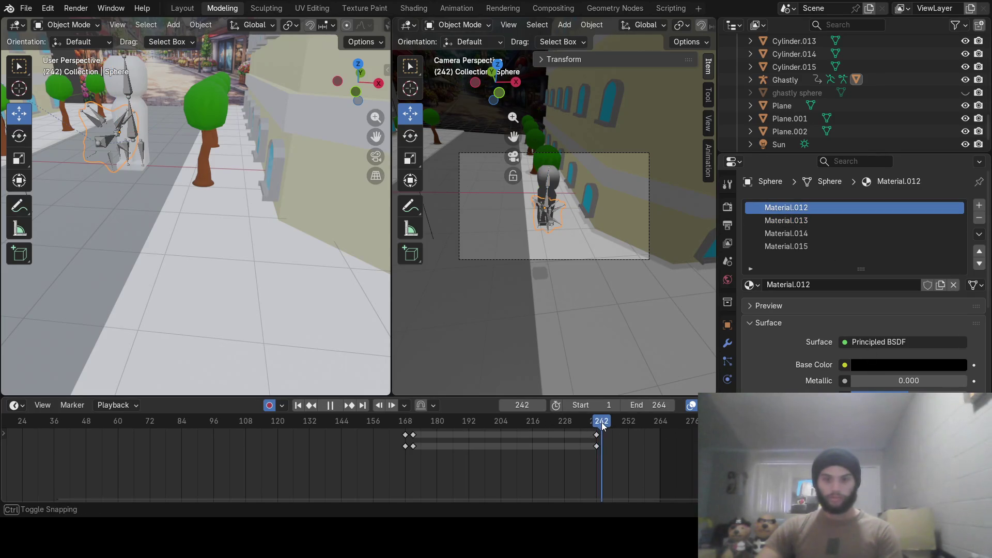
left_click_drag(602, 425, 604, 426)
key("g")
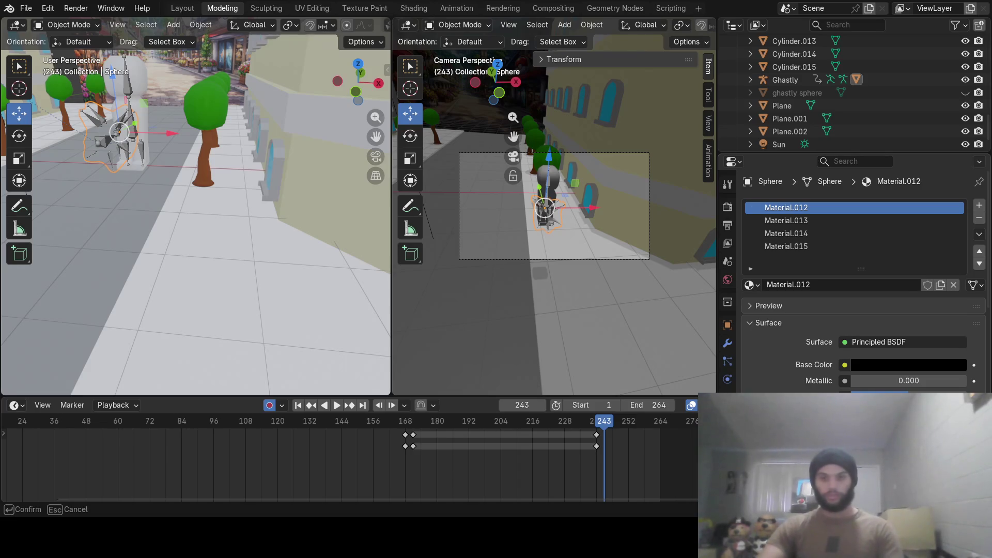
key("Escape")
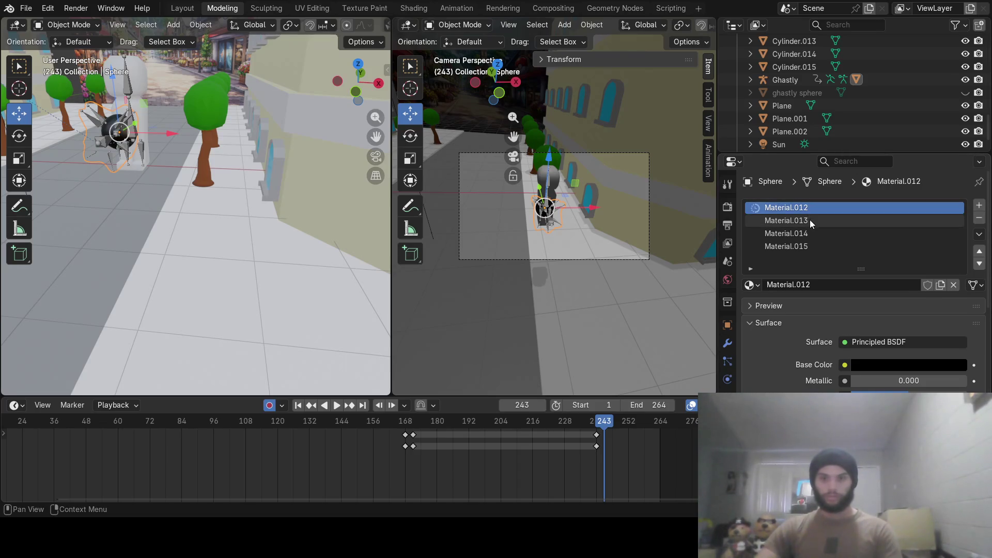
left_click(810, 220)
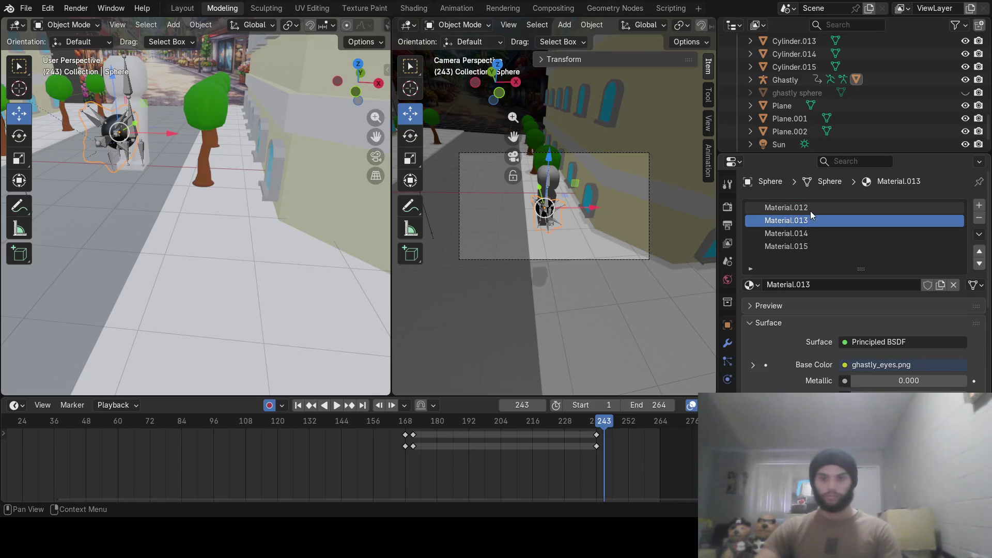
left_click(809, 209)
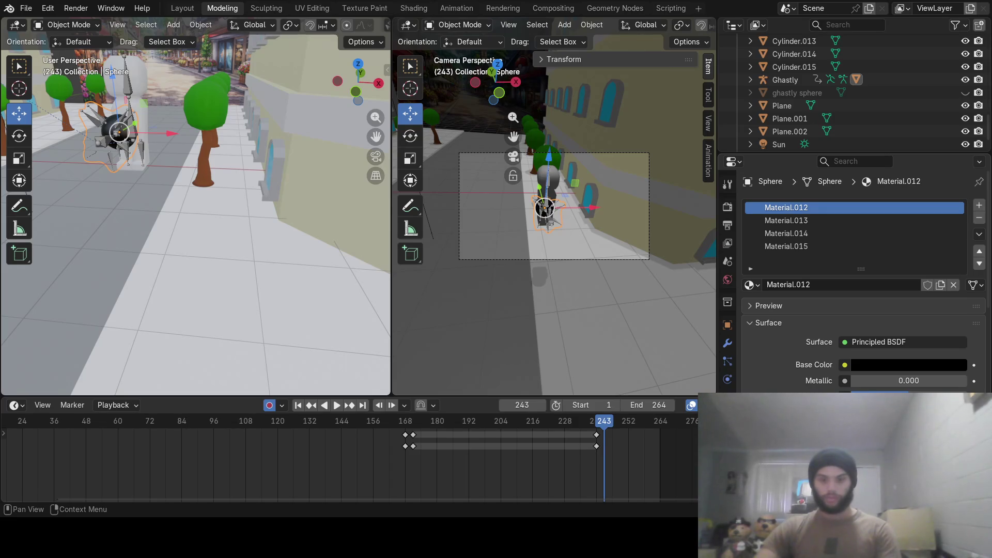
Review Material.013–015 including the pink one, preview motion from frames 216–250 and make Armature.002 active.
left_click(825, 219)
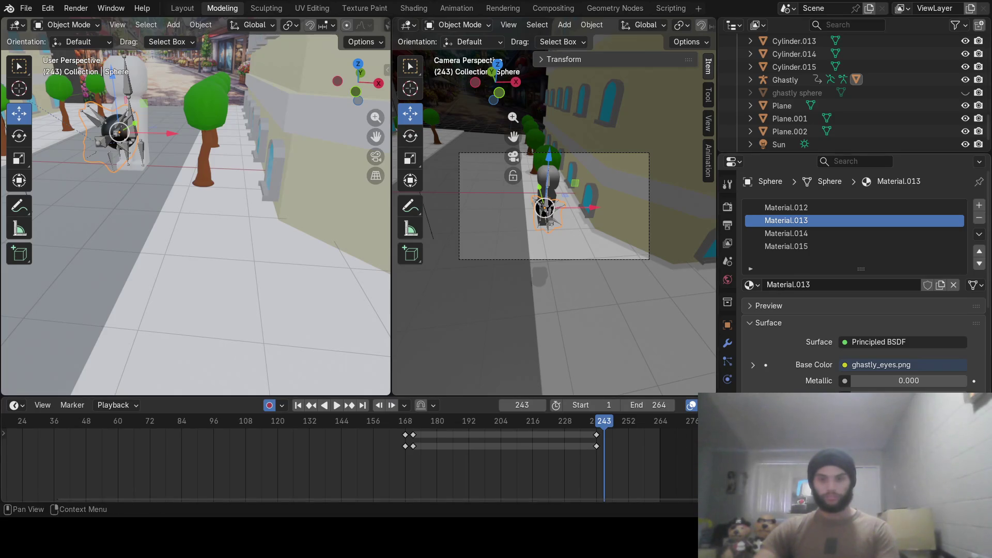
left_click(804, 233)
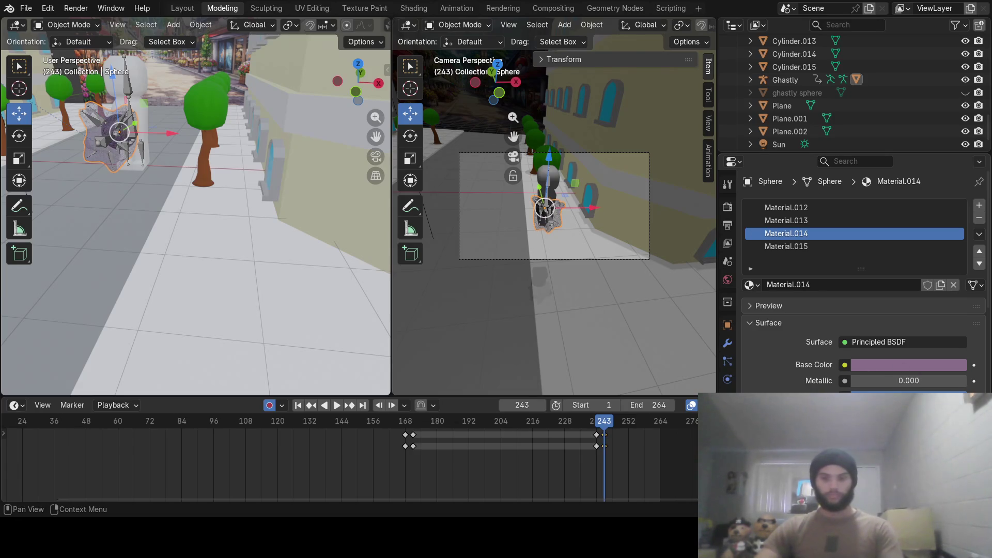
left_click(820, 246)
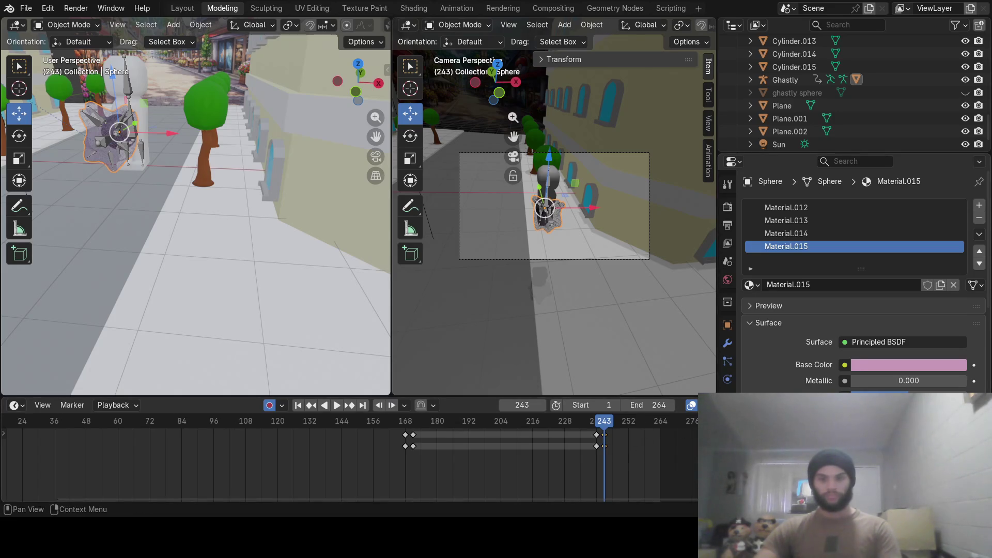
mouse_move(607, 428)
left_mouse_down()
mouse_move(617, 432)
mouse_move(585, 422)
mouse_move(644, 419)
mouse_move(610, 422)
left_mouse_up()
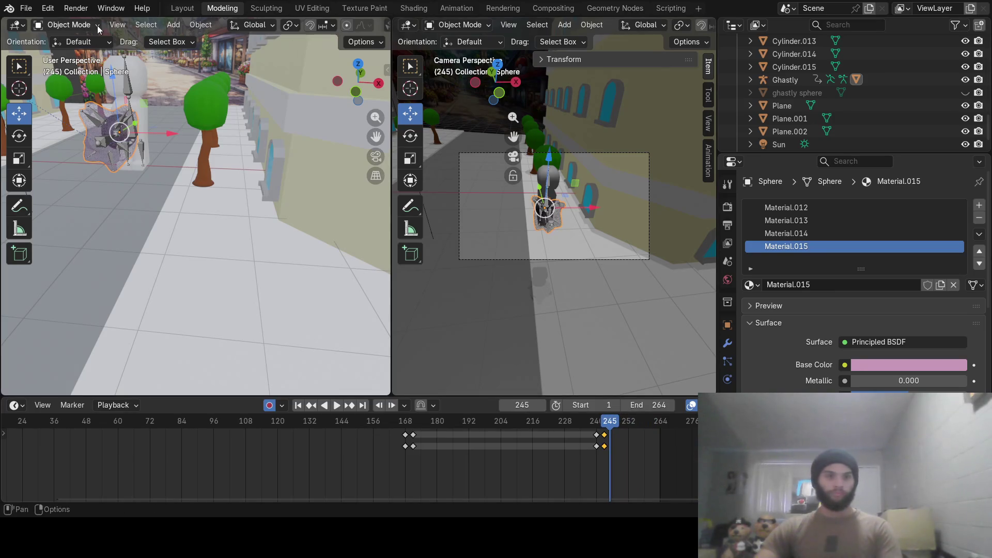
mouse_move(610, 425)
left_mouse_down()
mouse_move(626, 420)
mouse_move(530, 424)
mouse_move(597, 421)
left_mouse_up()
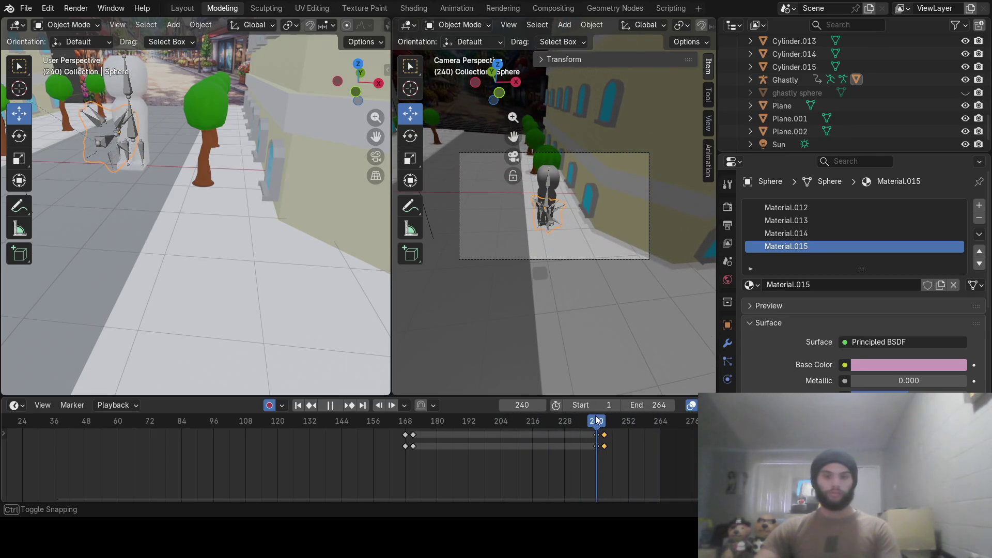
left_click(547, 205)
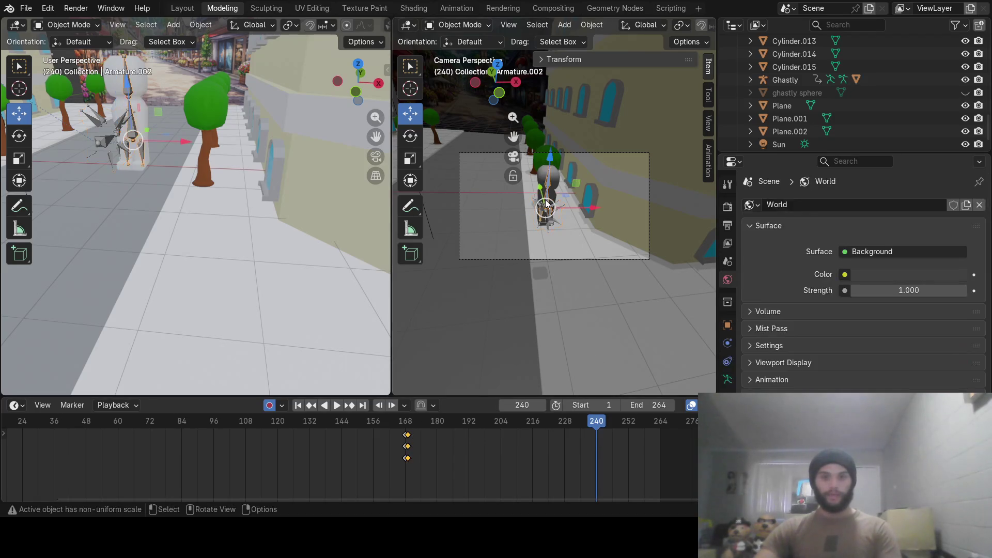
Keyframe the Child Of influence at frame 240, then set it to 0 at frame 241.
left_click(727, 361)
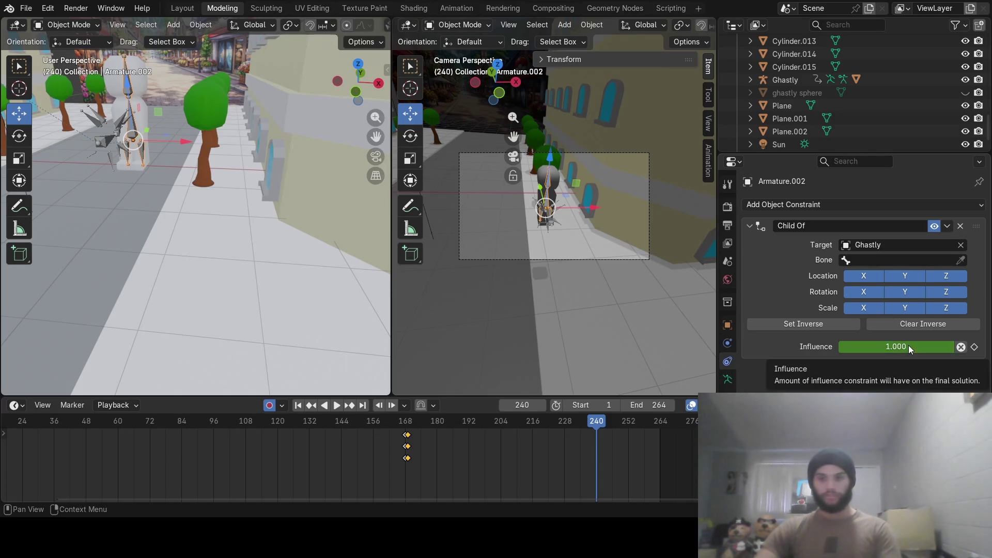
key("i")
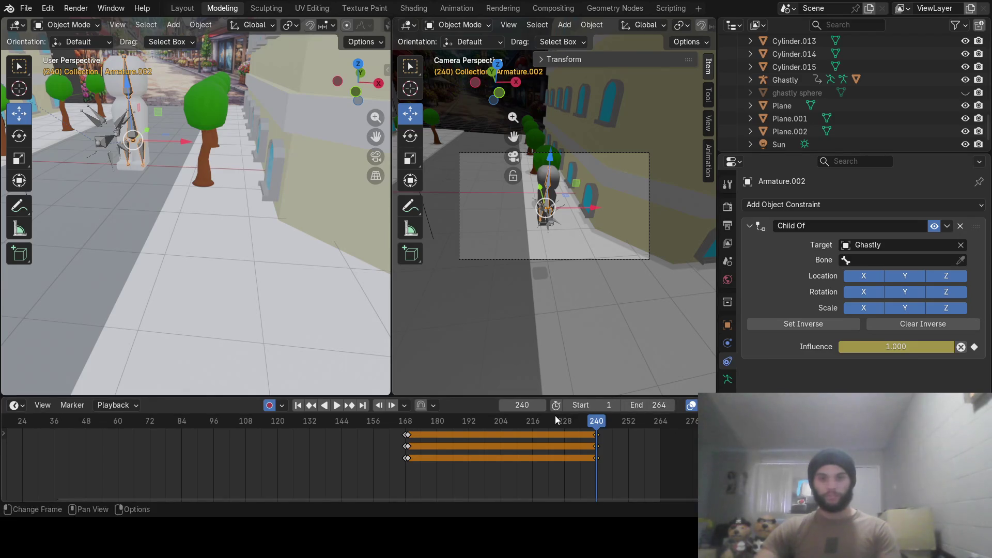
left_click(540, 405)
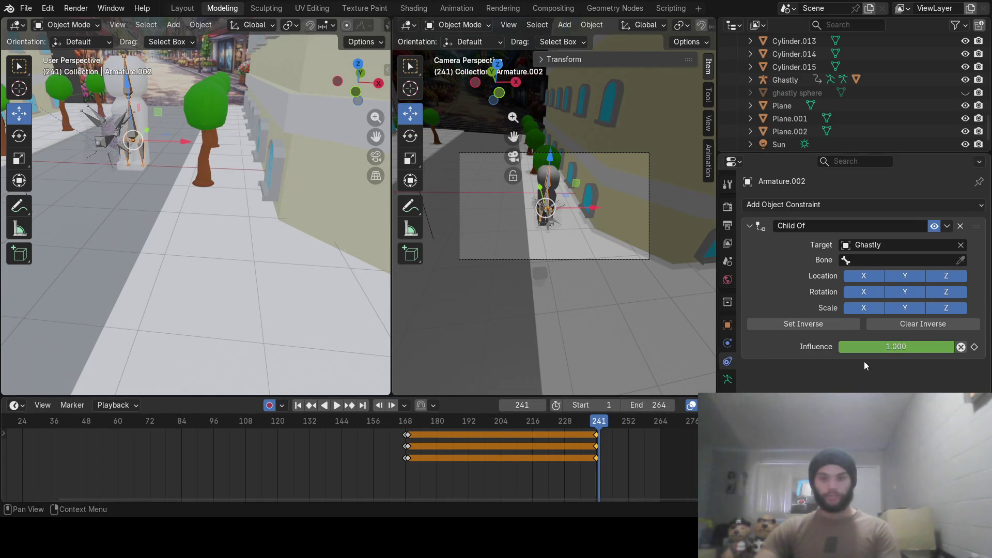
left_click(883, 348)
type("0")
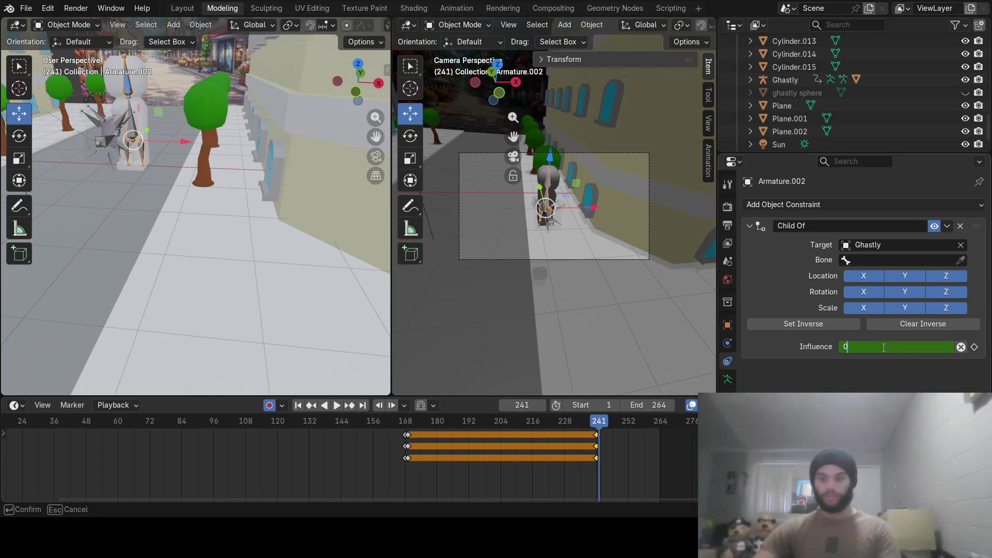
key("Return")
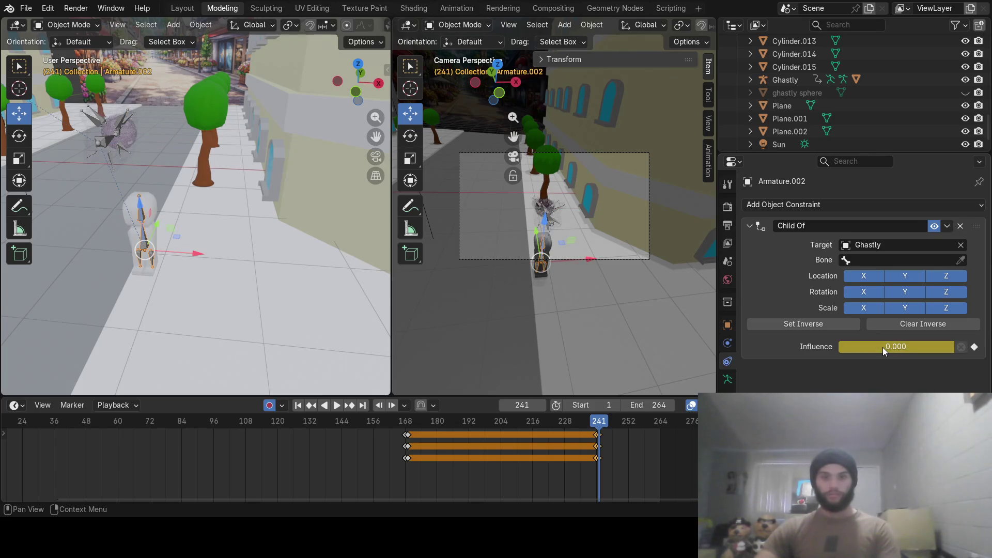
Review the frames around 241 and lift the armature about 1.16 m straight upward.
mouse_move(598, 423)
left_mouse_down()
mouse_move(573, 423)
mouse_move(599, 426)
left_mouse_up()
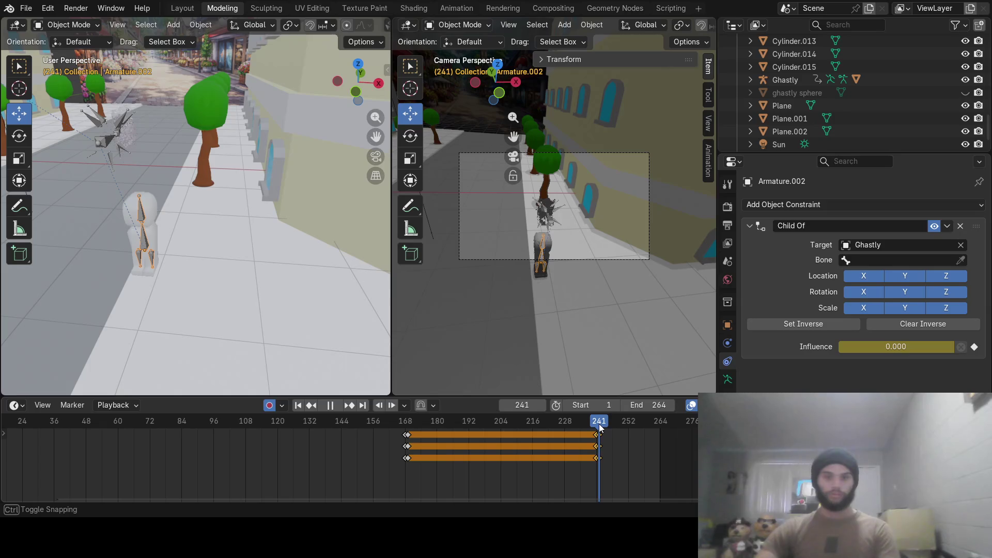
left_click_drag(599, 427, 599, 429)
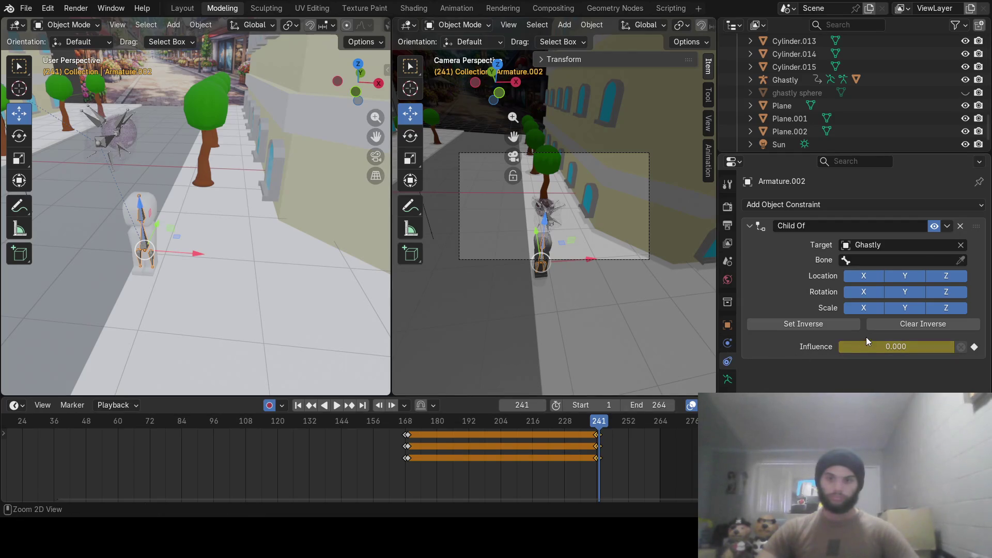
left_click(806, 321)
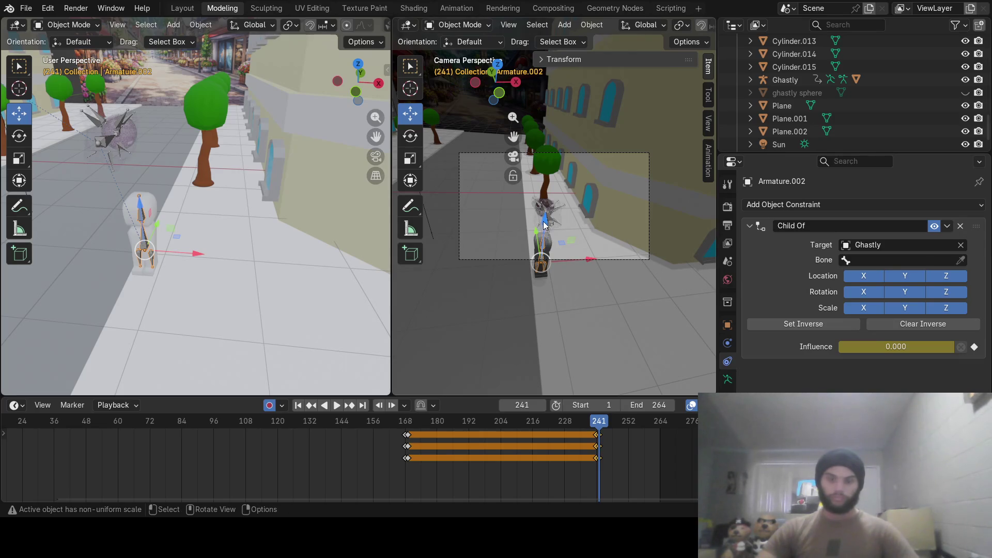
left_click_drag(545, 225, 553, 165)
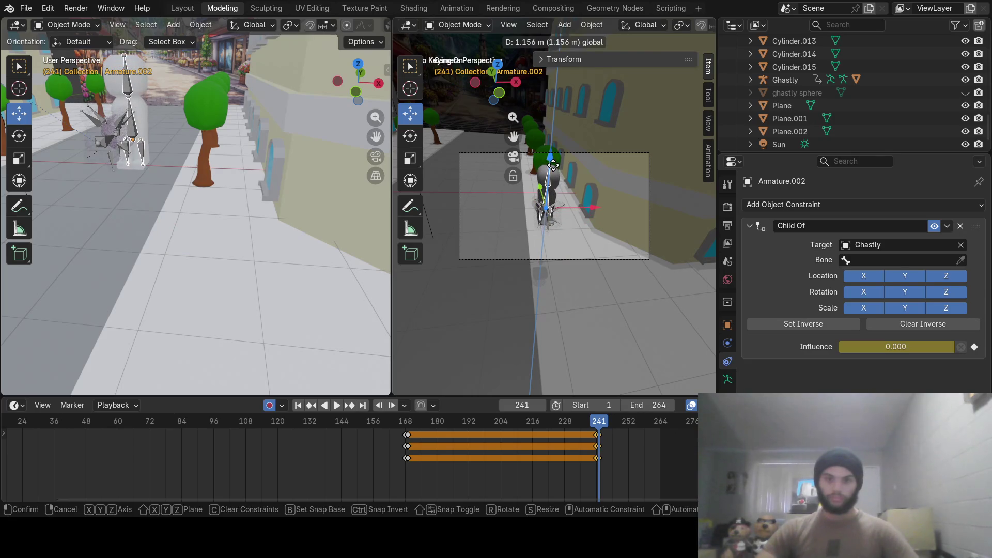
Scrub around frames 232–241, undo the upward move and the zero influence change, and return to frame 240.
left_click(596, 429)
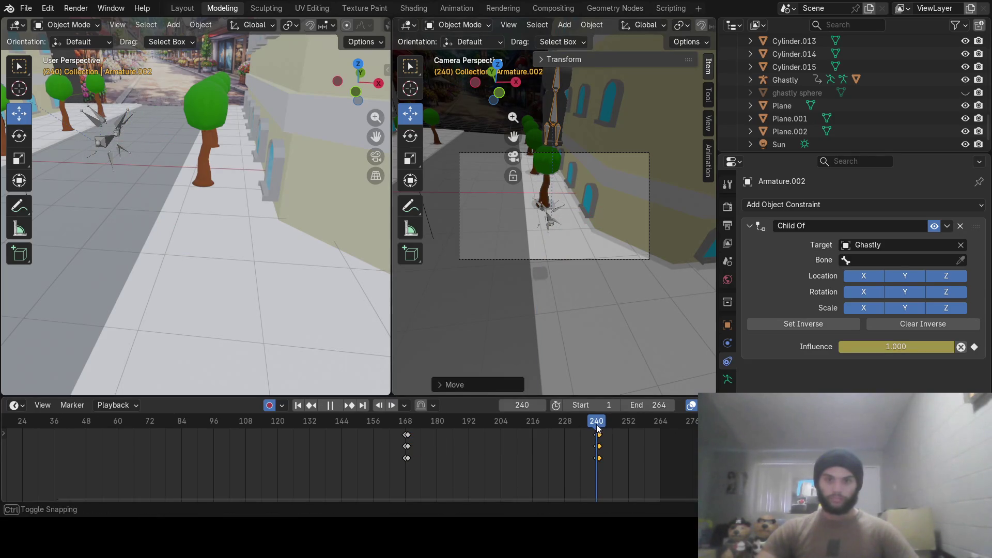
left_click(598, 427)
mouse_move(599, 427)
left_mouse_down()
mouse_move(578, 435)
mouse_move(598, 437)
left_mouse_up()
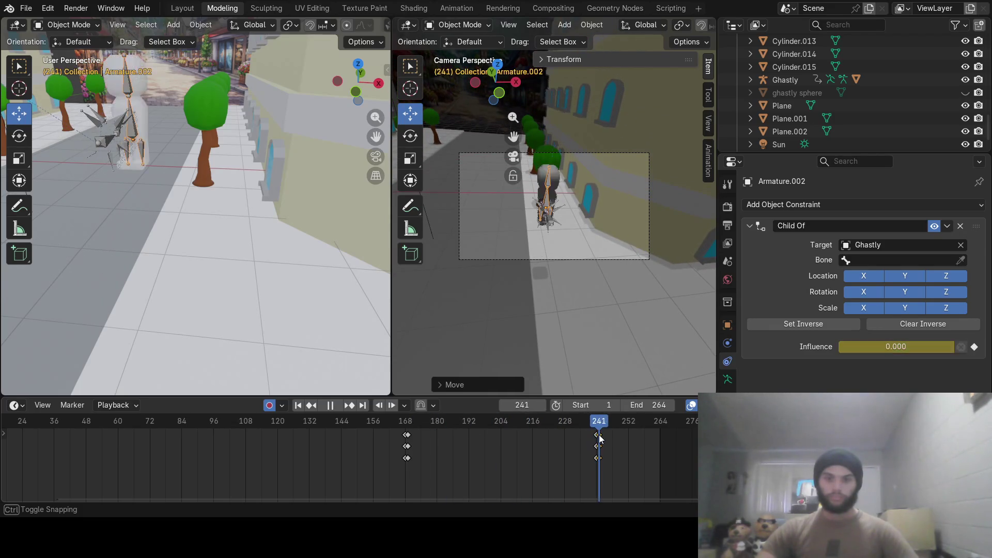
left_click_drag(598, 436, 598, 438)
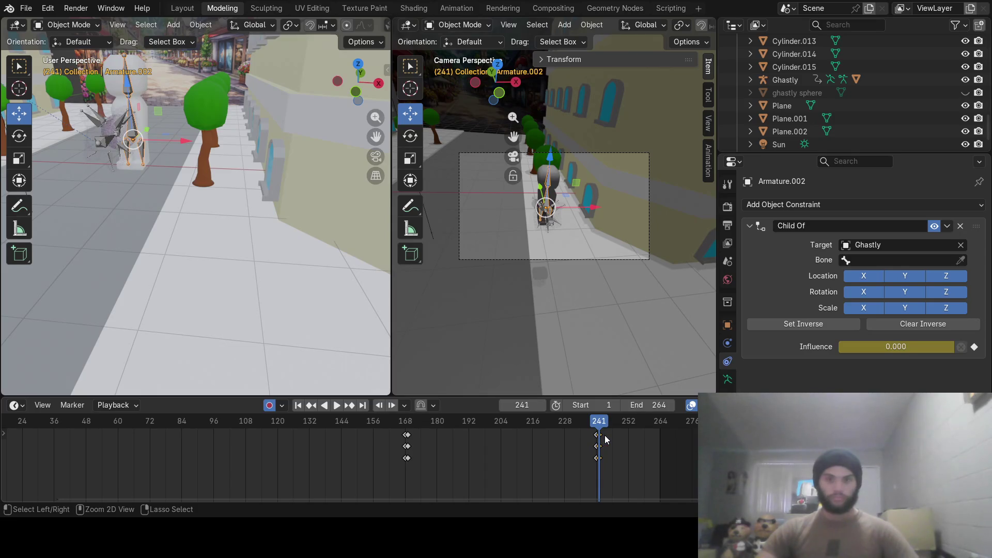
key("i")
left_click_drag(603, 426, 598, 424)
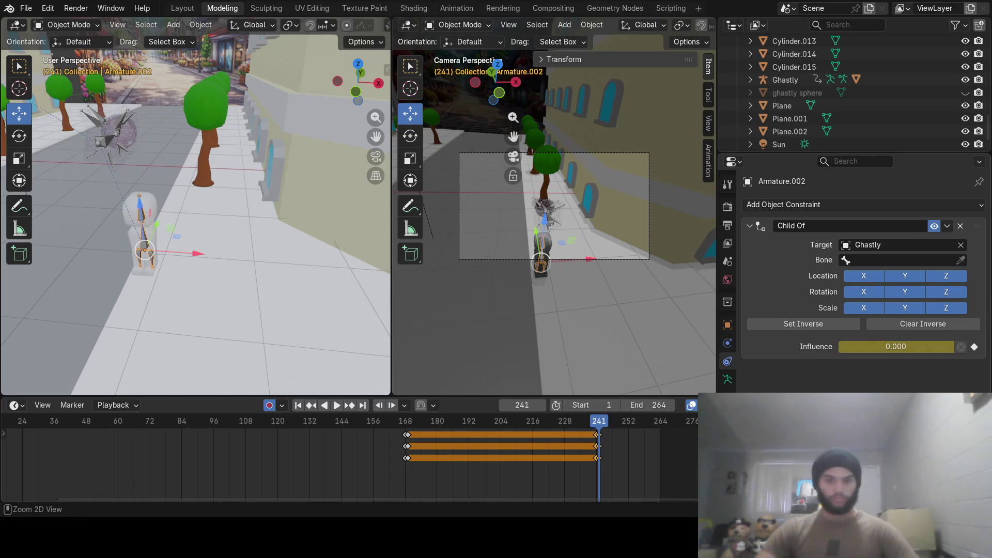
key("alt+i")
left_click_drag(599, 424, 597, 423)
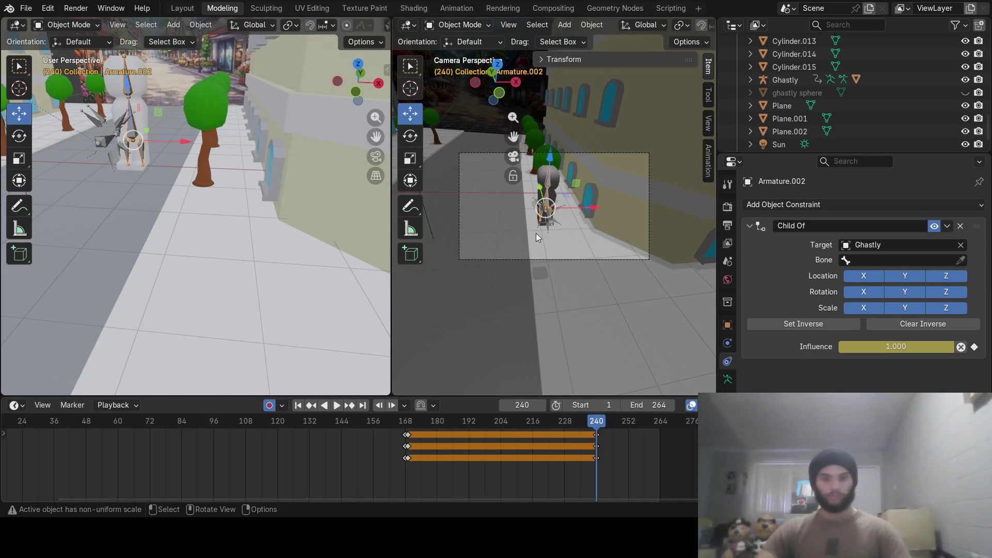
Record the armature's position at frame 240 with auto-key, then move ahead to frame 246.
left_click_drag(559, 210, 556, 209)
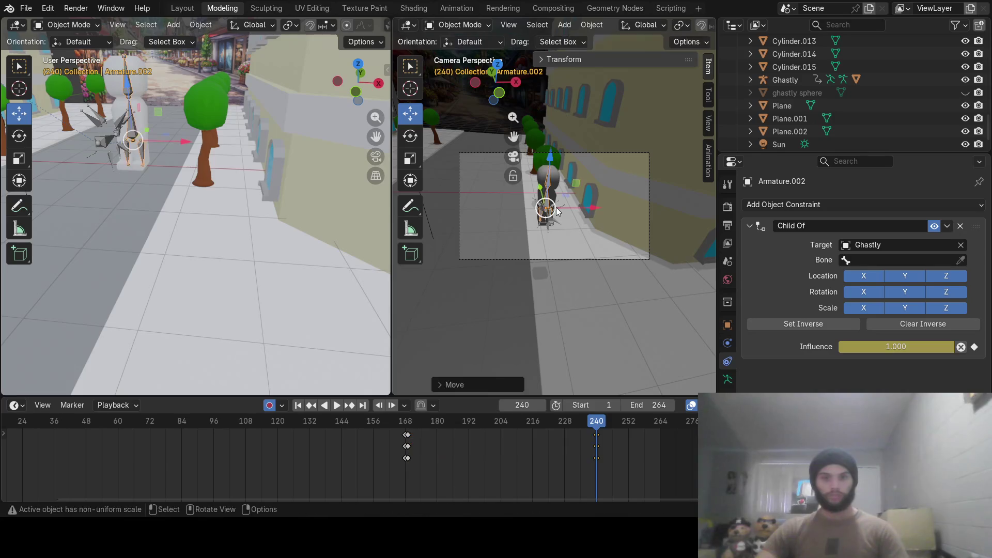
key("r")
left_click(556, 209)
mouse_move(271, 176)
middle_mouse_down()
mouse_move(203, 165)
mouse_move(347, 227)
middle_mouse_up()
left_click_drag(598, 425, 612, 425)
mouse_move(179, 145)
middle_mouse_down()
mouse_move(220, 175)
mouse_move(199, 171)
middle_mouse_up()
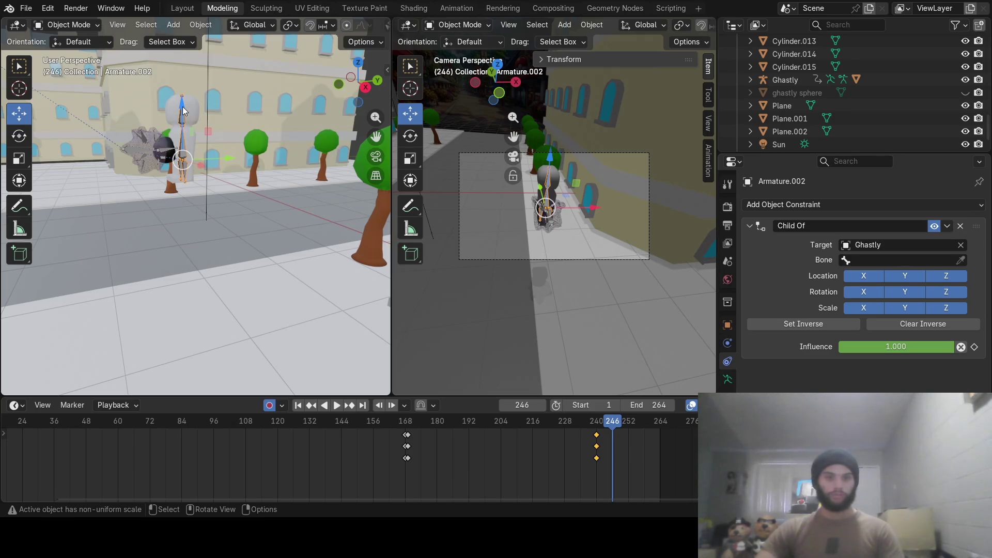
At frame 246 lower the armature, rotate it about 90° on X to lie flat, and adjust its Y position and height.
left_click_drag(182, 111, 185, 217)
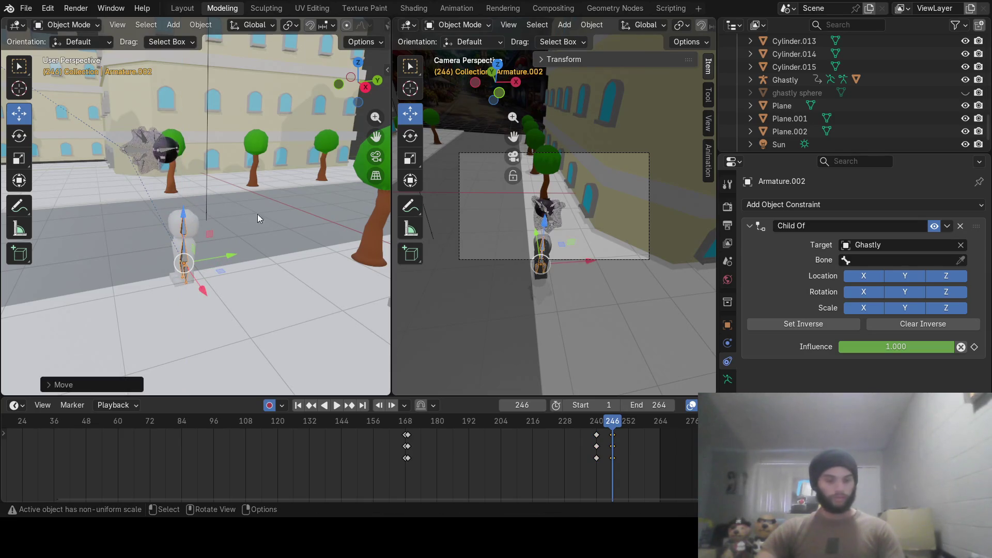
key("r")
key("x")
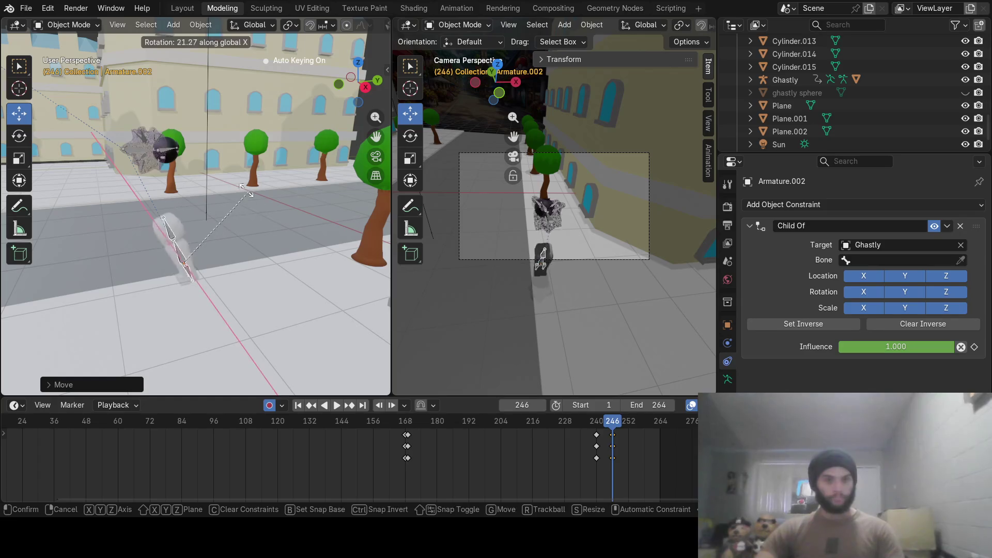
left_click(138, 185)
left_click_drag(221, 258, 217, 257)
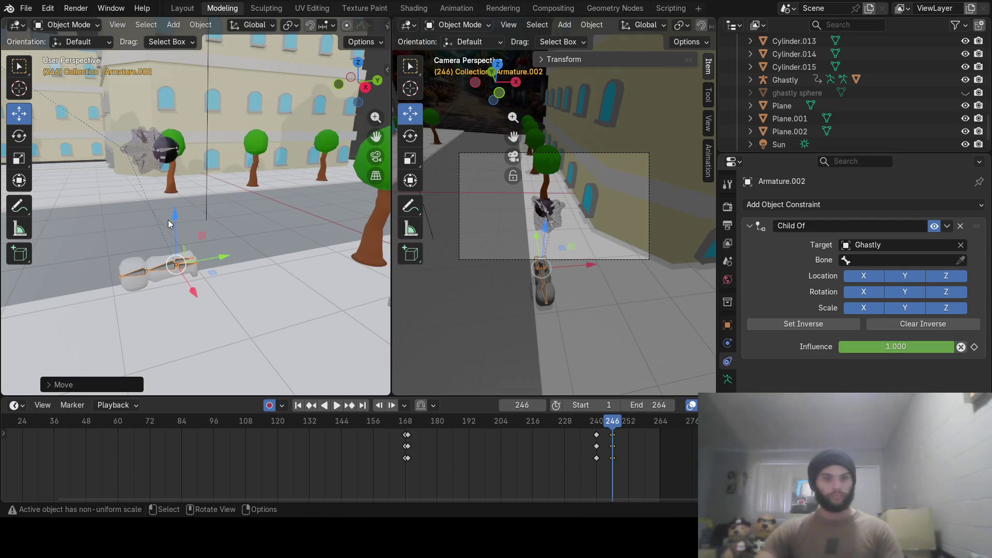
key("g")
key("z")
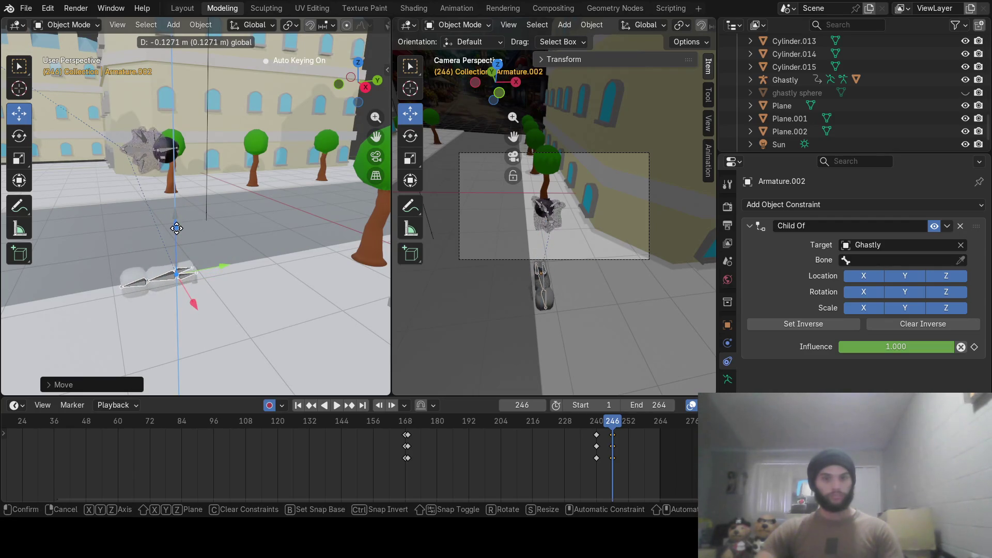
left_click(176, 227)
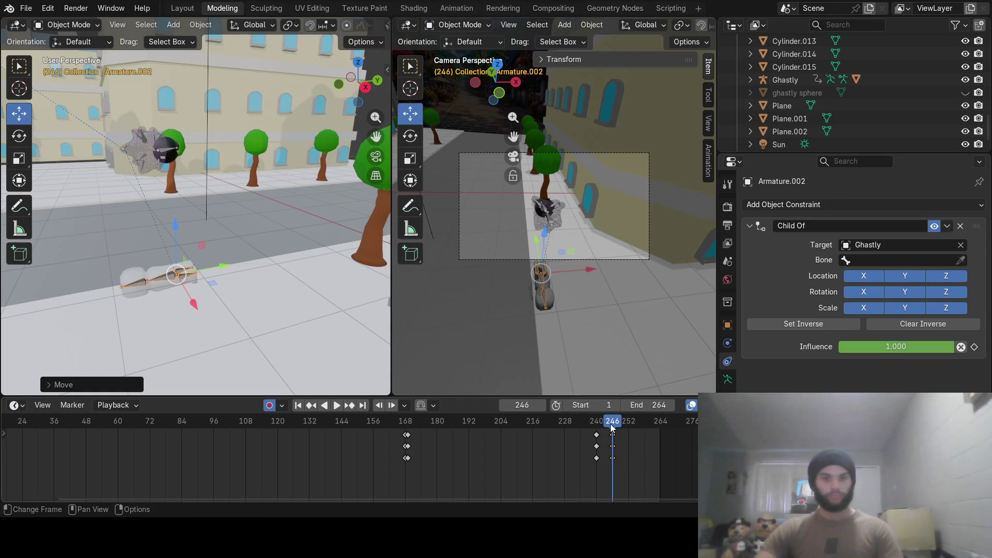
Play back the fall through frame 254 and scrub back toward frame 180.
key("space")
left_click_drag(612, 427, 624, 414)
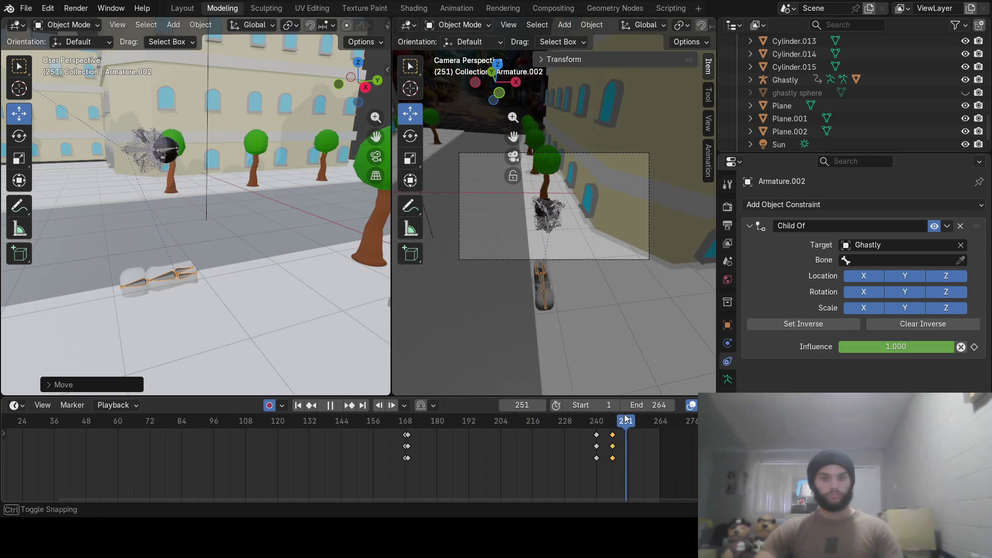
mouse_move(625, 415)
left_mouse_down()
mouse_move(638, 421)
mouse_move(391, 420)
mouse_move(629, 426)
left_mouse_up()
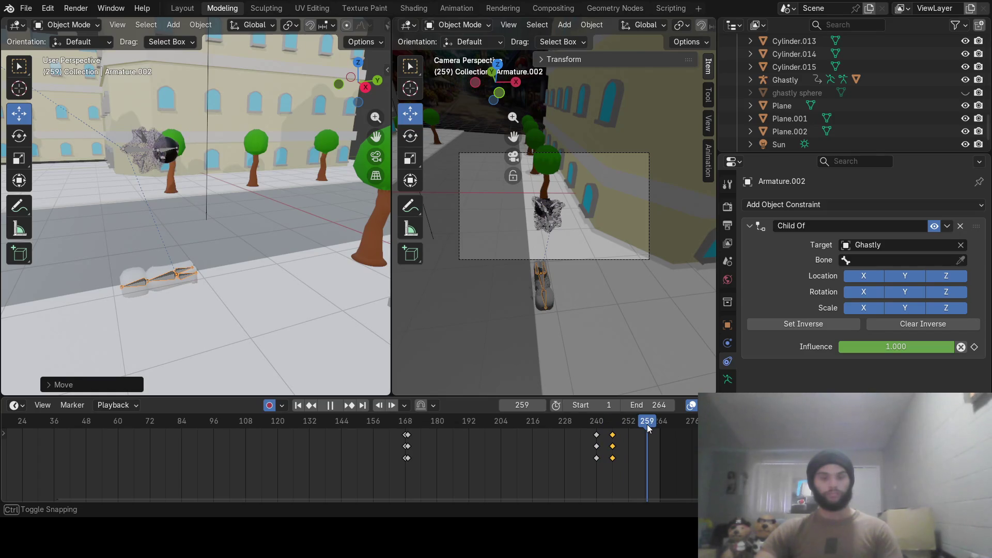
mouse_move(647, 424)
left_mouse_down()
mouse_move(386, 428)
mouse_move(568, 423)
mouse_move(437, 422)
left_mouse_up()
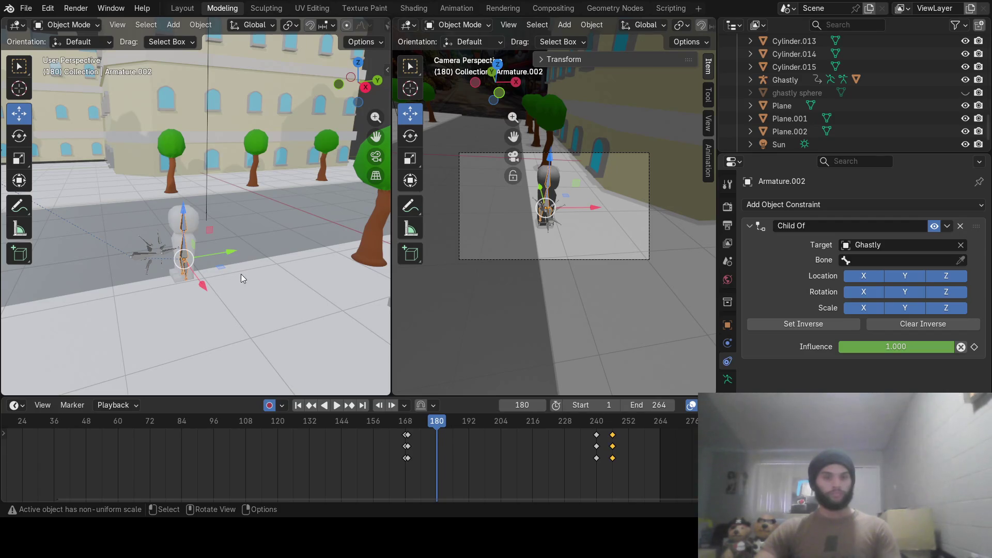
scroll(242, 274, "up", 3)
Zoom in on the character, enter Pose Mode and scrub back to frame 169.
mouse_move(213, 247)
middle_mouse_down()
mouse_move(196, 285)
mouse_move(267, 238)
mouse_move(274, 271)
mouse_move(256, 263)
mouse_move(240, 234)
mouse_move(259, 256)
middle_mouse_up()
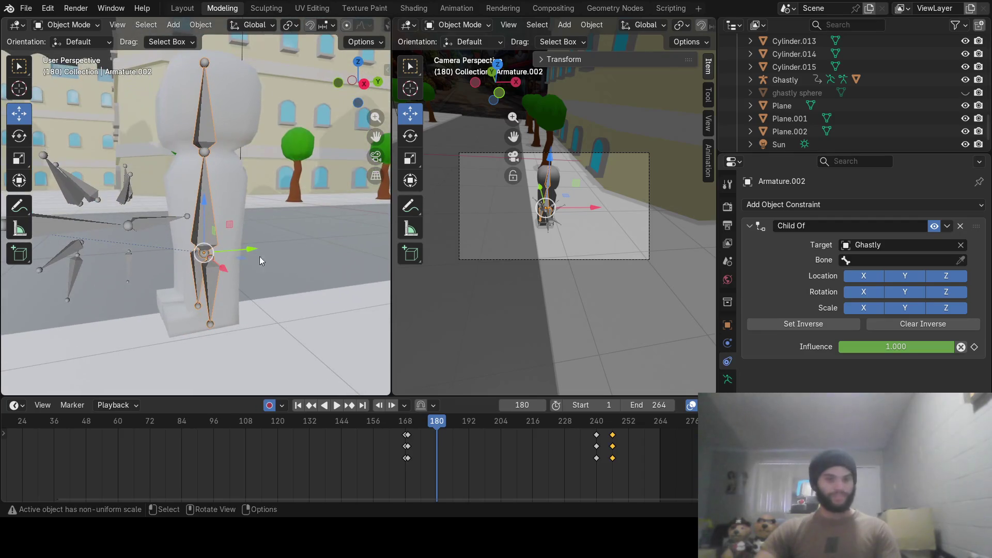
left_click(68, 25)
left_click(85, 69)
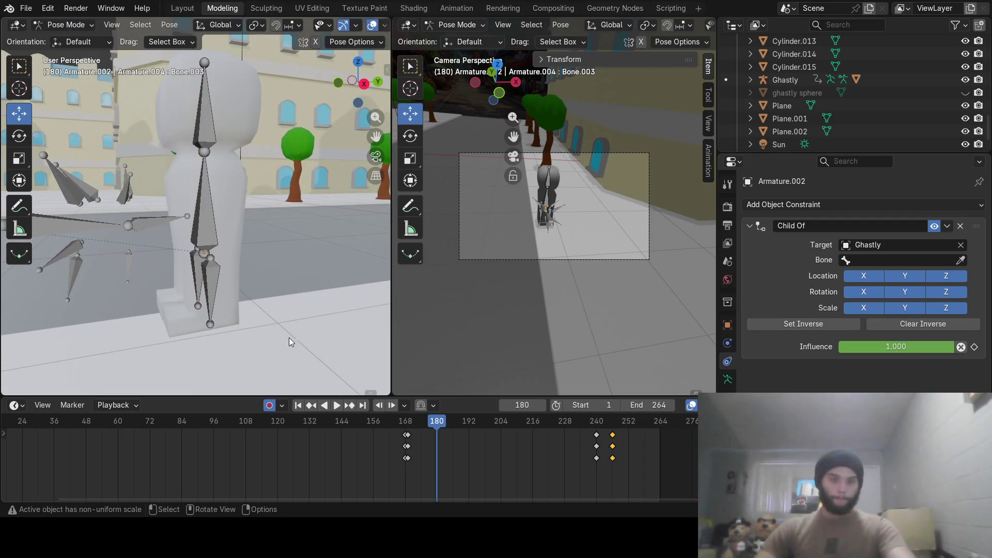
left_click_drag(423, 422, 409, 423)
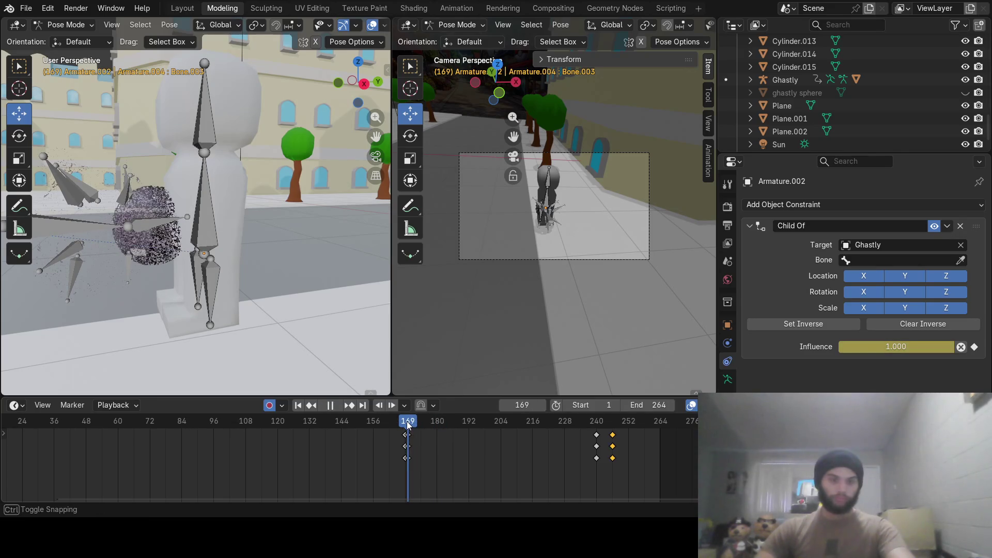
Try out the leg bones Bone.002 and Bone.003 while scrubbing from frame 171 past 180.
left_click(210, 287)
key("r")
left_click(212, 285)
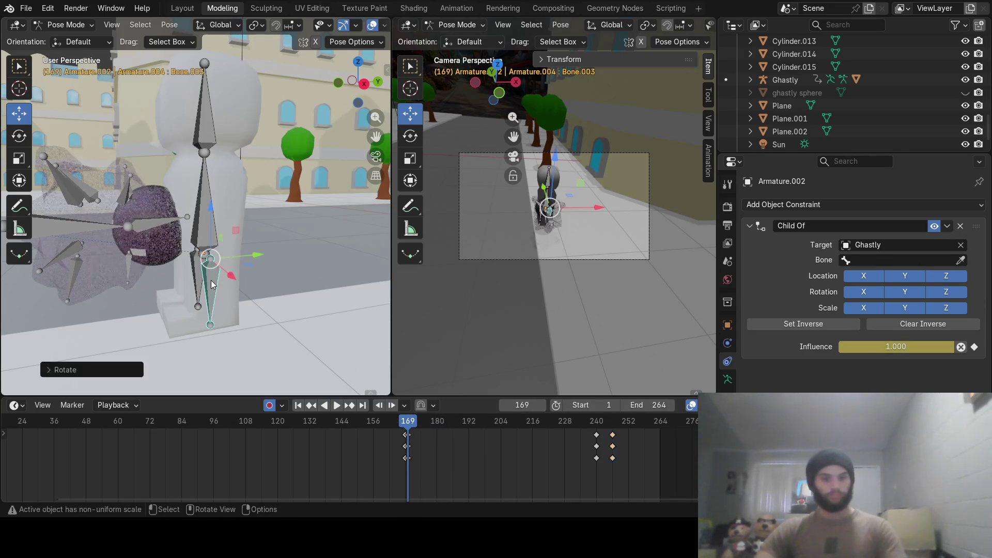
left_click(199, 284)
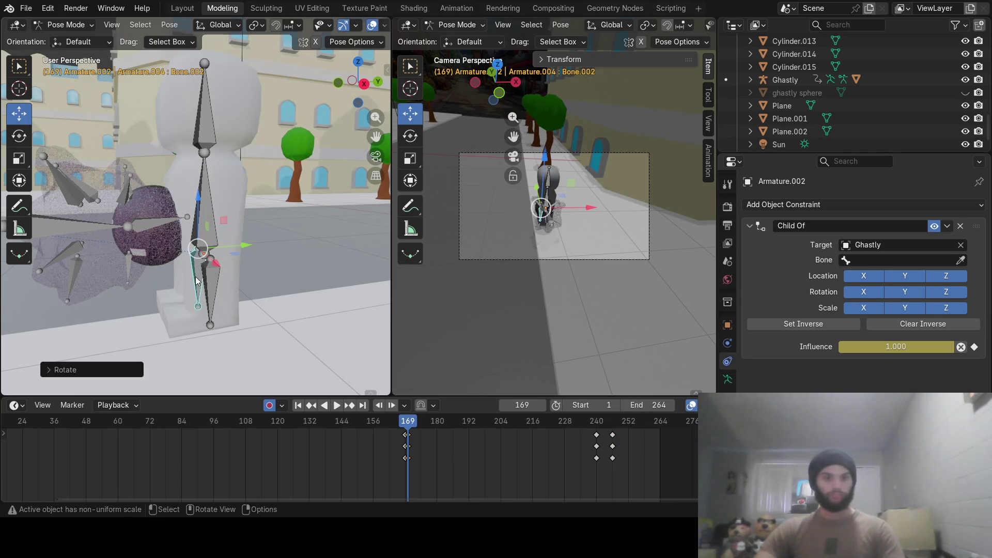
left_click(414, 422)
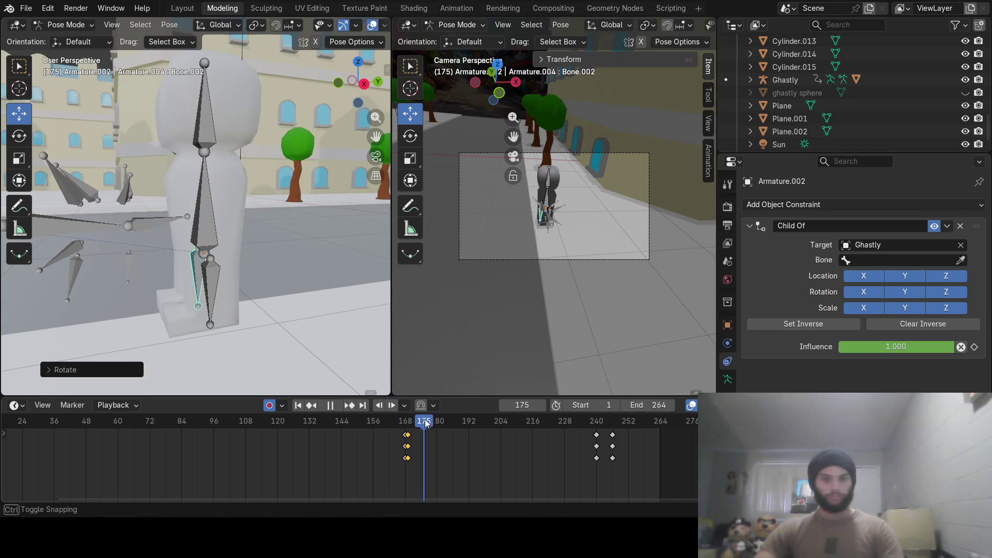
left_click_drag(435, 426, 437, 425)
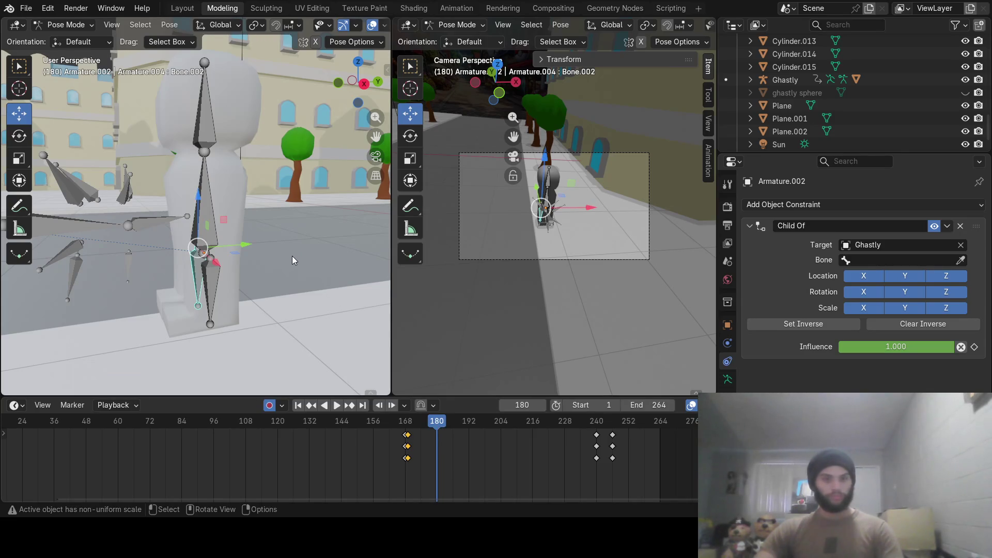
mouse_move(435, 428)
left_mouse_down()
mouse_move(475, 427)
mouse_move(467, 431)
left_mouse_up()
key("r")
left_click(221, 278)
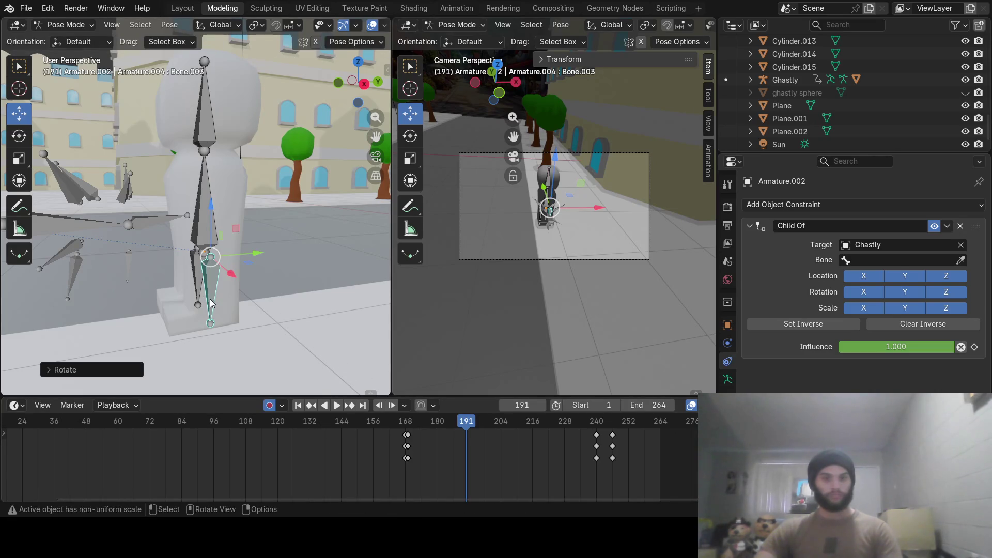
left_click(199, 281)
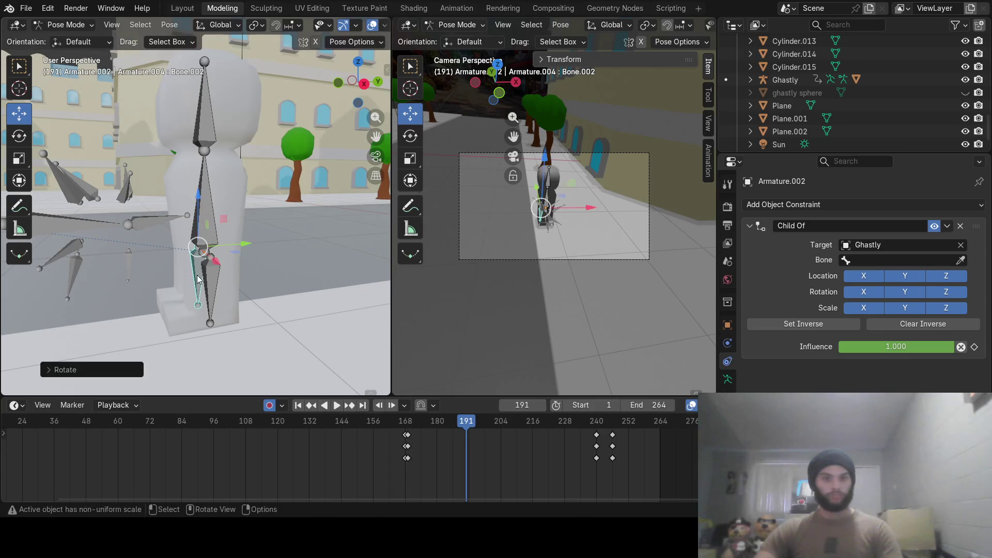
At frame 192 rotate the upper and lower leg bones into the first walking step.
left_click_drag(467, 425, 468, 421)
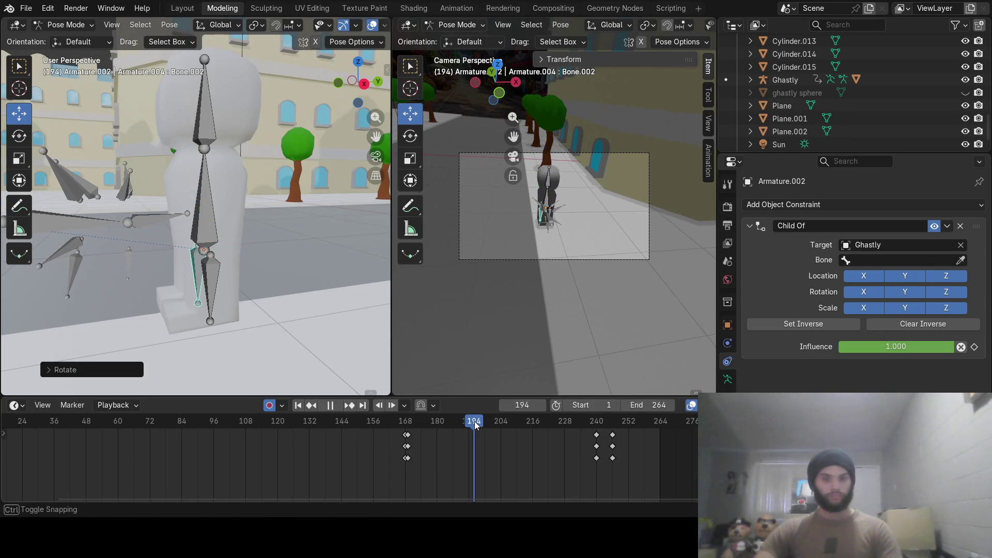
key("r")
left_click(313, 272)
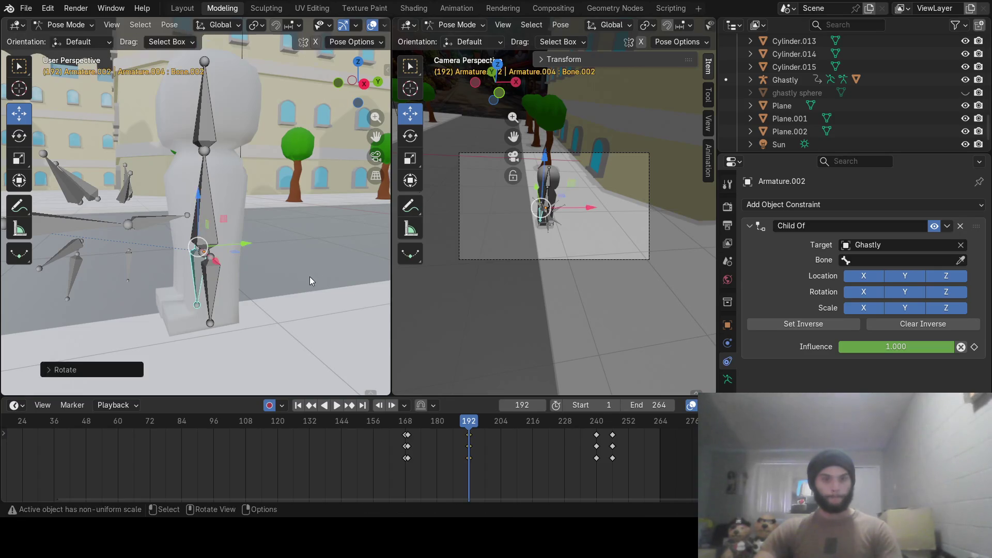
left_click(208, 276)
key("r")
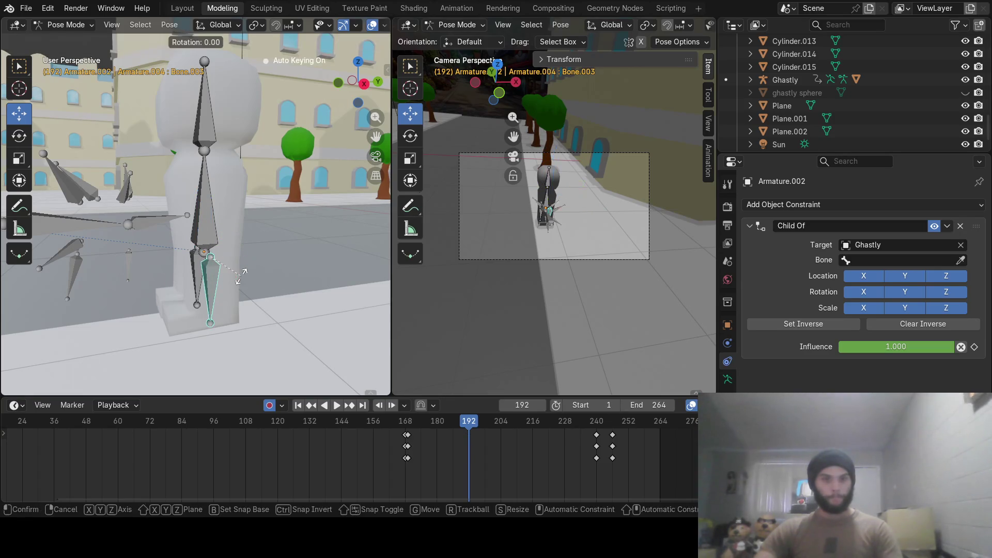
left_click(240, 276)
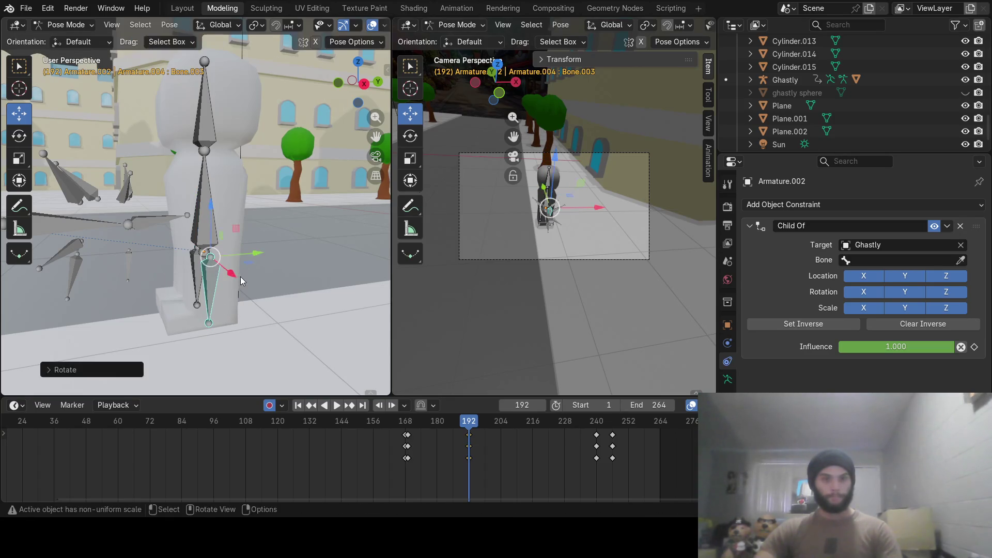
At frame 198 swing both leg bones about the X axis into the next step.
left_click_drag(470, 423, 485, 424)
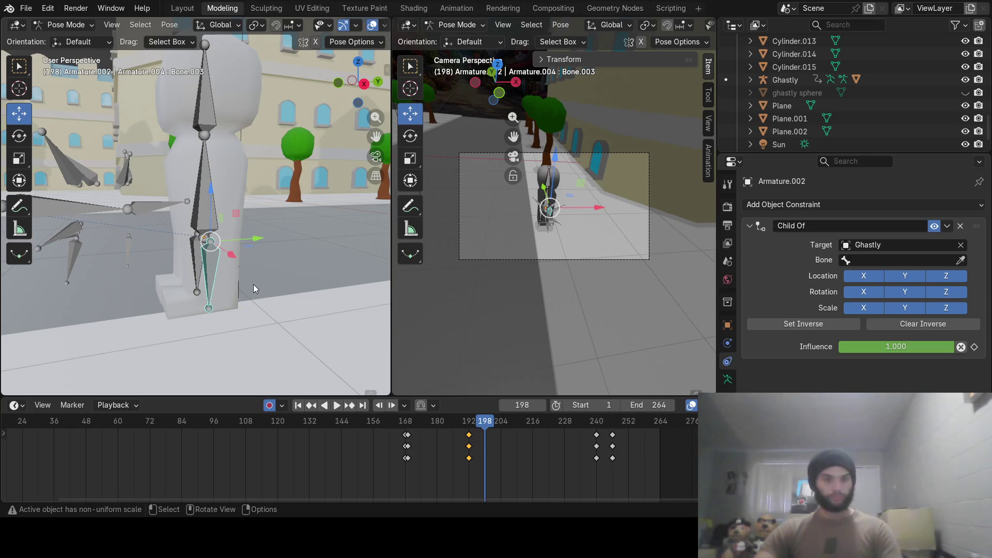
key("r")
key("x")
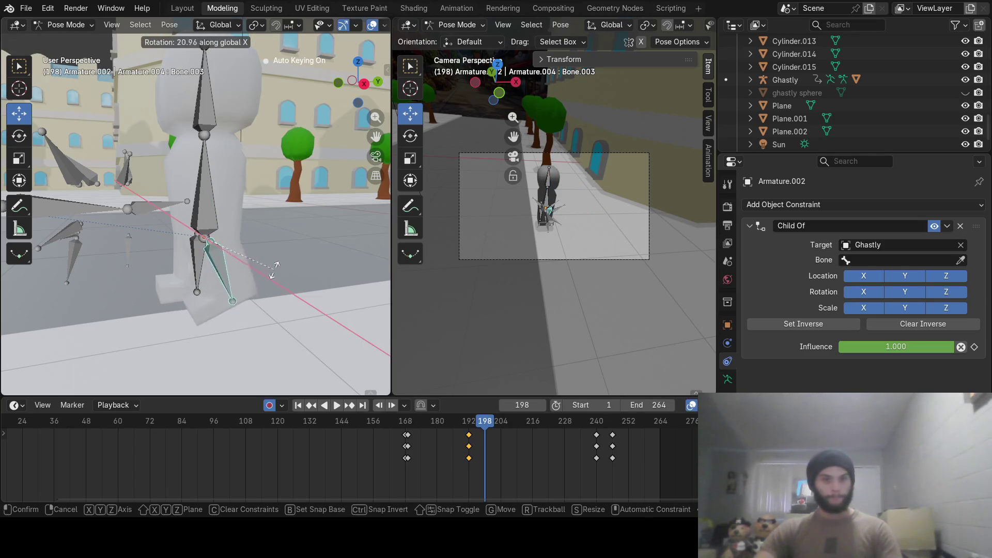
left_click(221, 258)
left_click(196, 264)
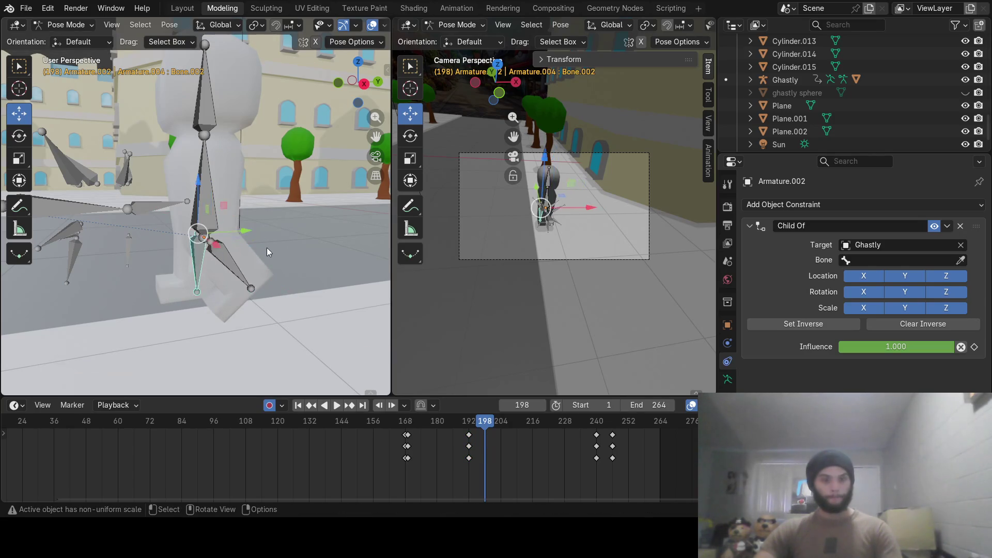
key("r")
key("x")
left_click(256, 293)
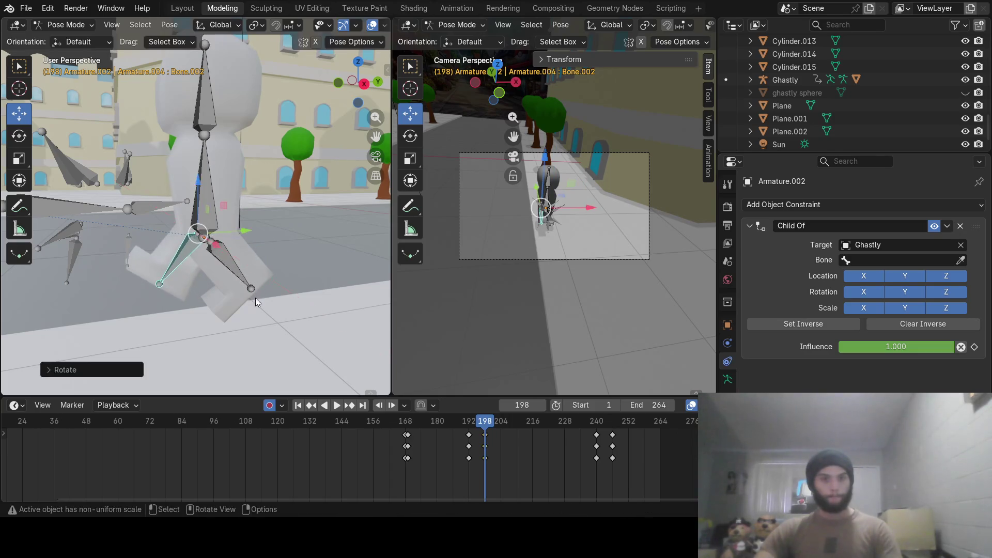
At frame 204 rotate the upper and lower leg bones about X into the following step.
left_click_drag(482, 425, 500, 422)
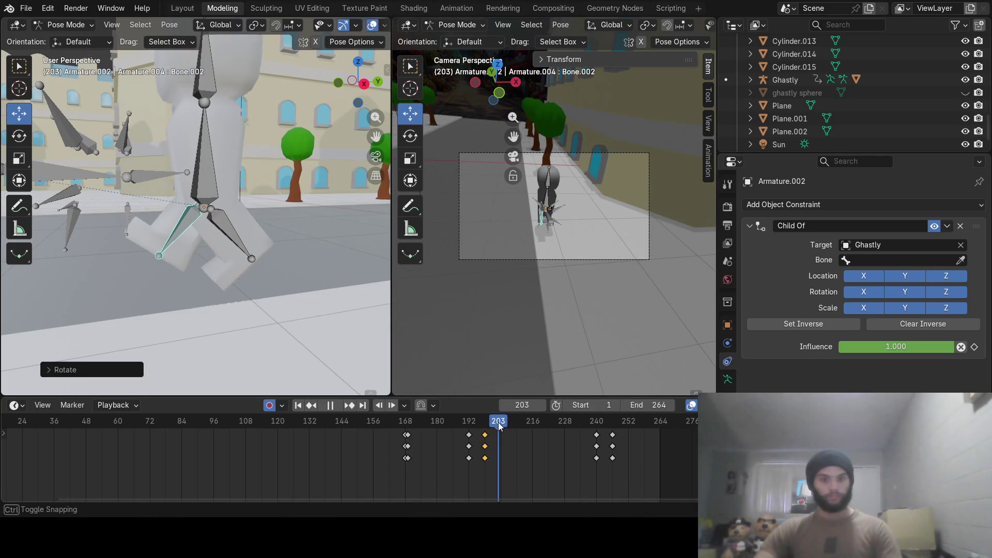
key("r")
key("x")
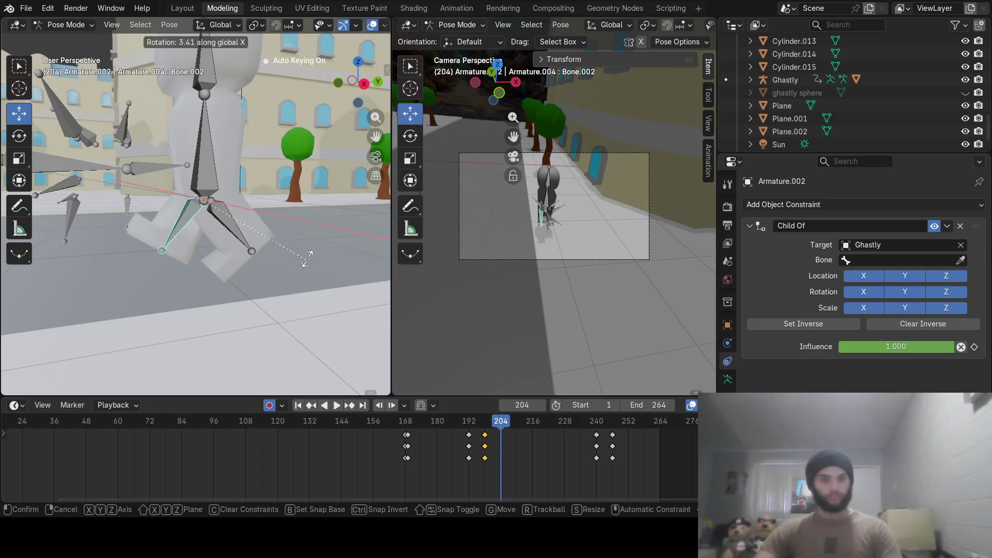
left_click(258, 142)
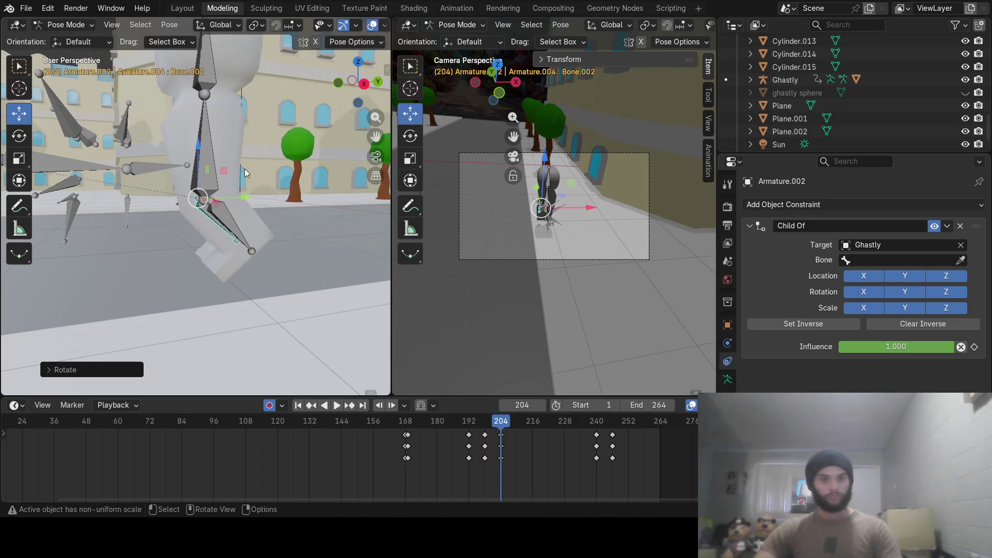
left_click(229, 225)
key("r")
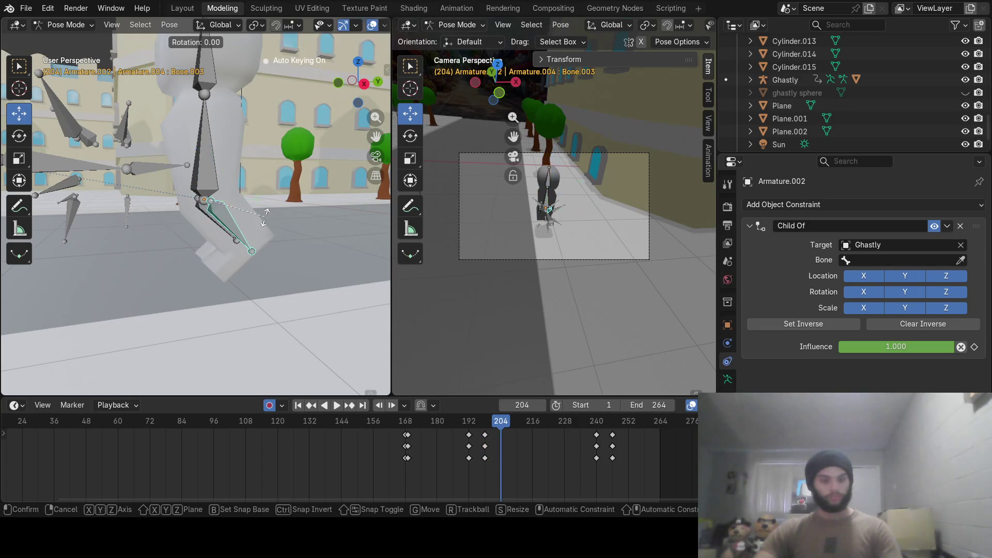
key("x")
left_click(211, 287)
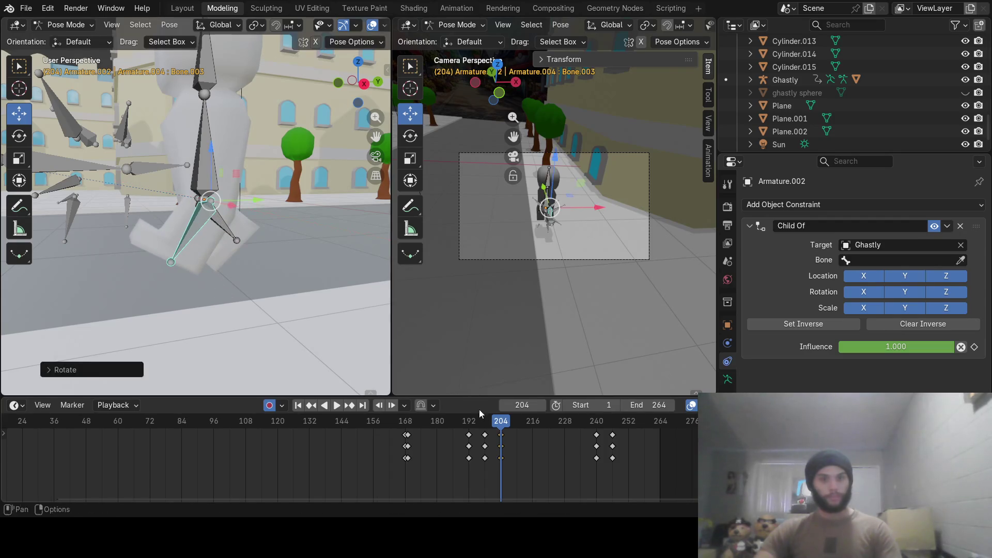
At frame 210 pose the lower and upper leg bones about X for the next walking step.
left_click_drag(507, 422, 517, 423)
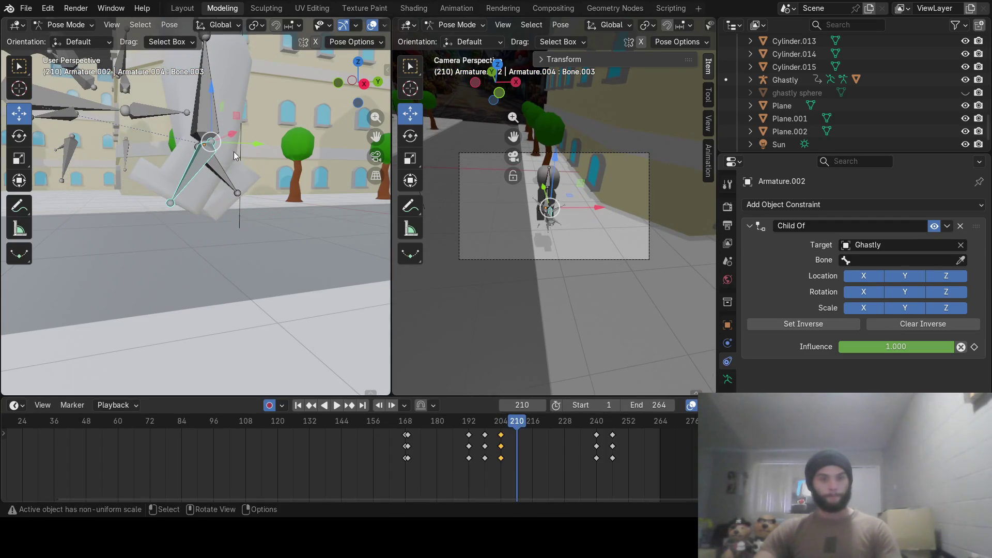
middle_click_drag(233, 152, 255, 247)
key("r")
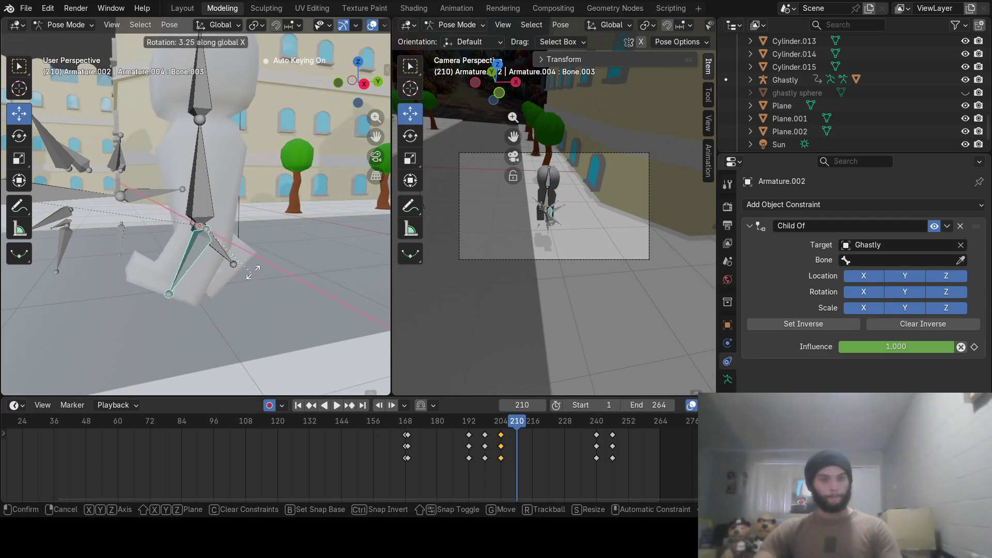
left_click(262, 199)
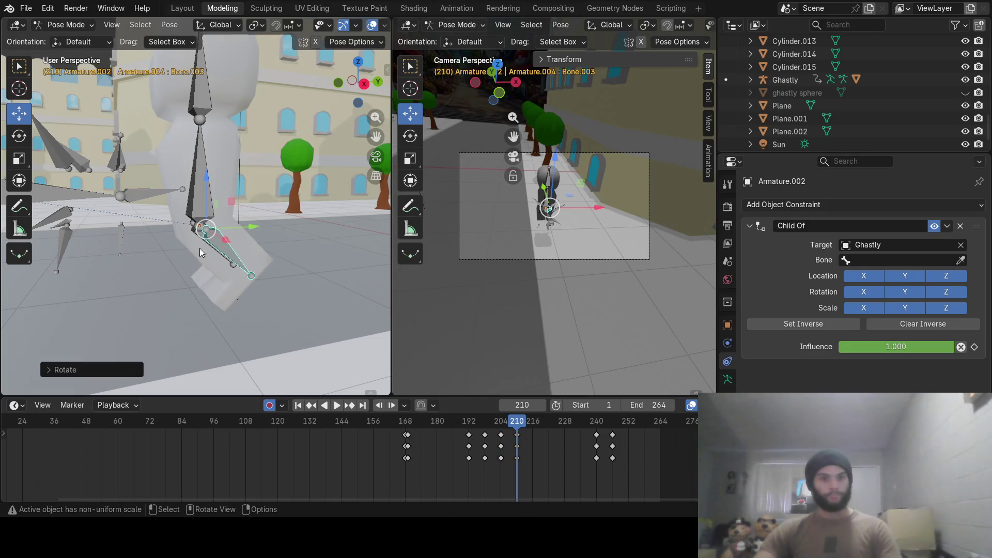
left_click(198, 234)
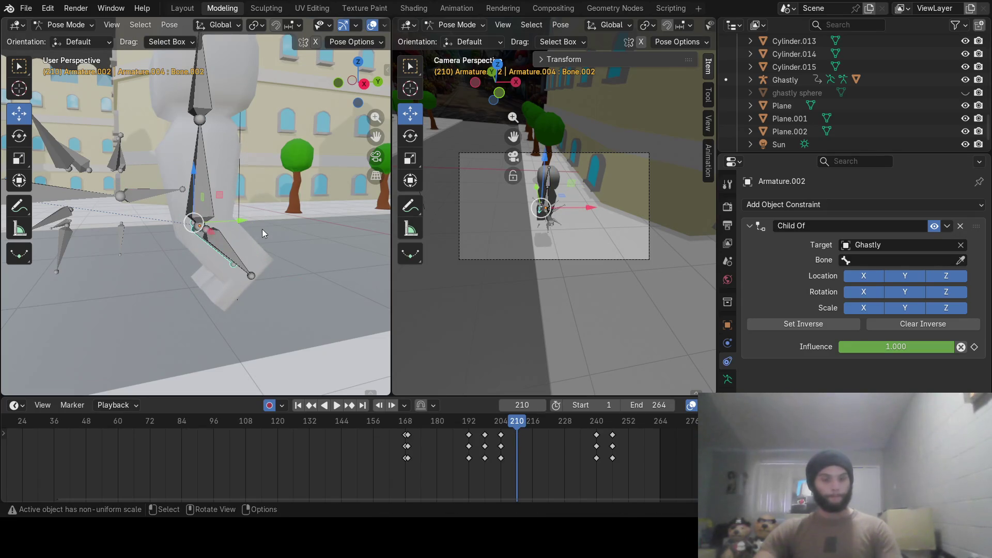
key("r")
key("x")
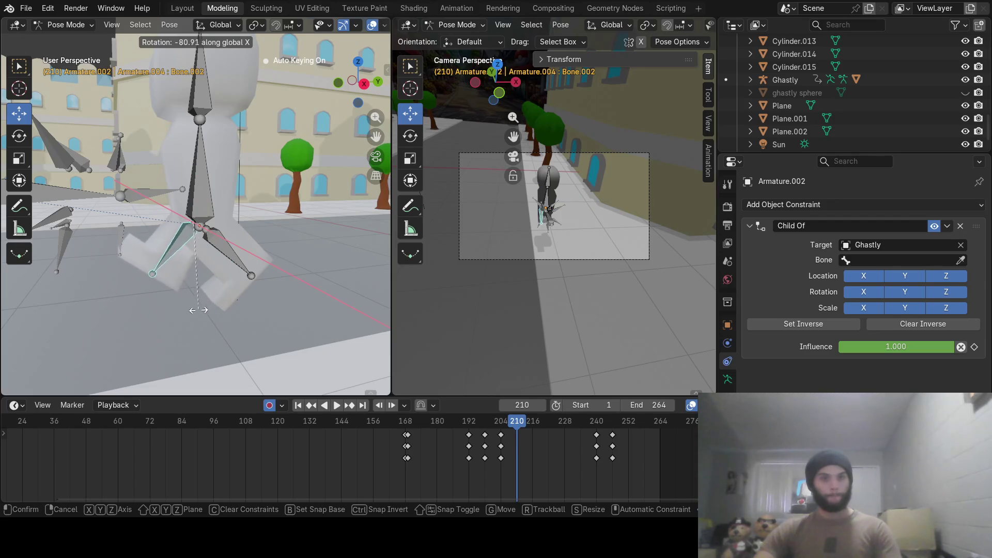
left_click(263, 326)
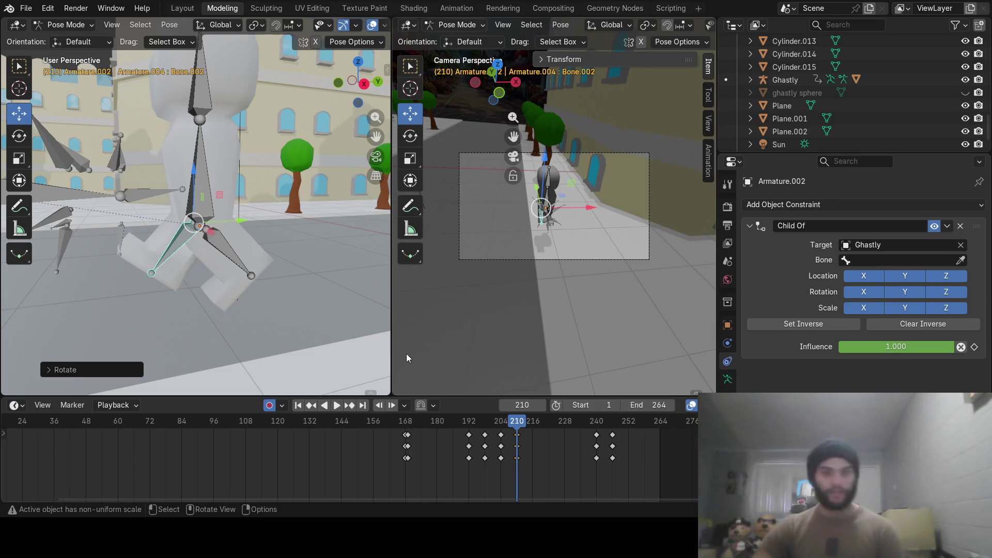
At frame 216, rotate Bone.002 and Bone.003 about X to pose the leg.
left_click_drag(515, 424, 531, 429)
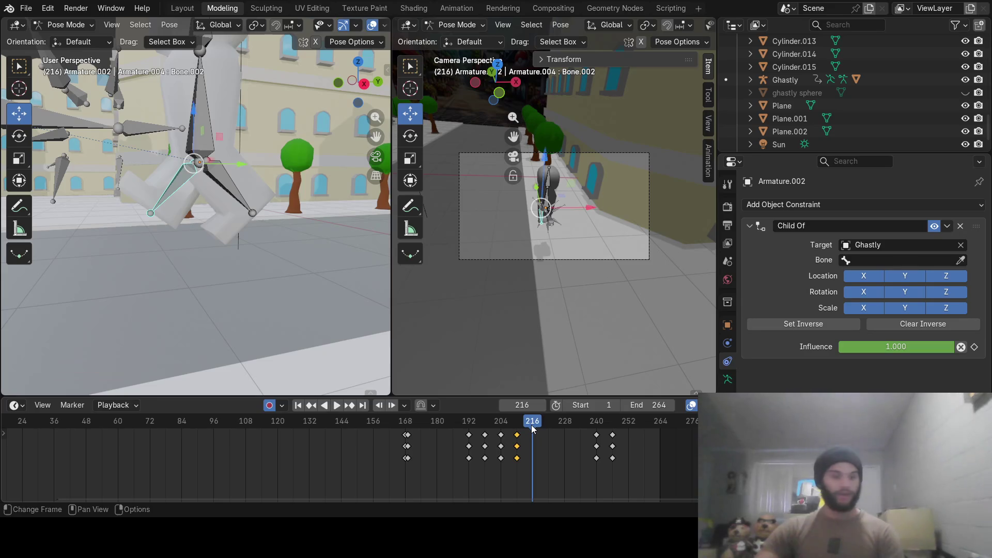
key("r")
key("x")
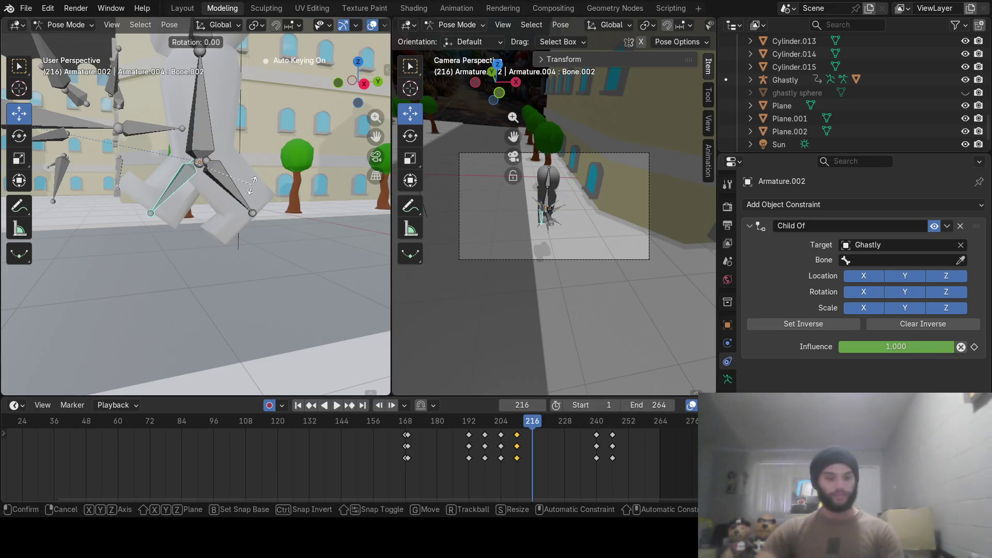
left_click(222, 113)
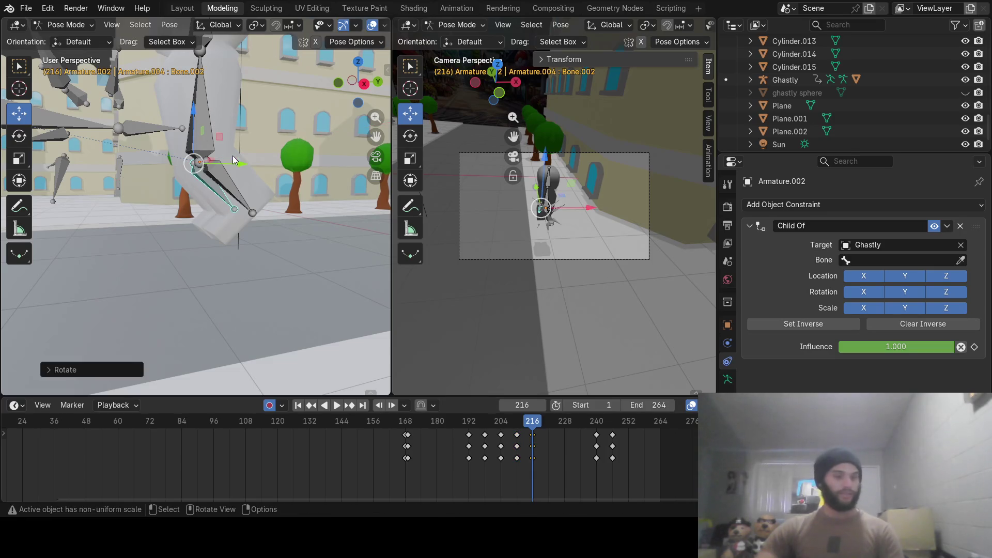
left_click(224, 184)
key("r")
key("x")
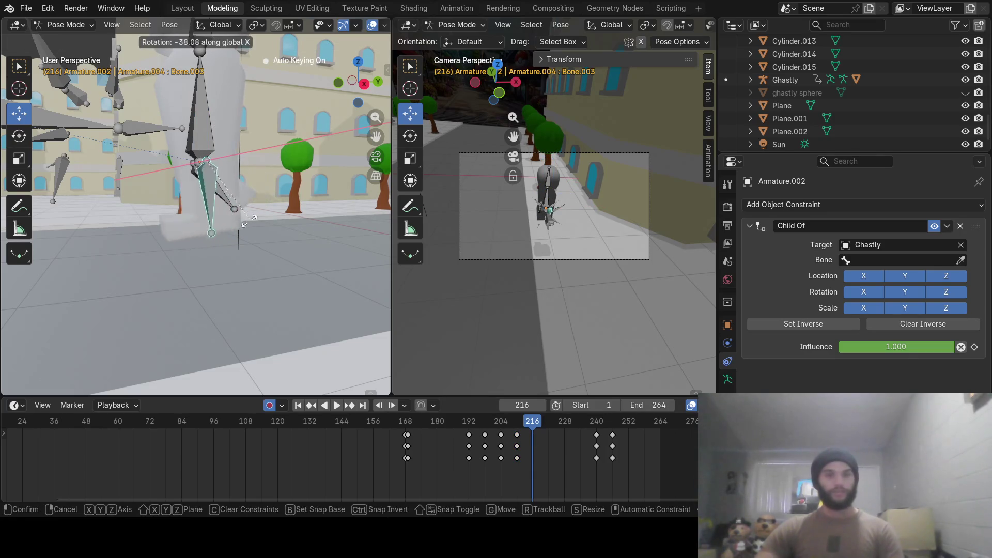
left_click(205, 253)
At frame 222, rotate Bone.003 and Bone.002 about X for the next leg pose.
left_click_drag(543, 431, 544, 420)
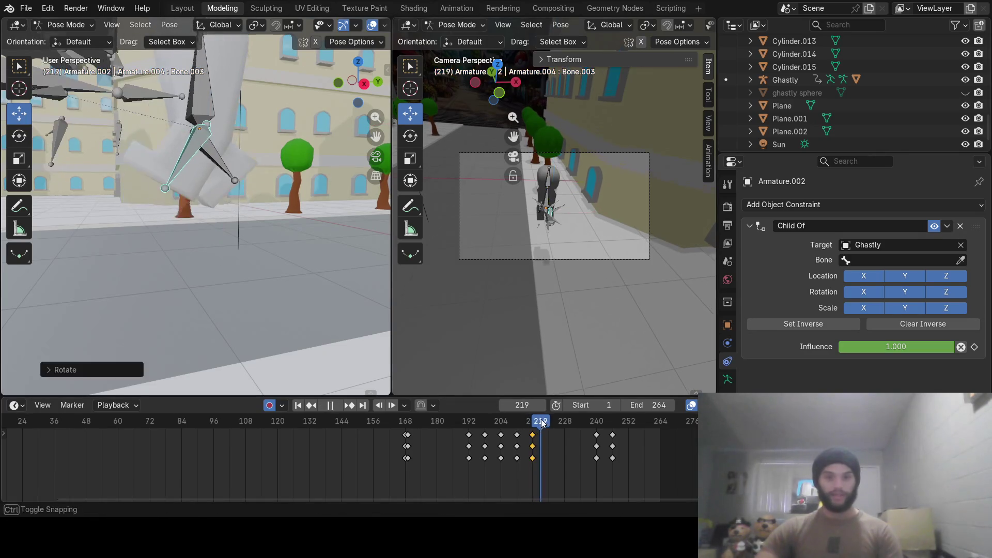
middle_click_drag(281, 133, 210, 233)
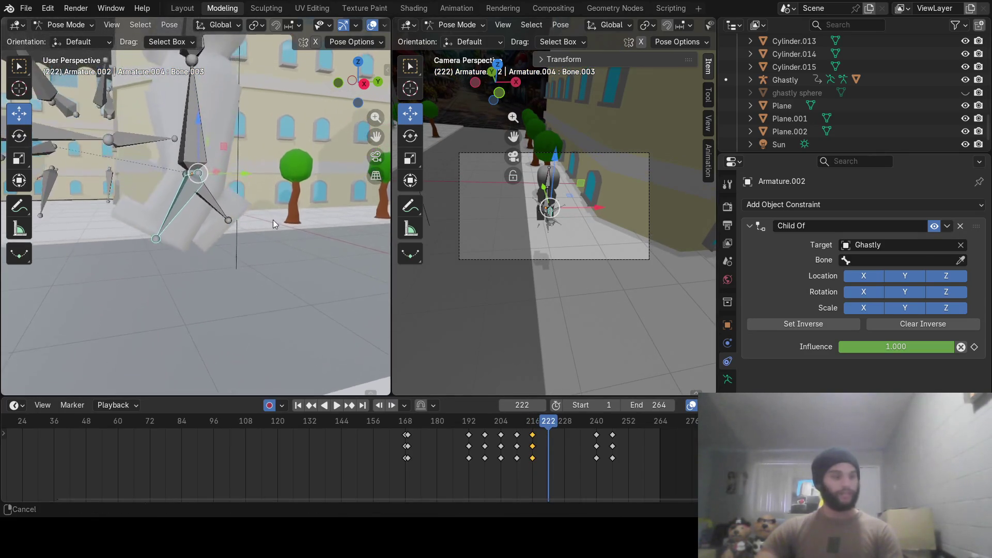
key("r")
key("x")
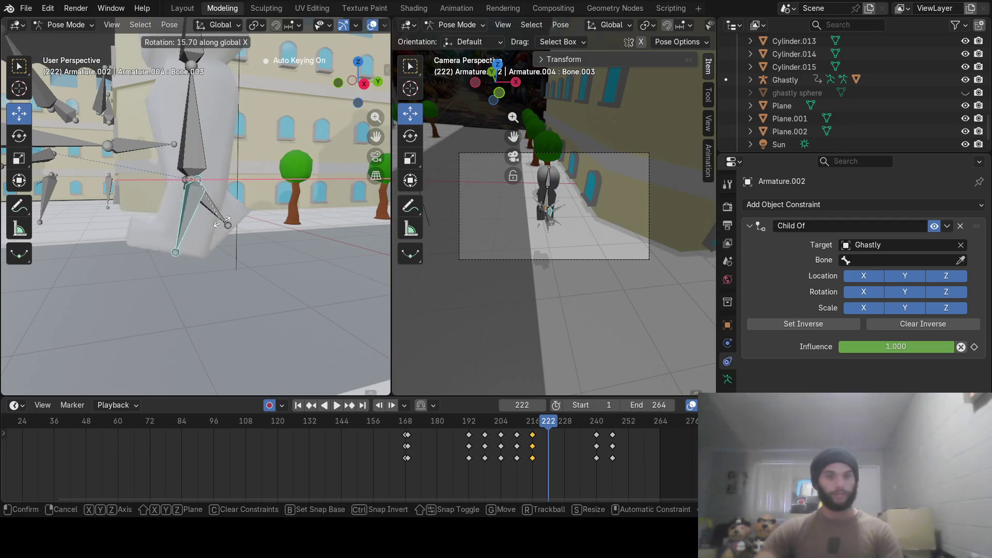
left_click(236, 180)
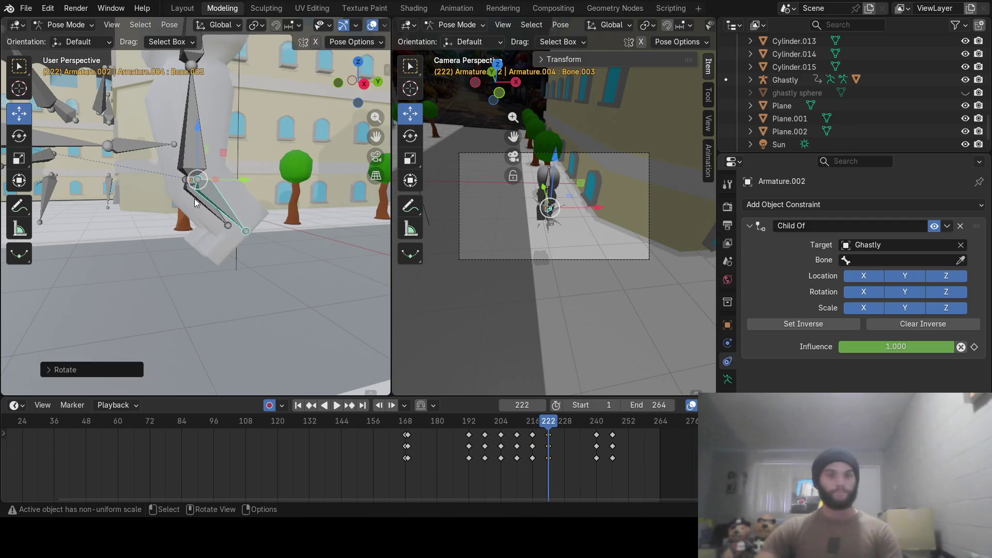
left_click(196, 203)
key("r")
key("x")
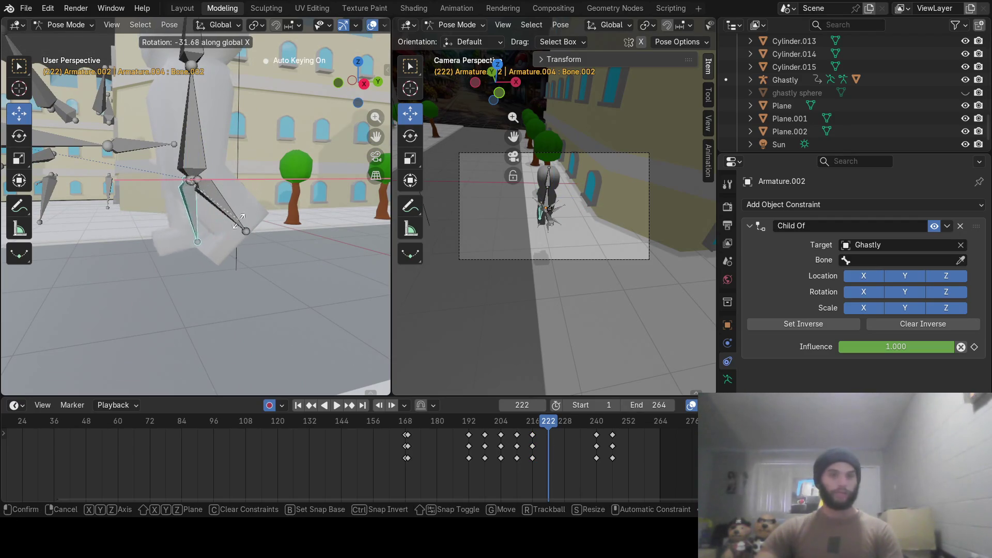
left_click(148, 233)
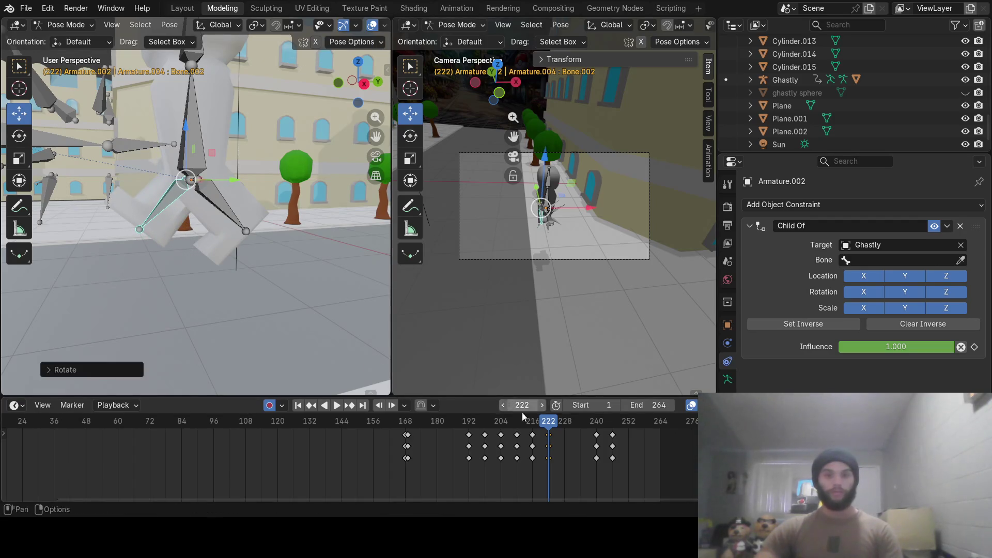
At frame 228, clear and re-rotate both leg bones about X and key the pose.
left_click_drag(547, 420, 564, 421)
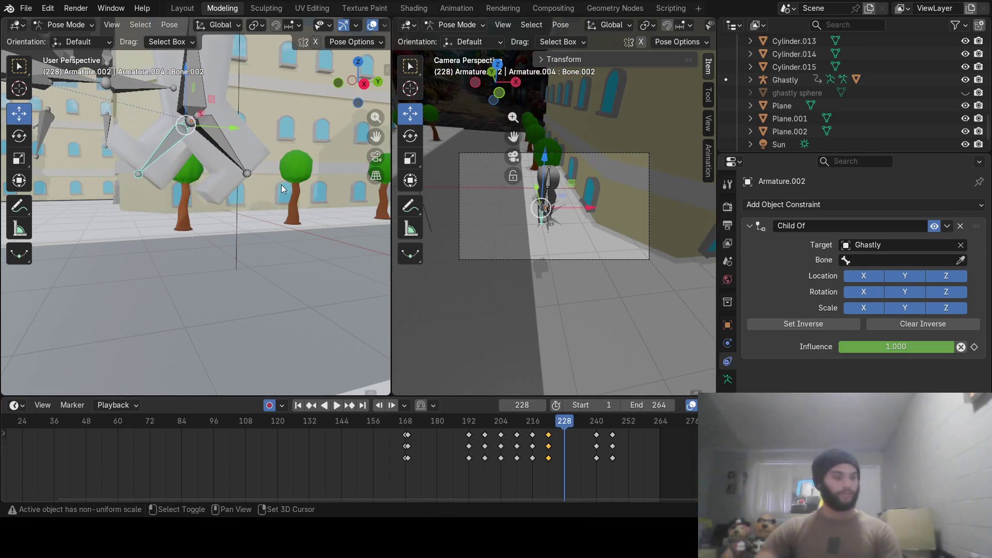
key("alt+r")
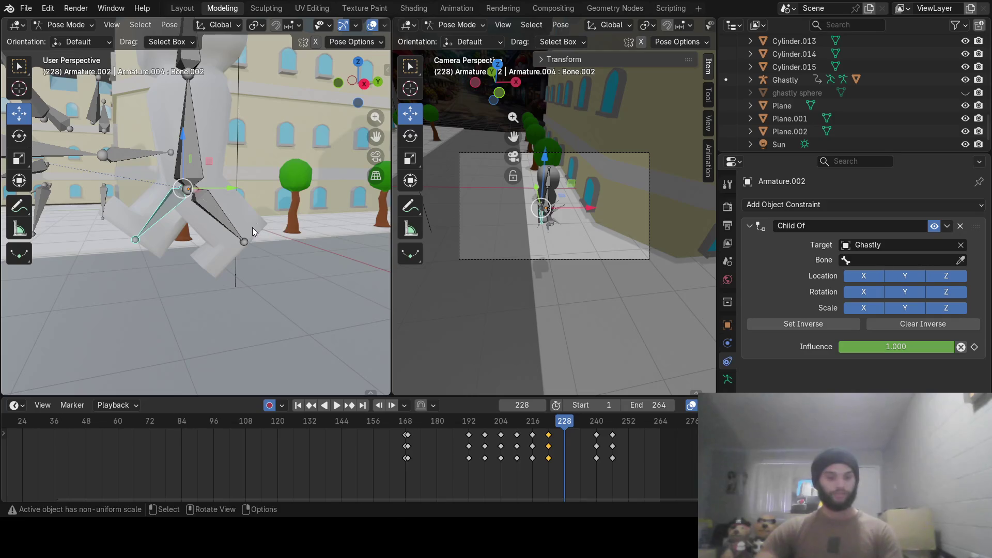
key("r")
key("x")
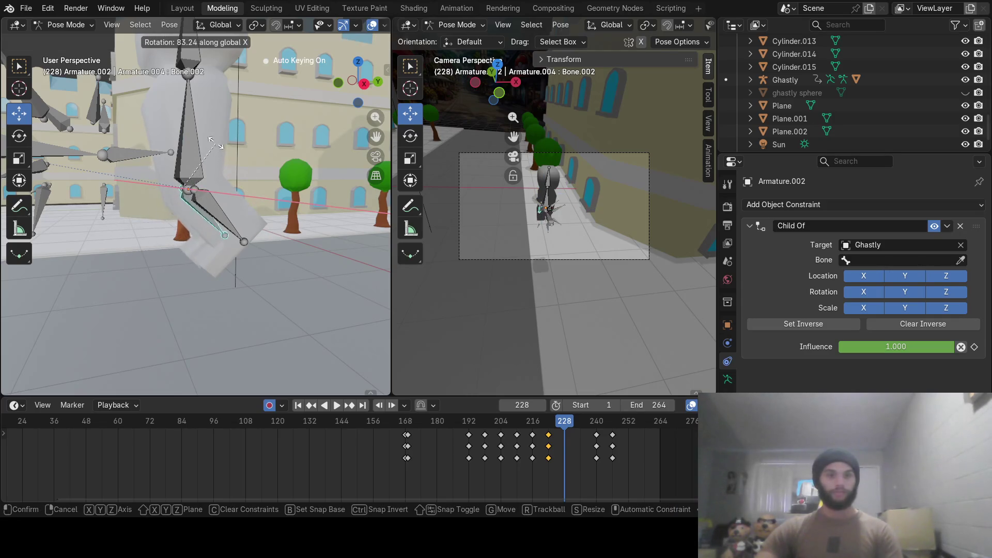
left_click(215, 142)
left_click(207, 203)
key("r")
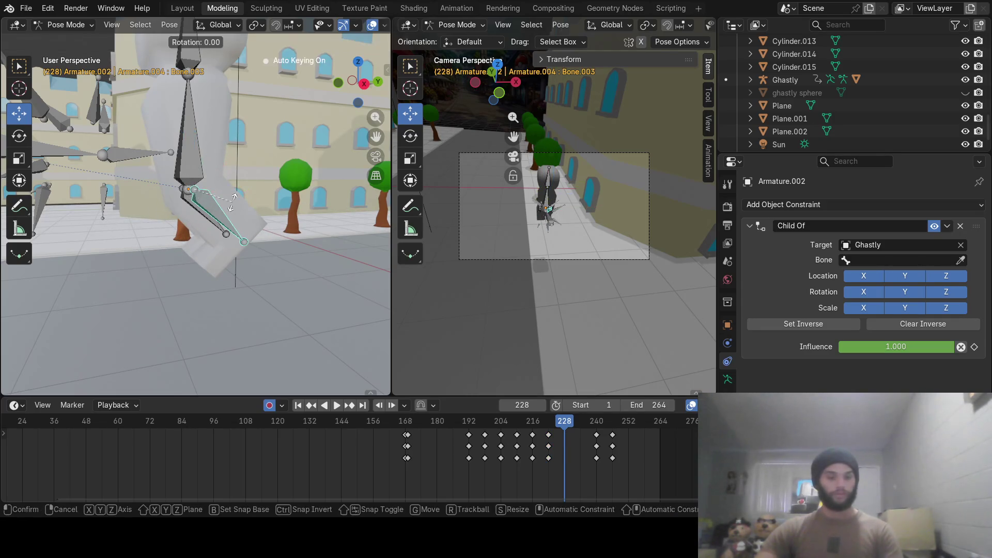
key("x")
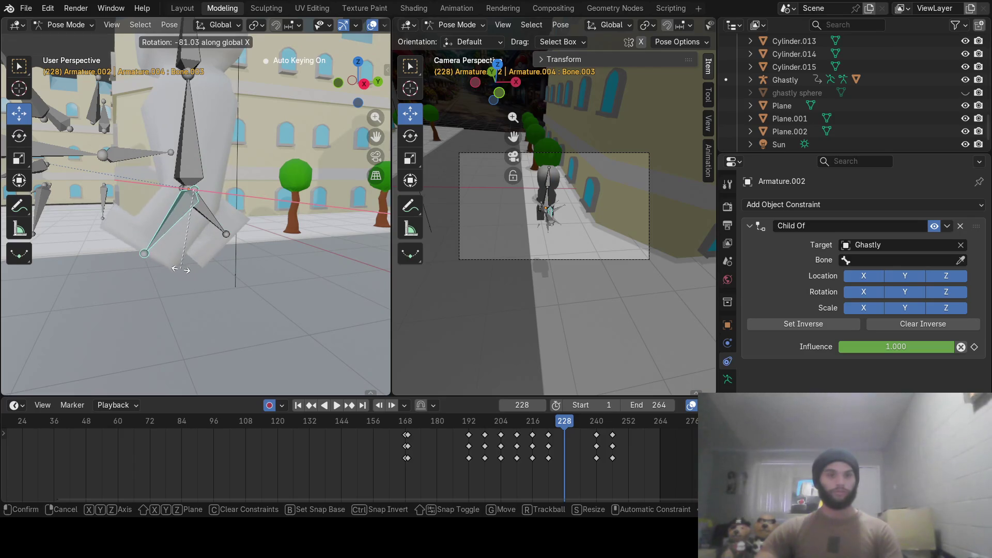
left_click(186, 233)
key("i")
At frame 234, rotate the lower and upper leg bones about X and key the pose.
left_click_drag(564, 426, 581, 425)
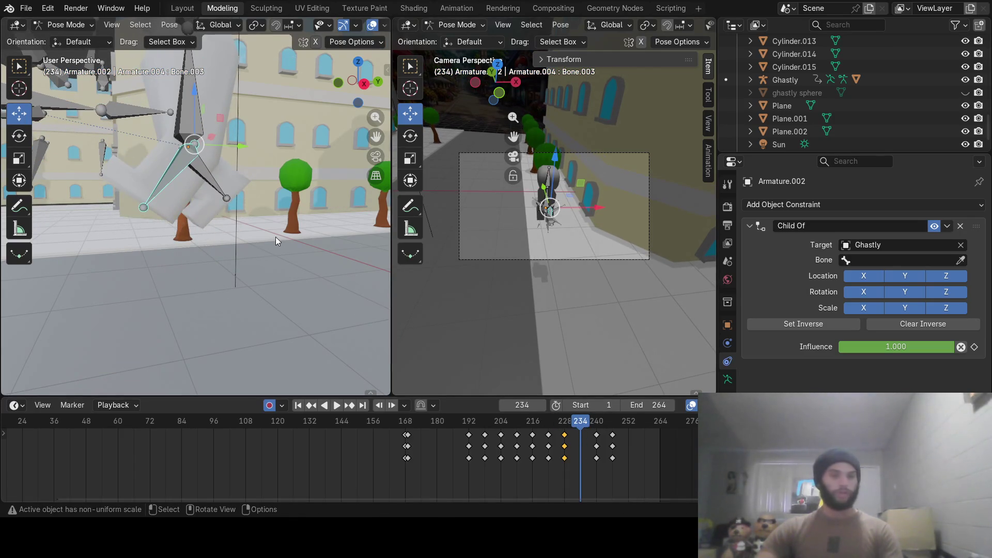
key("r")
key("x")
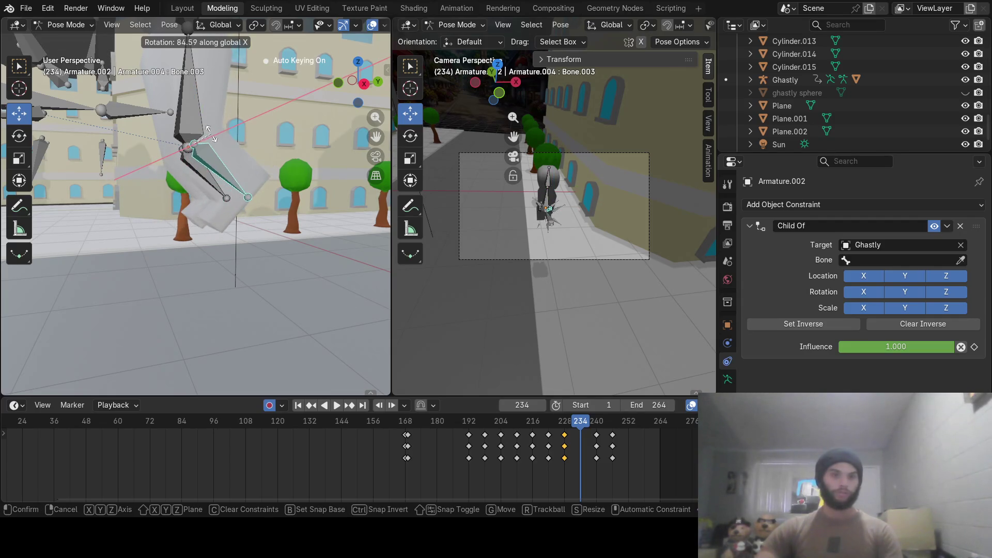
left_click(210, 139)
left_click(195, 170)
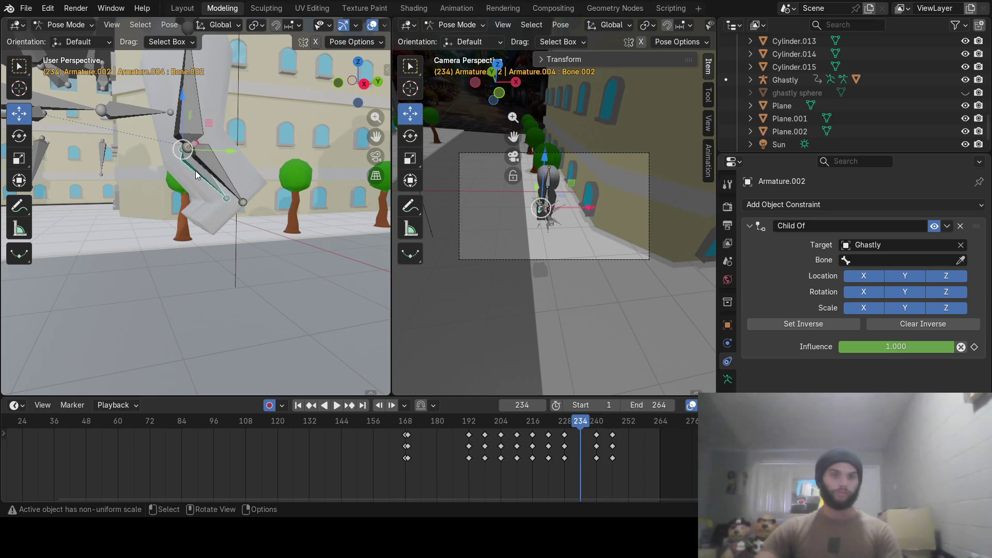
key("r")
key("x")
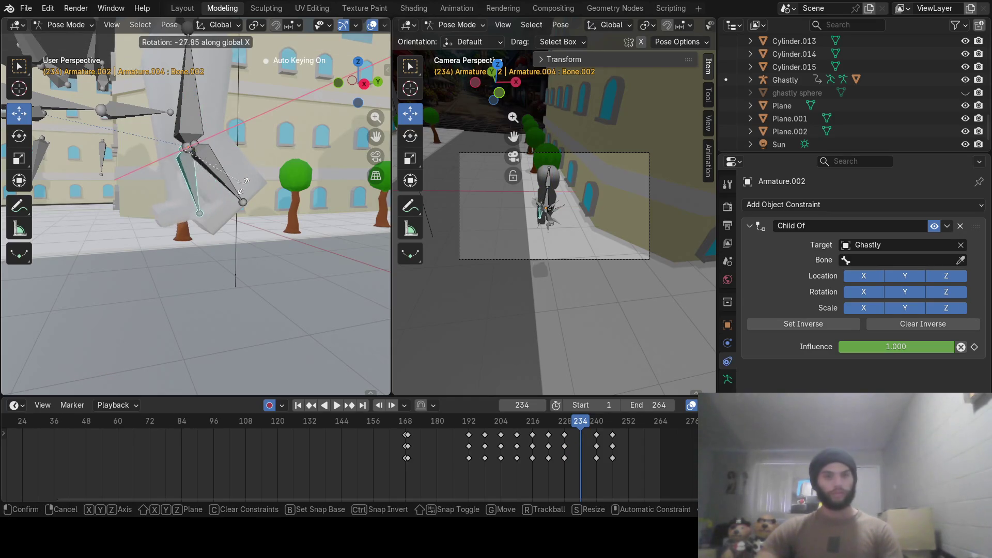
left_click(325, 279)
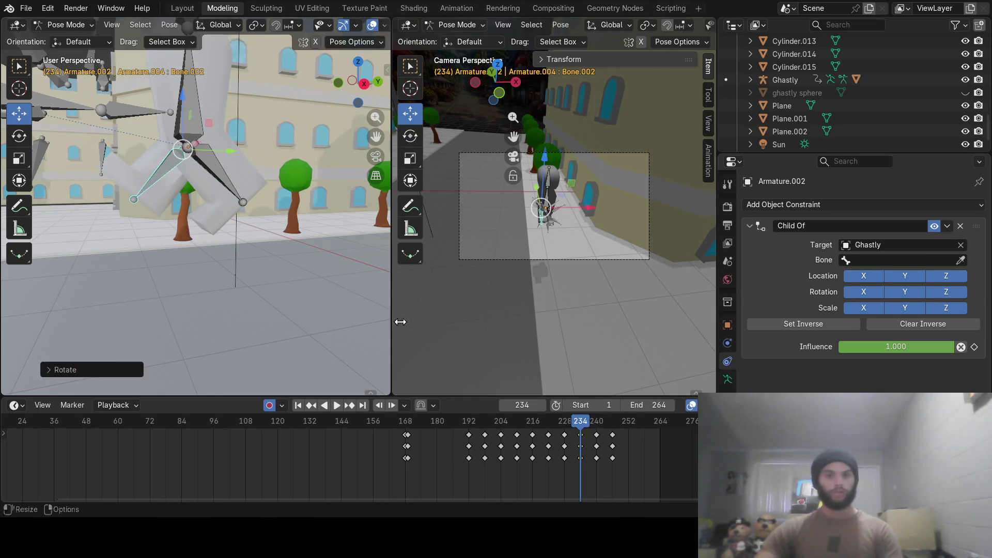
key("i")
At frame 240, rotate the upper and lower leg bones into the next step pose.
left_click_drag(571, 419, 595, 427)
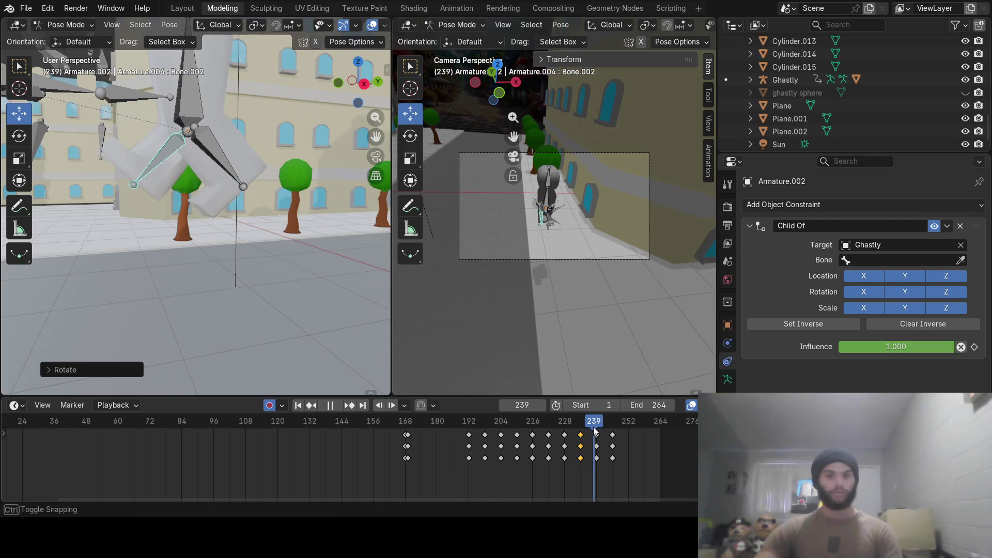
left_click_drag(596, 428, 596, 427)
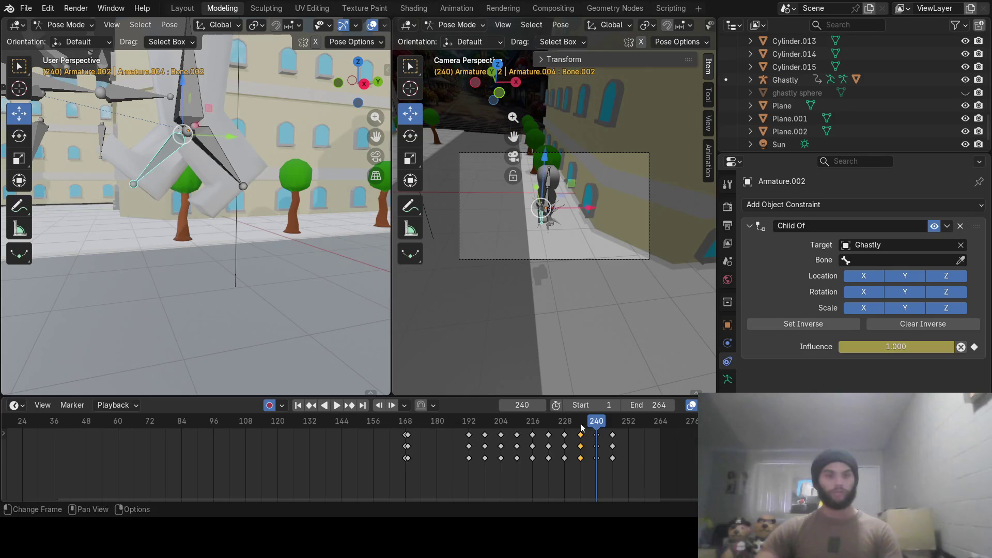
key("r")
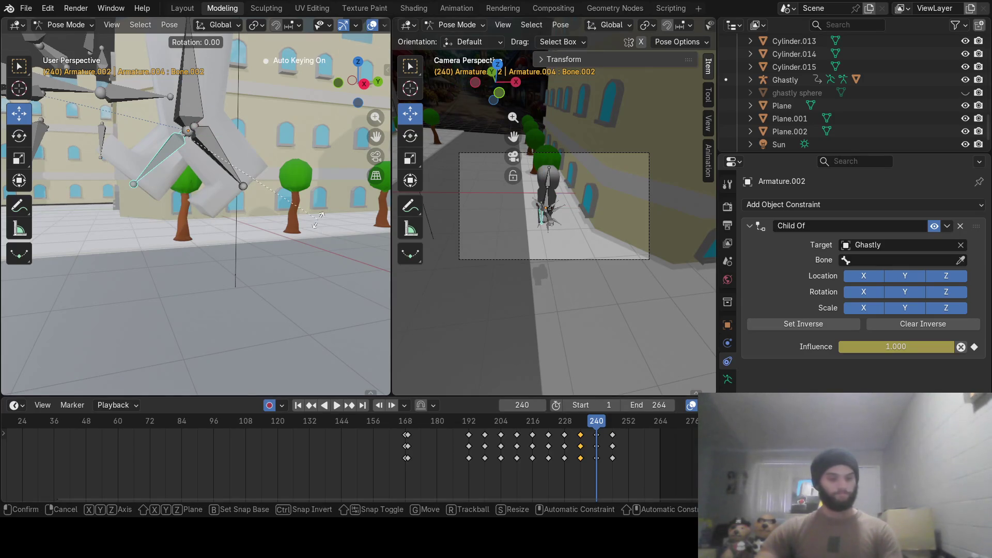
key("x")
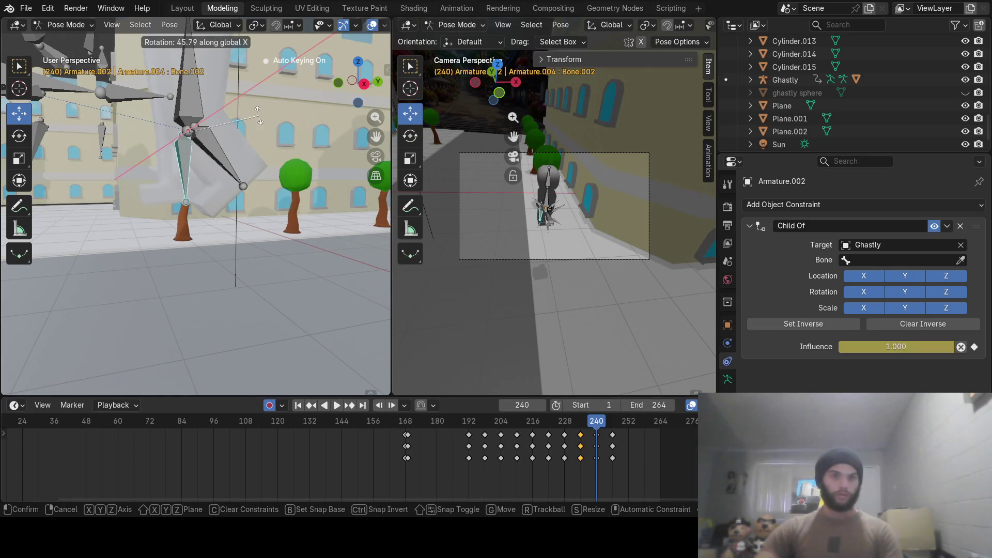
left_click(255, 115)
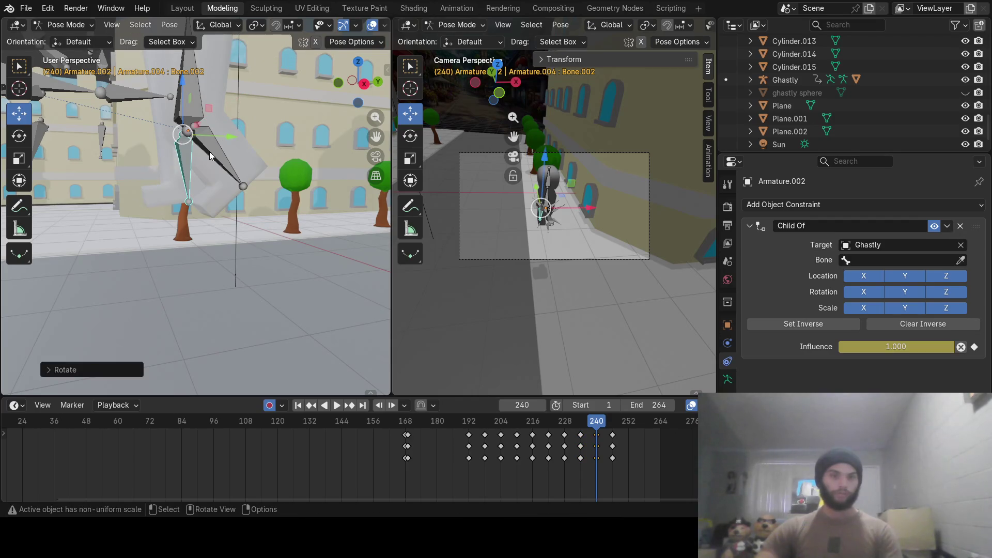
left_click(209, 156)
key("r")
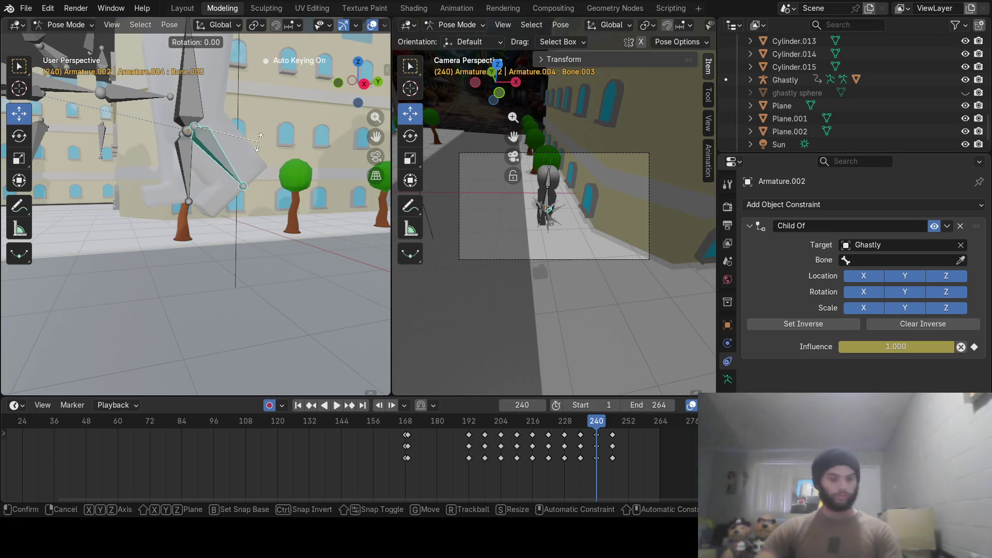
left_click(252, 192)
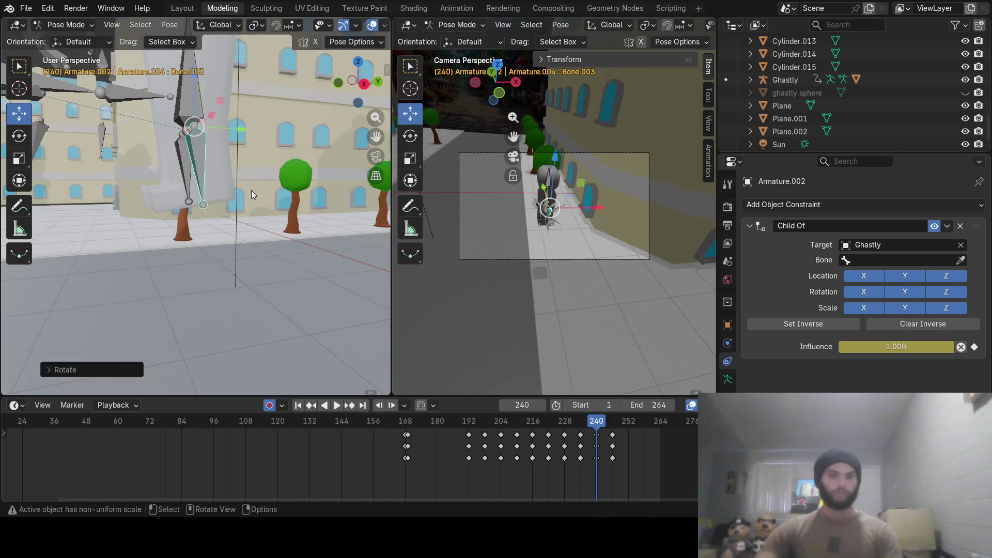
Scrub between frames 240 and 251 to preview the leg motion, ending near 240.
middle_click_drag(251, 190, 273, 204)
left_click_drag(596, 423, 625, 429)
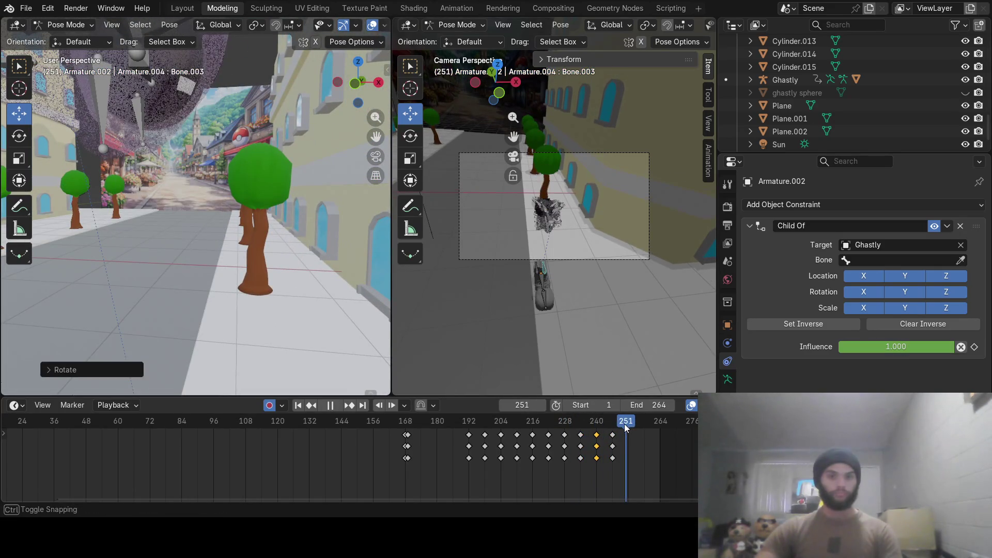
mouse_move(614, 426)
left_mouse_down()
mouse_move(596, 426)
mouse_move(612, 429)
left_mouse_up()
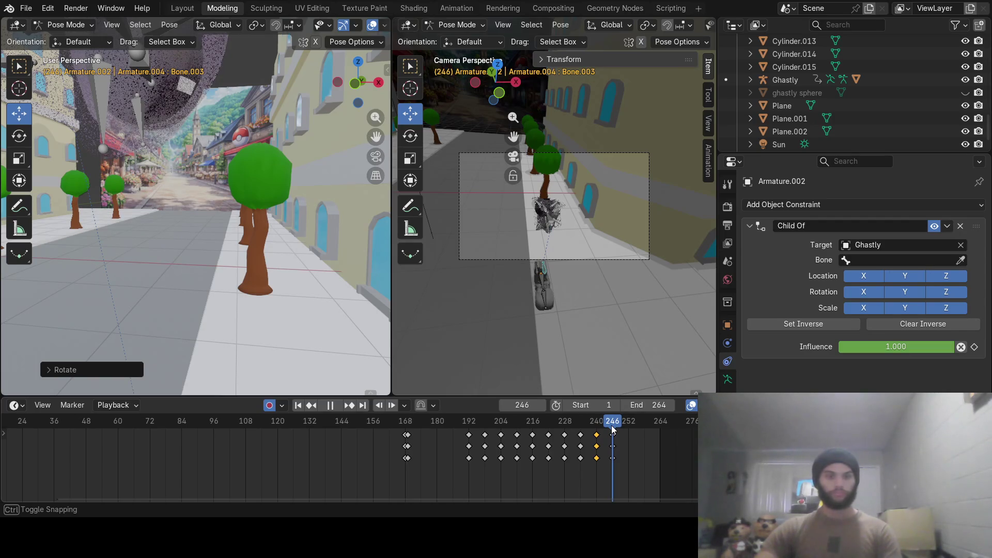
left_click_drag(612, 428, 614, 431)
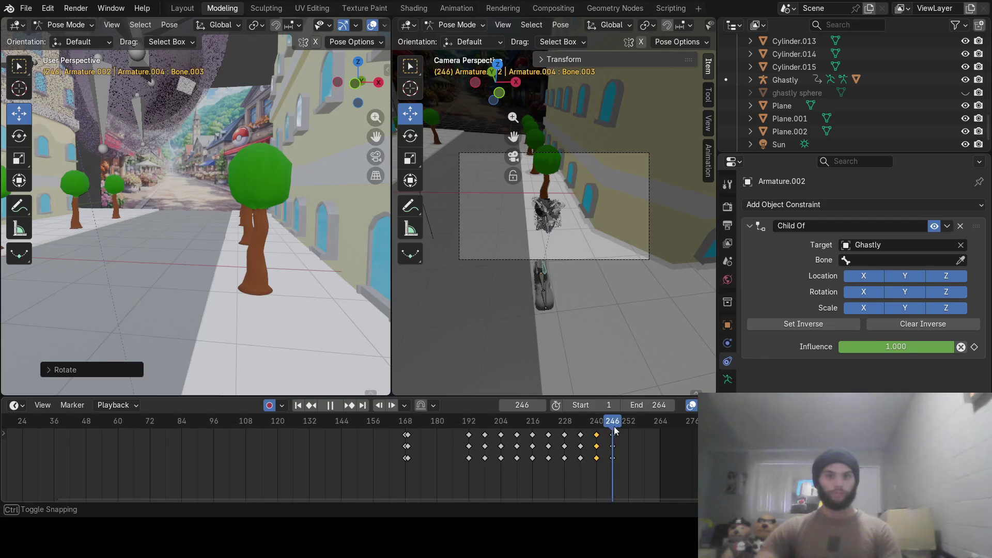
left_click_drag(614, 431, 597, 424)
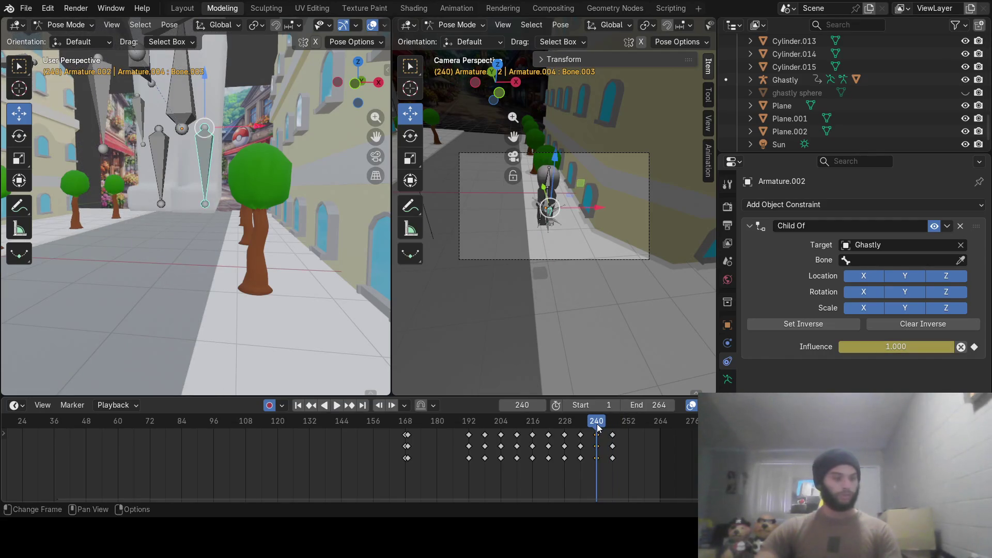
Orbit the side view, then delete the pose keyframes from frames 192 to 228.
mouse_move(232, 199)
middle_mouse_down()
mouse_move(156, 215)
mouse_move(291, 234)
middle_mouse_up()
scroll(157, 215, "down", 2)
scroll(157, 215, "down", 3)
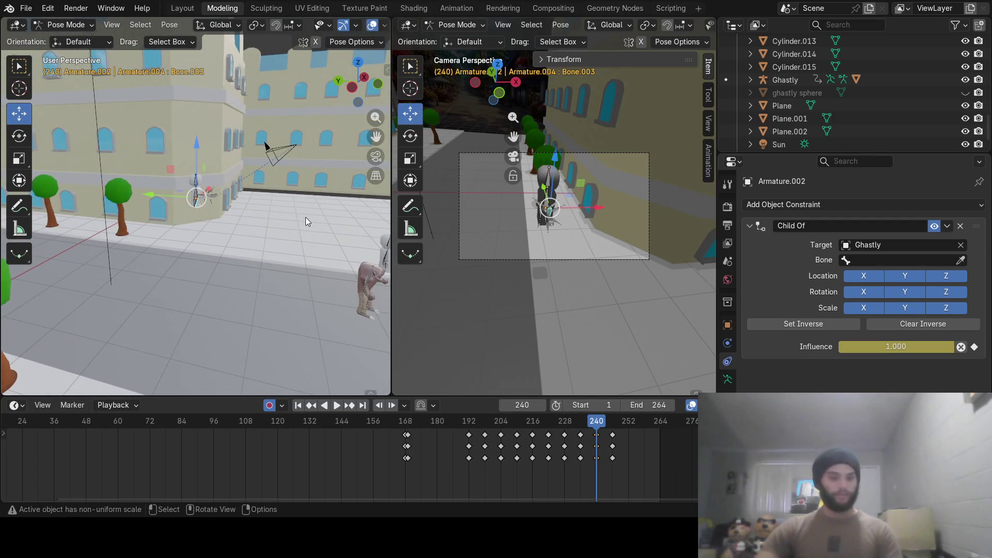
middle_click_drag(311, 214, 210, 210)
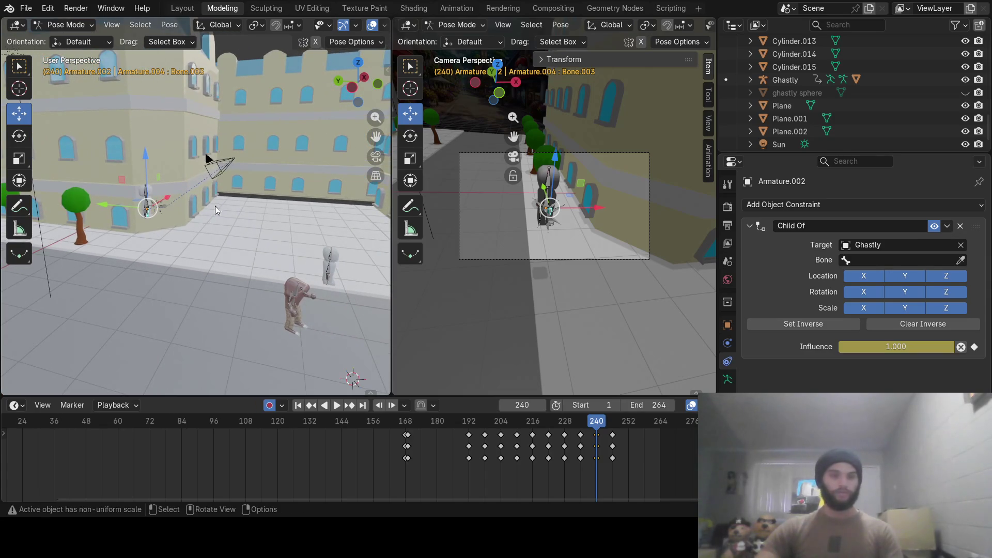
scroll(218, 202, "up", 2)
scroll(222, 198, "up", 1)
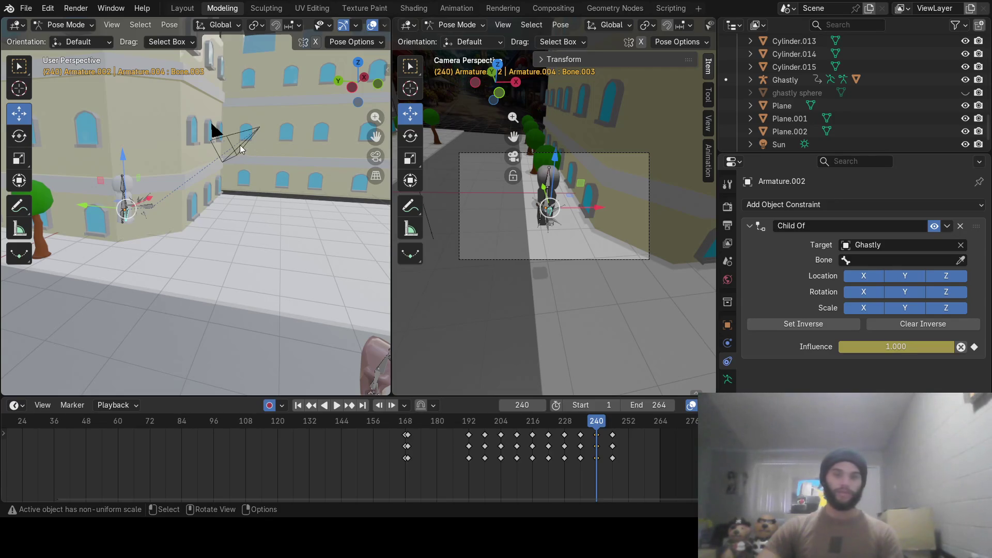
key("ctrl+z")
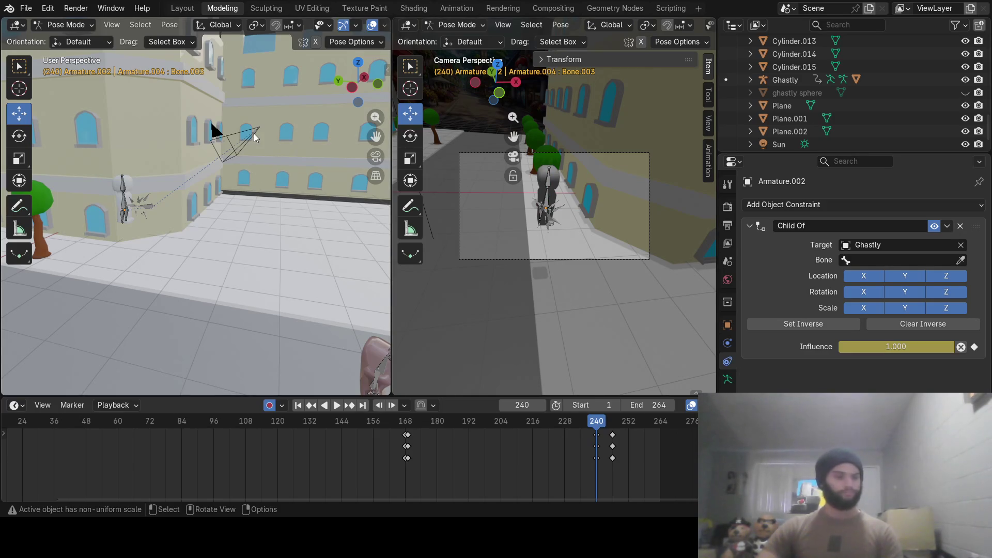
scroll(825, 111, "up", 5)
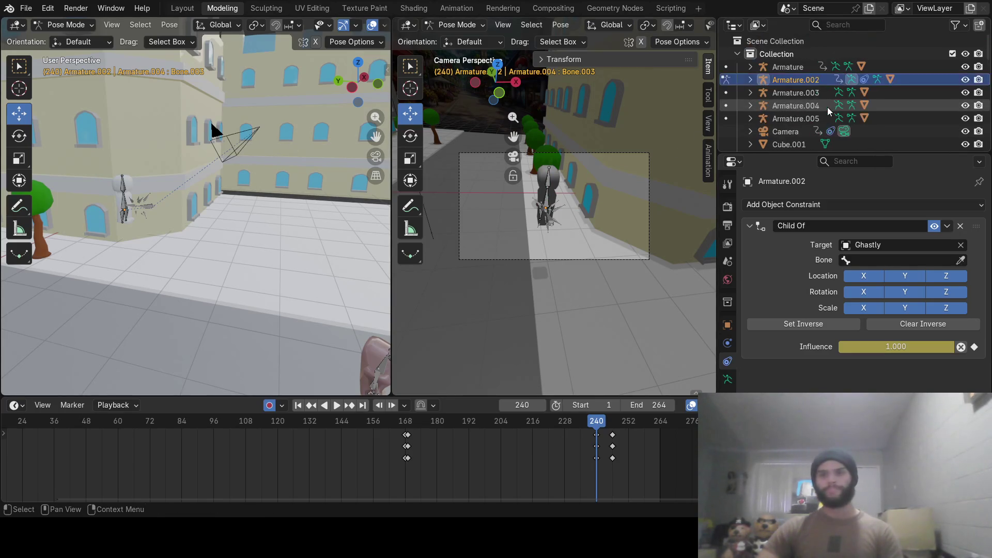
scroll(824, 110, "up", 2)
scroll(825, 111, "up", 2)
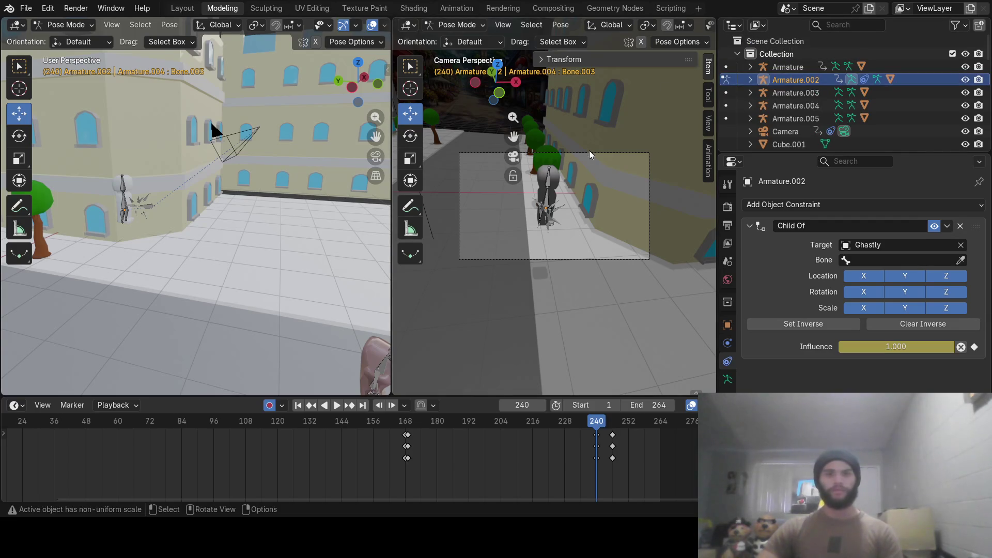
Switch to Object Mode and select the camera, leaving its rotation unchanged.
left_click(66, 25)
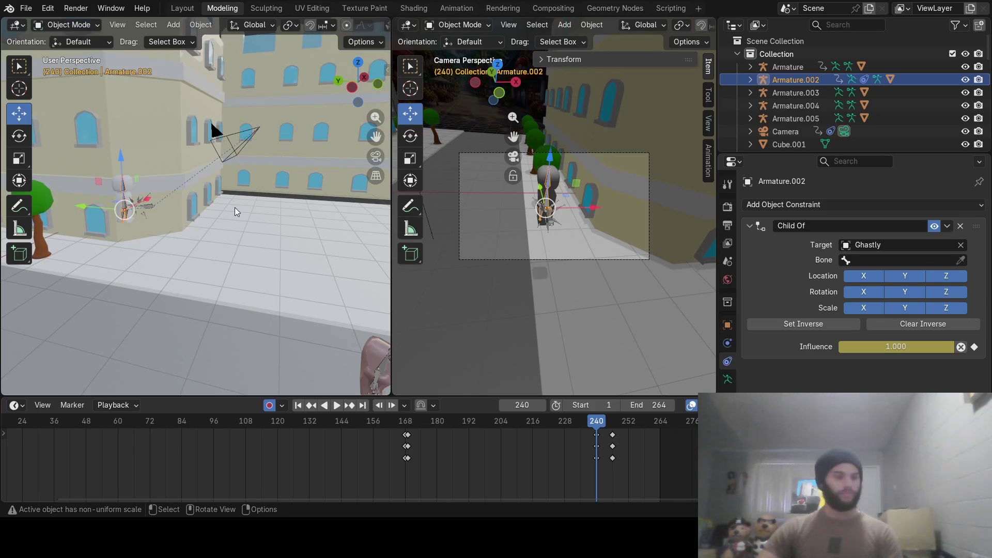
left_click(226, 142)
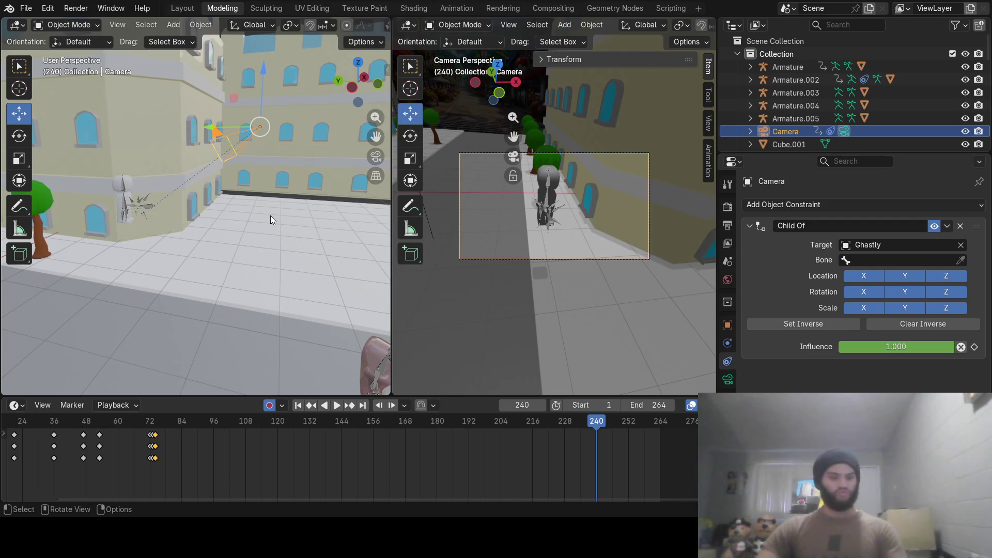
key("r")
key("Return")
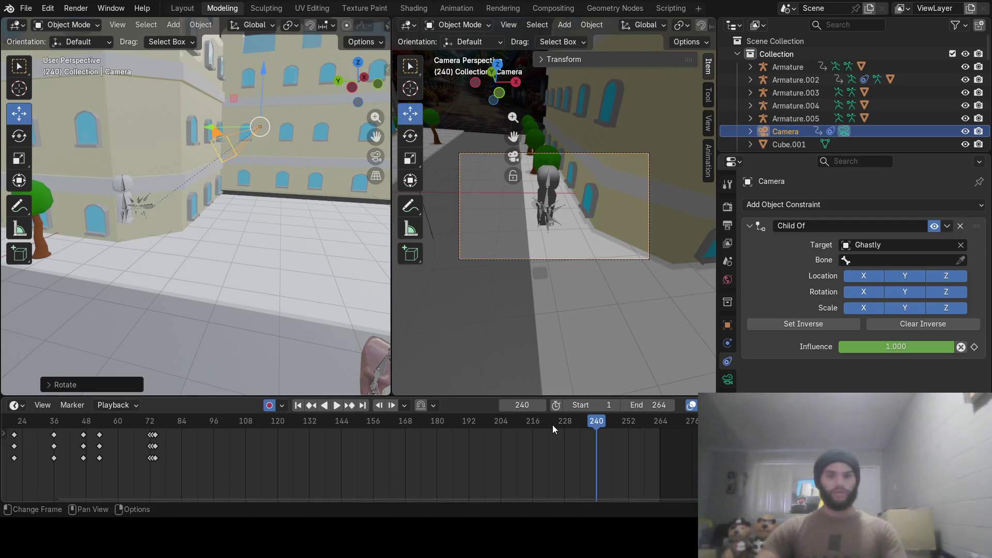
Scrub to frame 246 and rotate the camera to key a new angle there.
left_click_drag(597, 422, 611, 430)
mouse_move(316, 286)
middle_mouse_down()
mouse_move(227, 229)
mouse_move(259, 226)
mouse_move(236, 222)
middle_mouse_up()
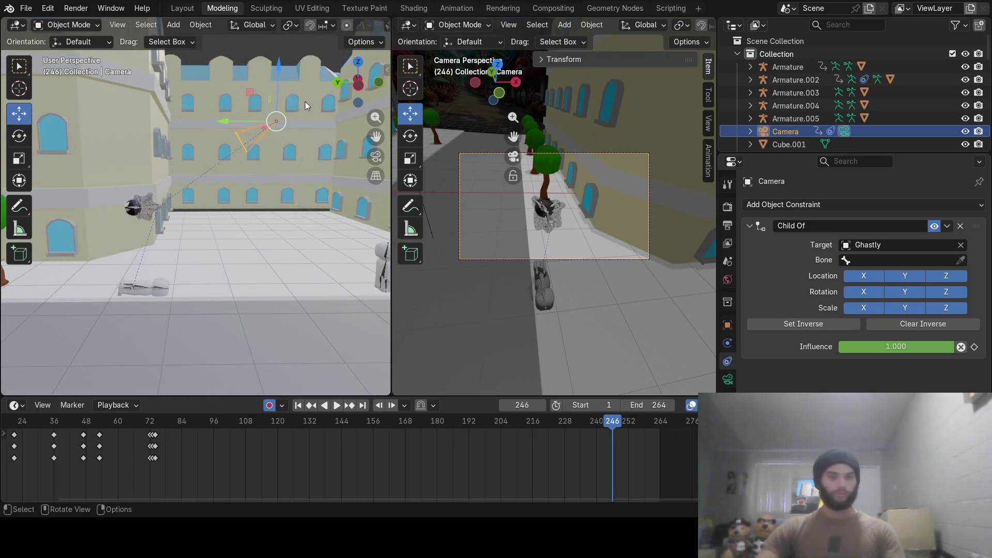
key("r")
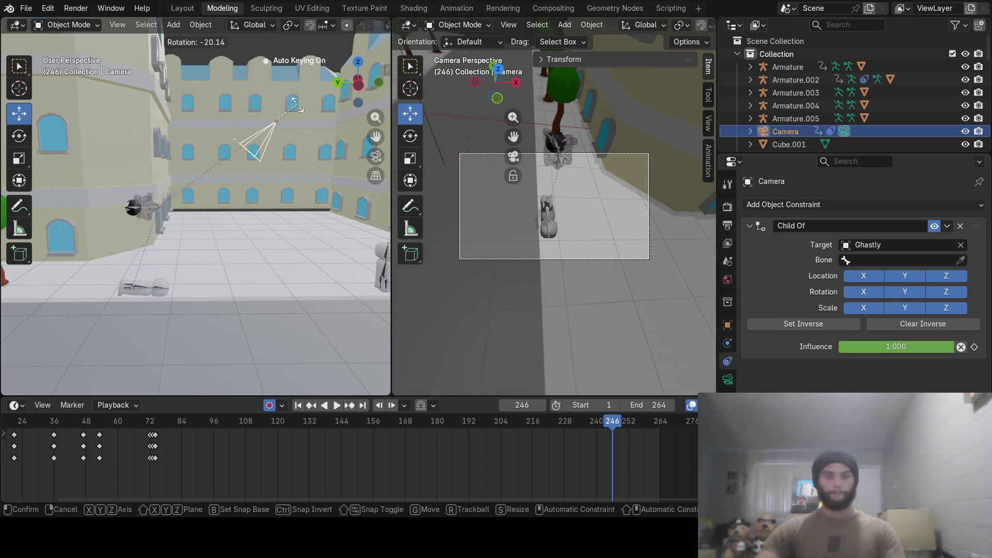
left_click(297, 104)
Jump back to frame 240 and rotate the camera to key its angle there.
mouse_move(604, 422)
left_mouse_down()
mouse_move(583, 425)
mouse_move(610, 423)
left_mouse_up()
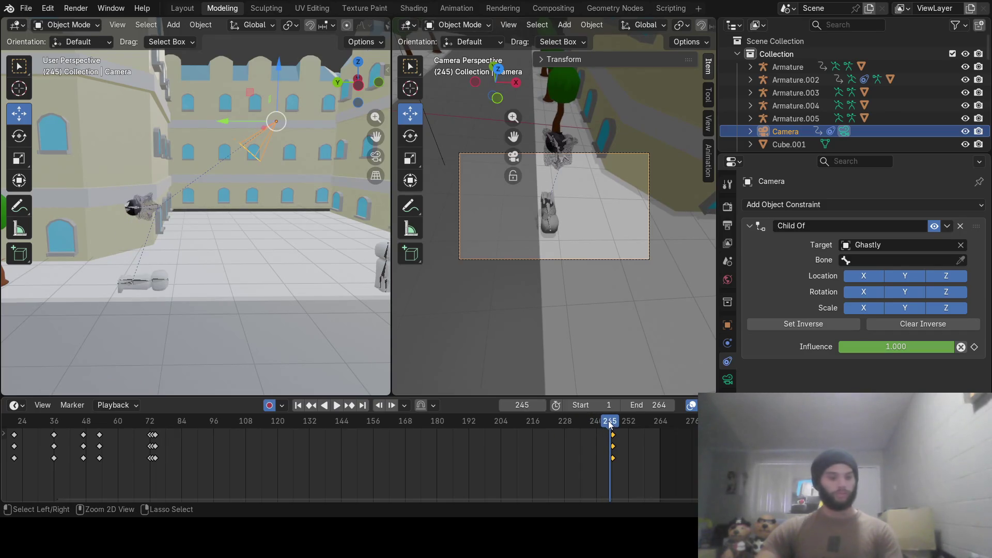
left_click(596, 422)
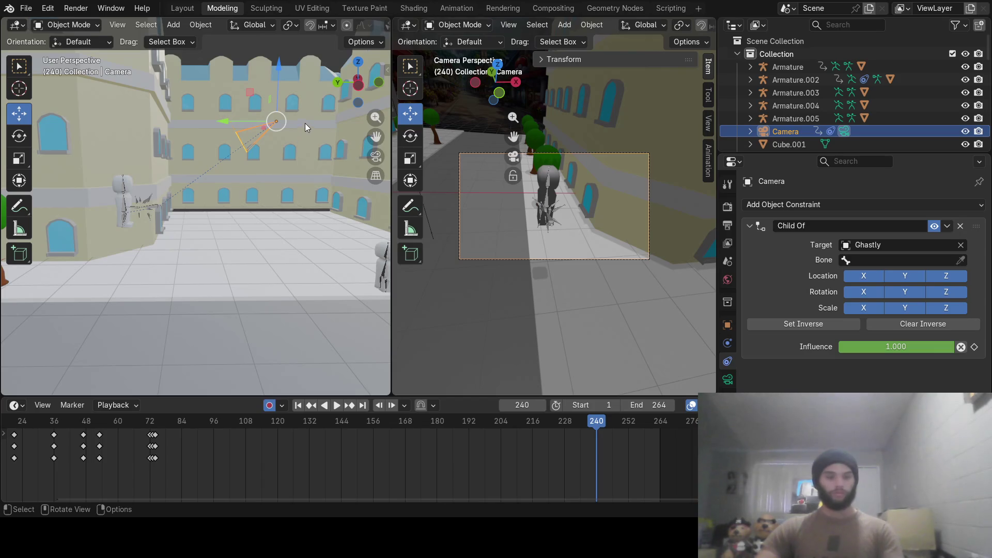
key("r")
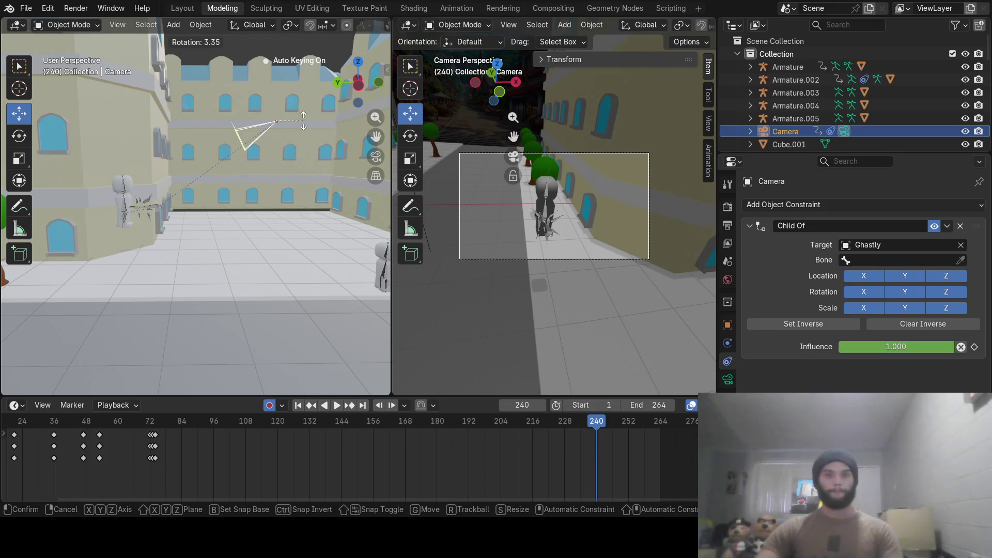
left_click(302, 120)
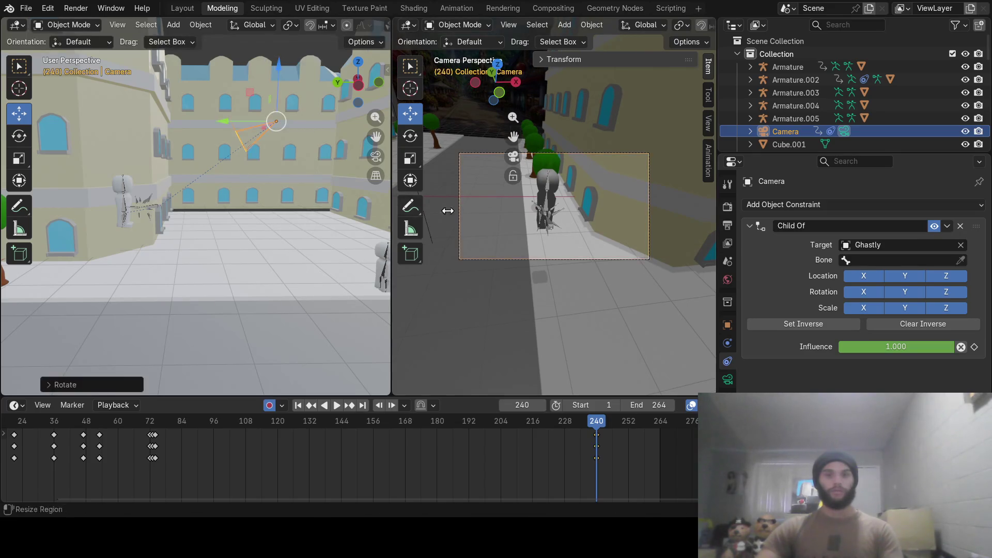
Re-aim the camera at frame 246 again and scrub 237–246 to check the move.
mouse_move(597, 421)
left_mouse_down()
mouse_move(578, 423)
mouse_move(614, 423)
left_mouse_up()
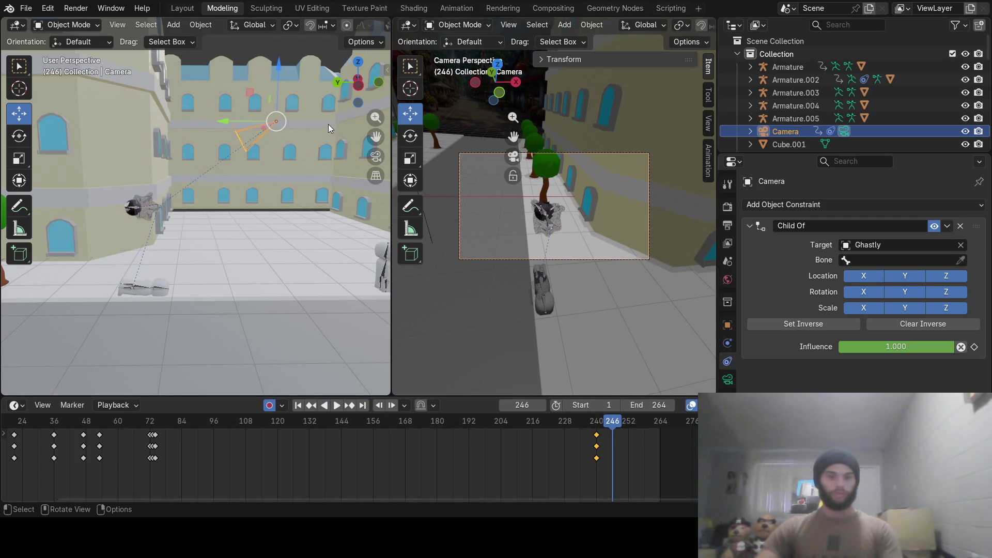
key("r")
left_click(321, 107)
mouse_move(588, 424)
left_mouse_down()
mouse_move(616, 435)
mouse_move(101, 469)
mouse_move(0, 466)
left_mouse_up()
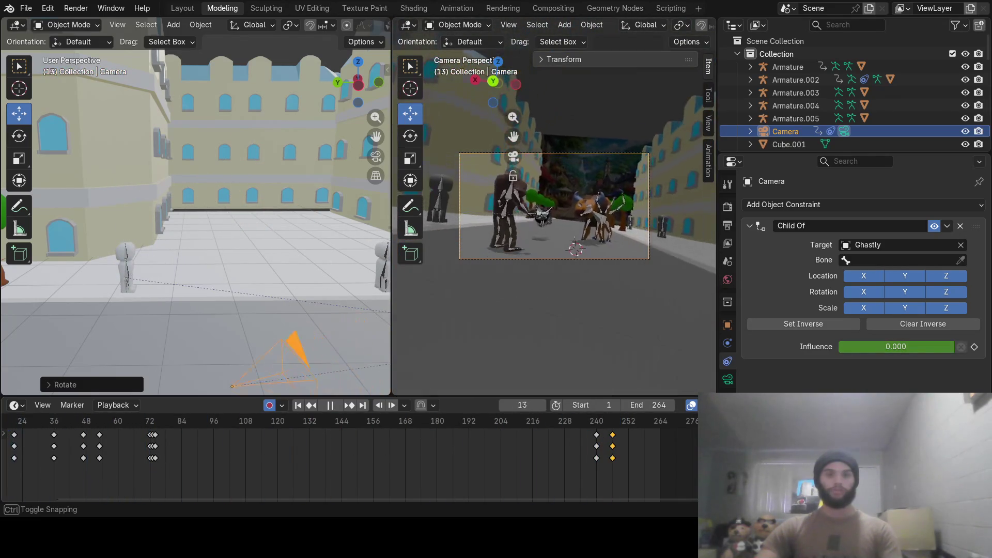
Rewind to frame 1, play the animation through, and turn Auto Keying off.
left_click_drag(697, 468, 682, 473)
left_click_drag(615, 497, 89, 436)
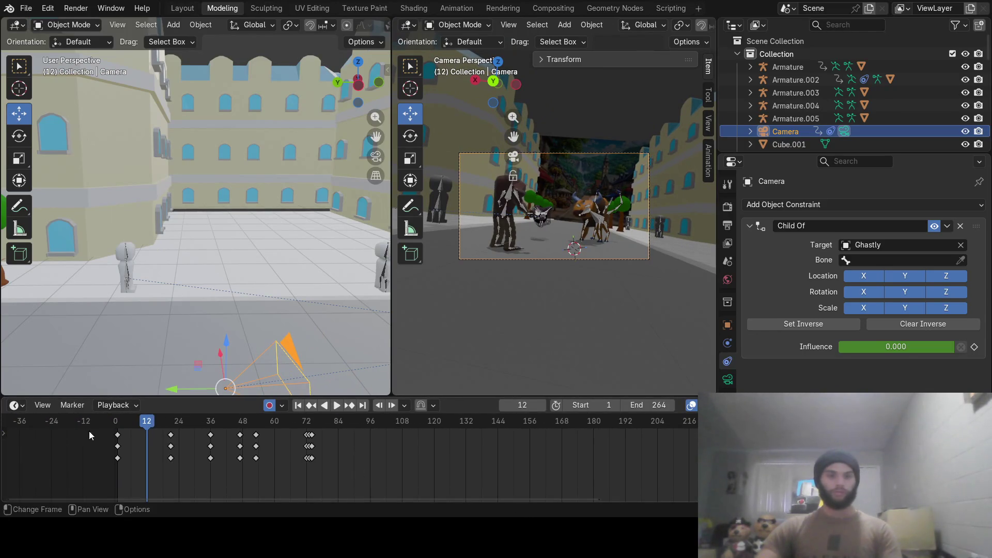
left_click_drag(148, 424, 117, 424)
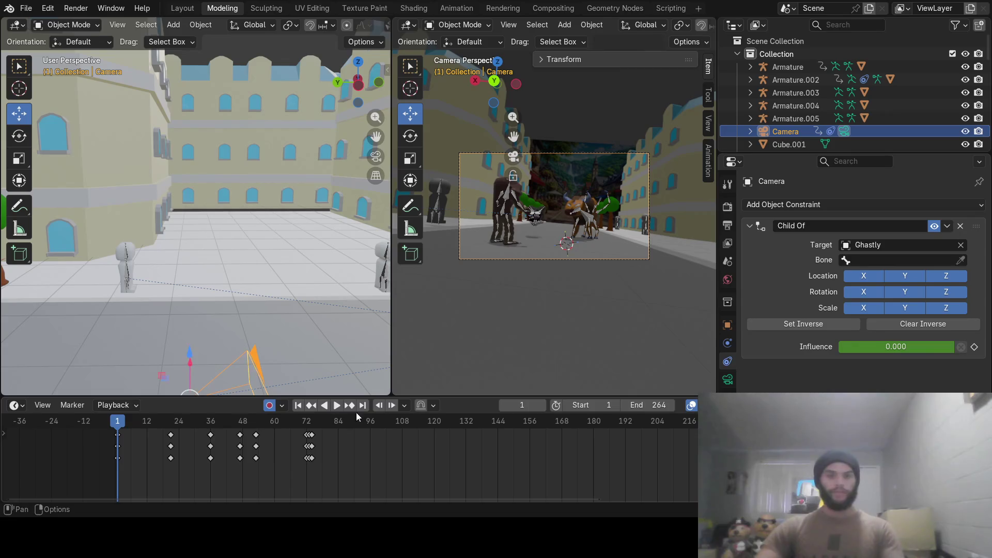
left_click(339, 406)
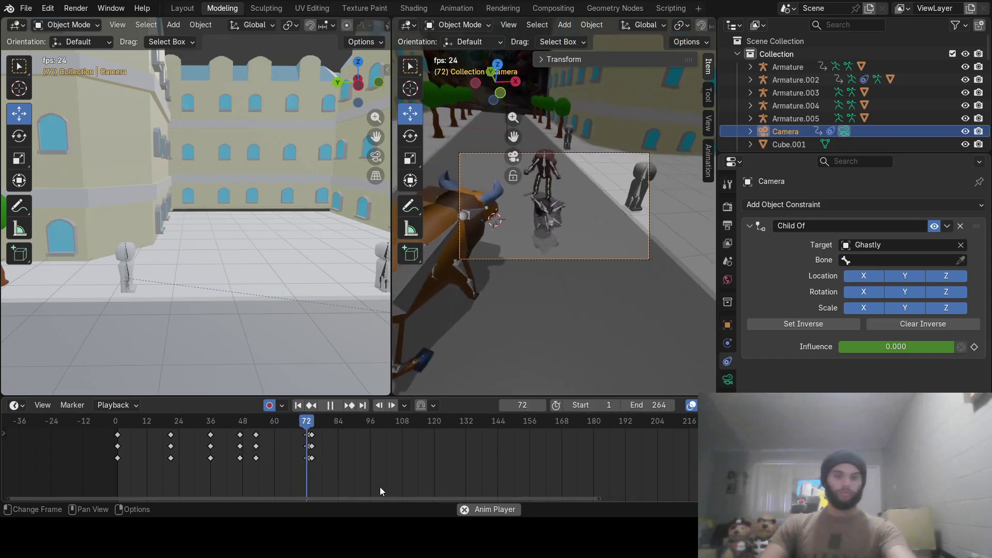
left_click(269, 405)
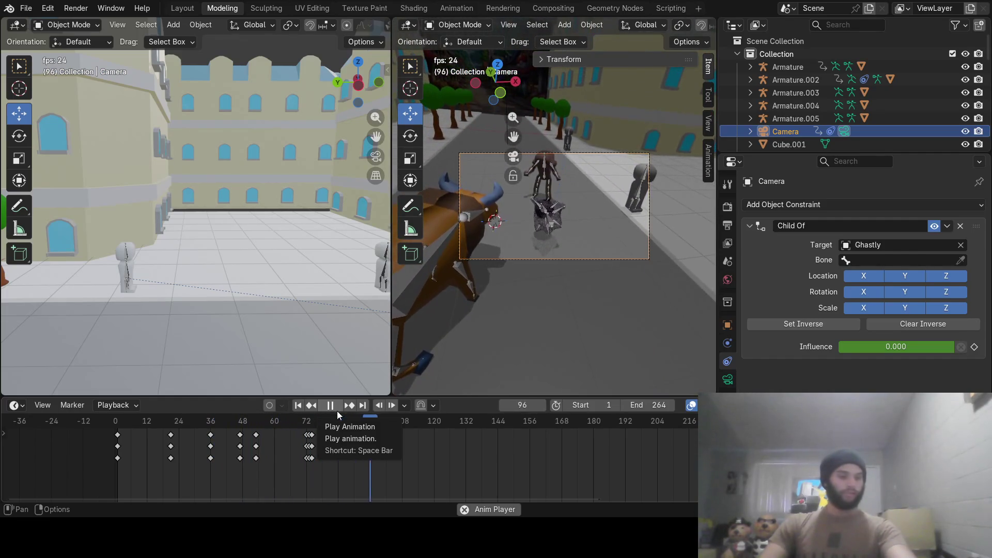
left_click(335, 405)
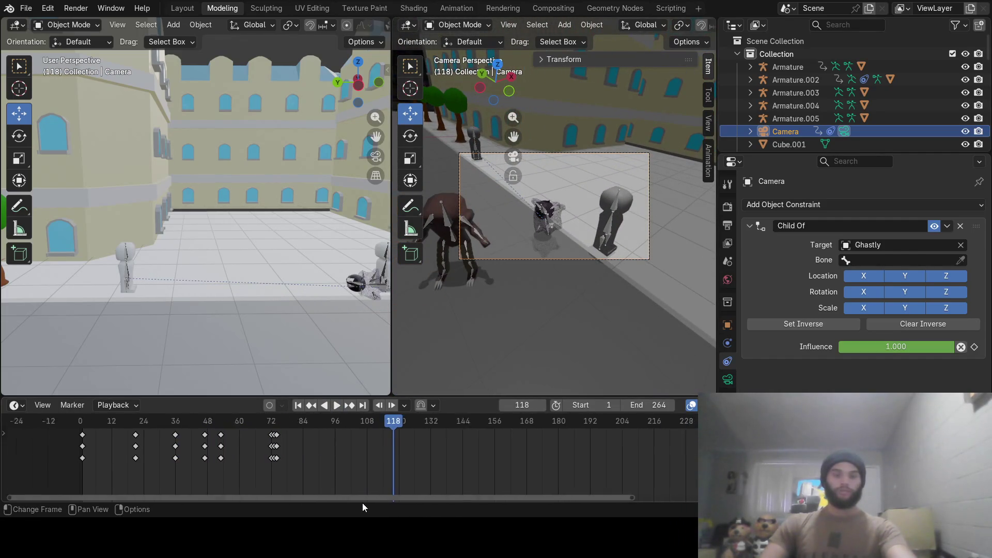
left_click_drag(321, 500, 458, 498)
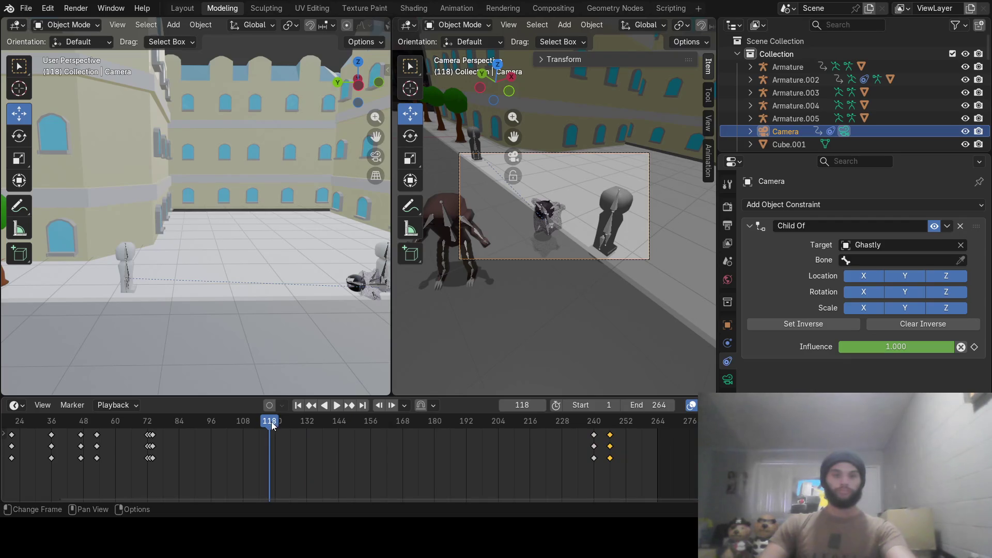
Scrub ahead to around frame 258 and select the Armature.002 character.
key("space")
left_click_drag(271, 422, 614, 425)
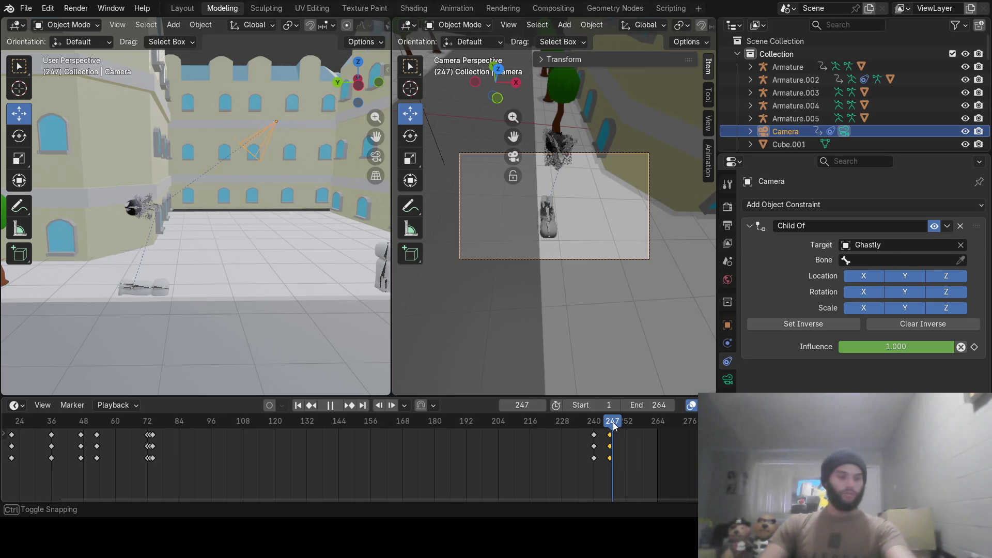
left_click_drag(614, 426, 616, 425)
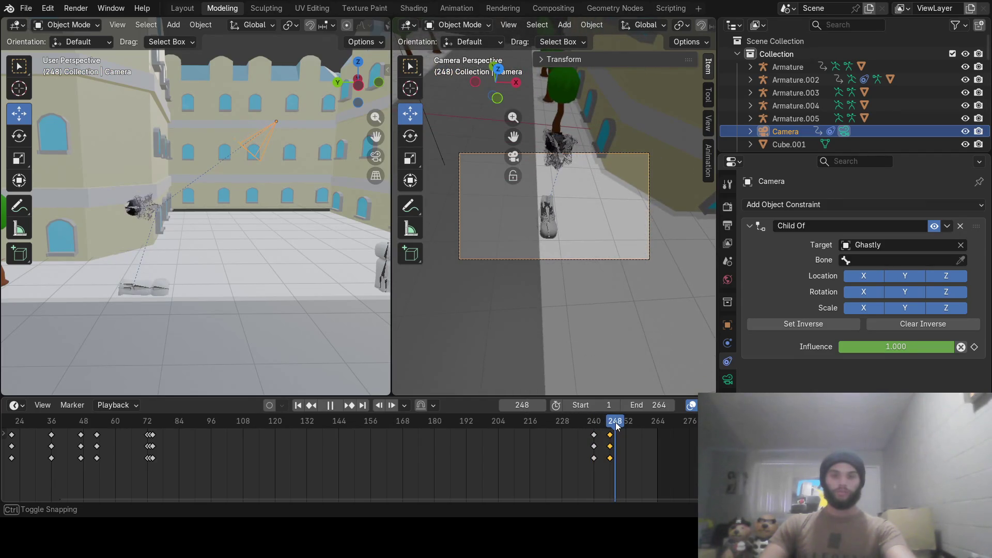
left_click_drag(616, 426, 640, 425)
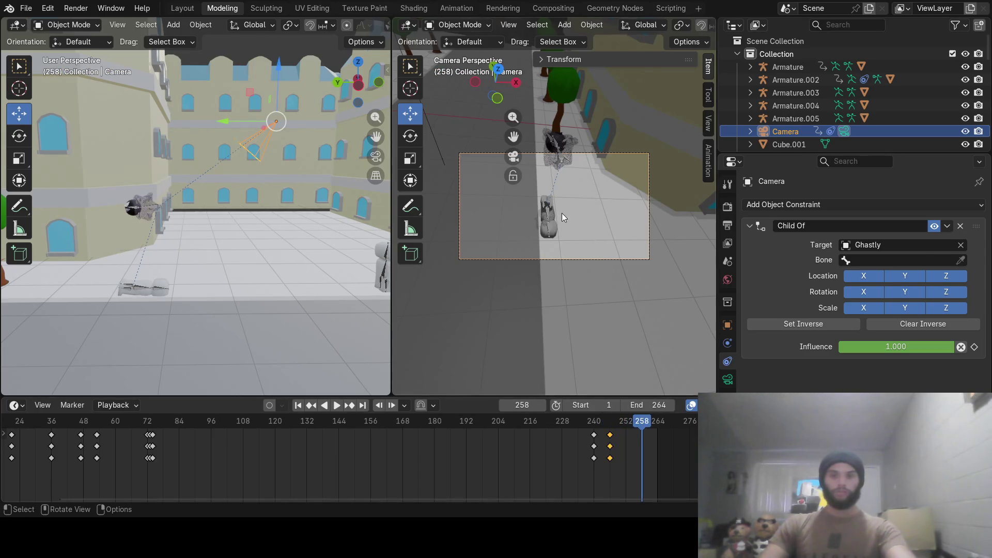
left_click(550, 219)
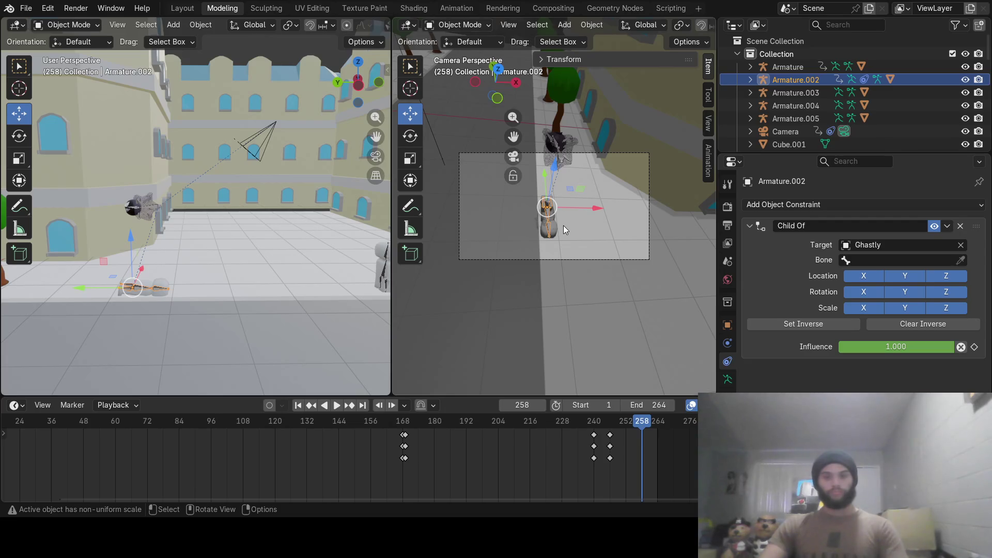
Try moving Armature.002 with G, then undo the trial move.
key("g")
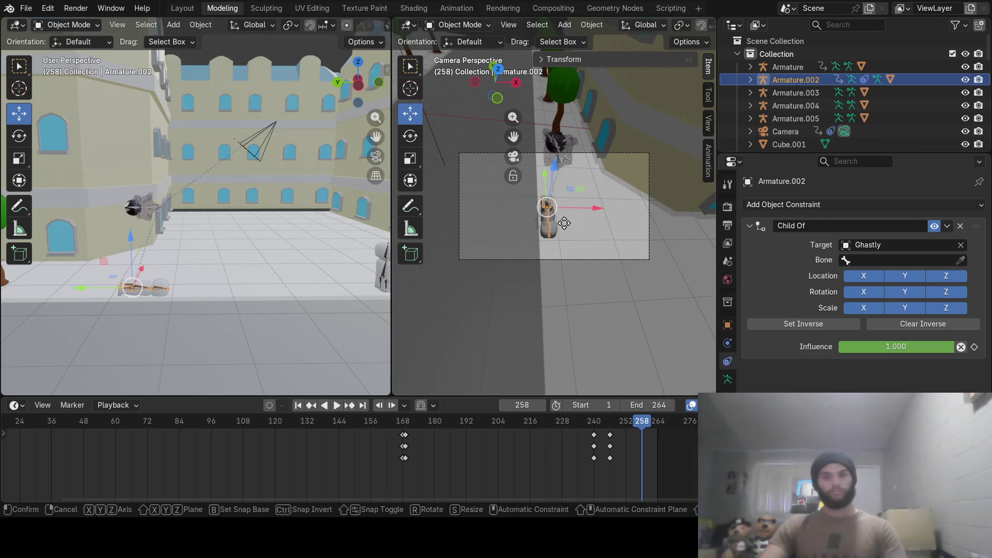
left_click(563, 222)
key("g")
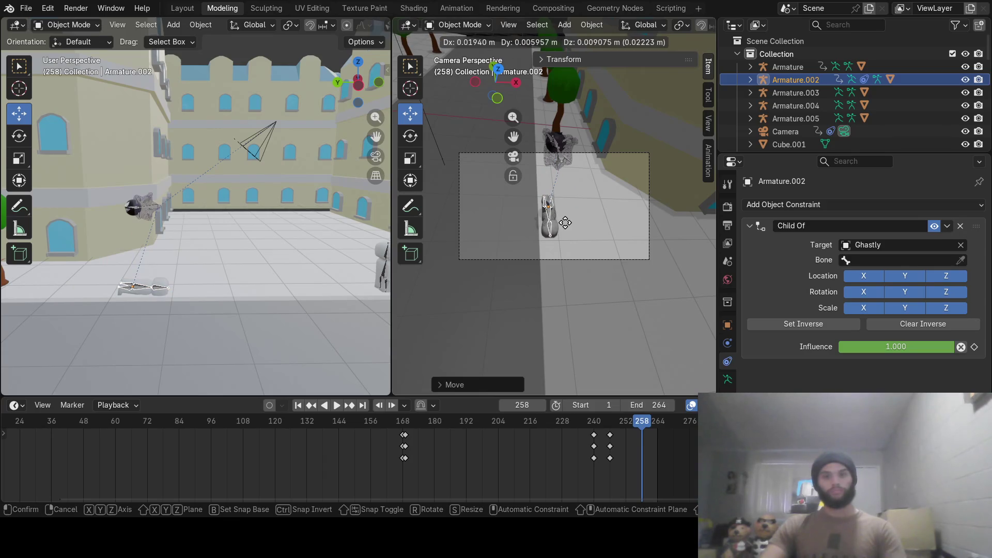
left_click(565, 222)
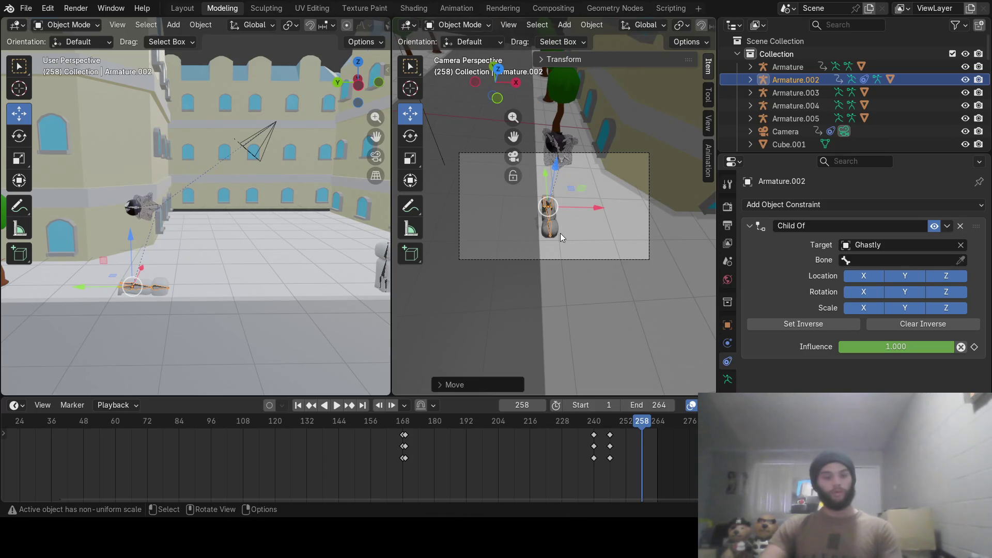
key("ctrl+z")
With Auto Keying on, move Armature.002 slightly and key its position at frame 258.
left_click(269, 404)
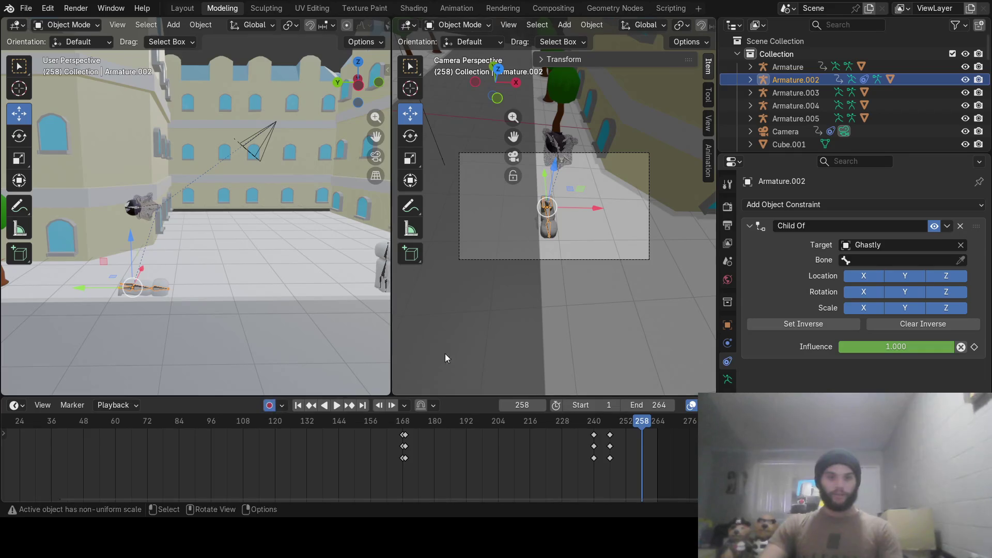
key("g")
left_click(573, 216)
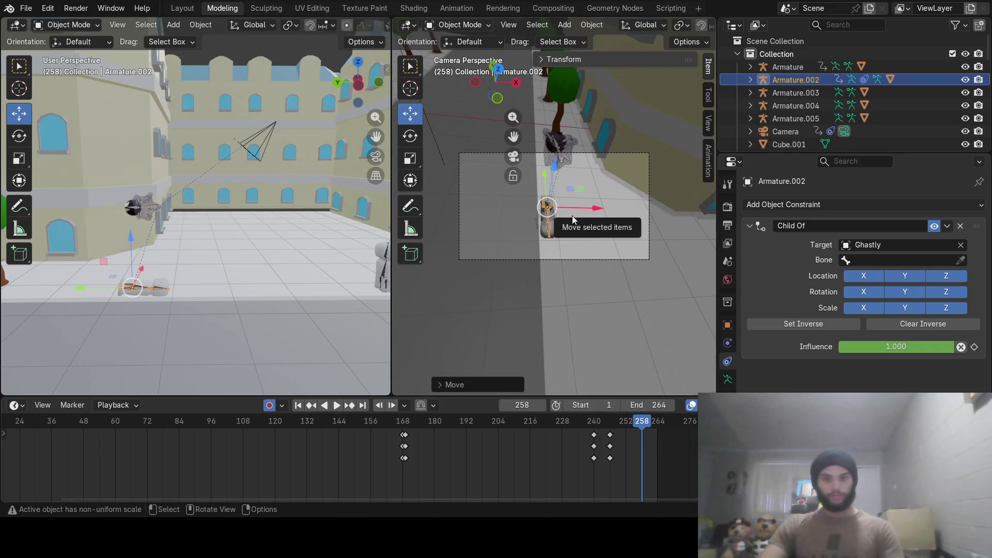
key("g")
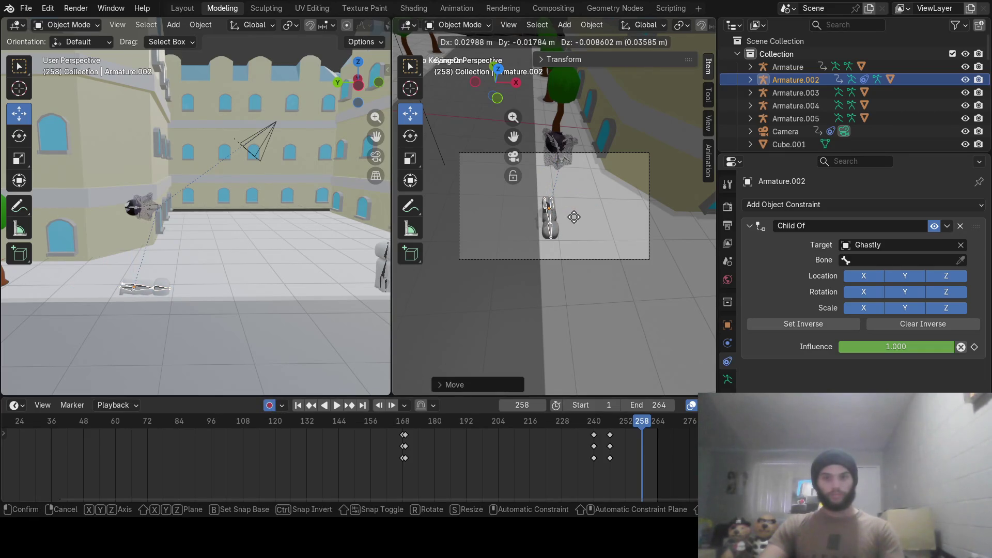
left_click(573, 218)
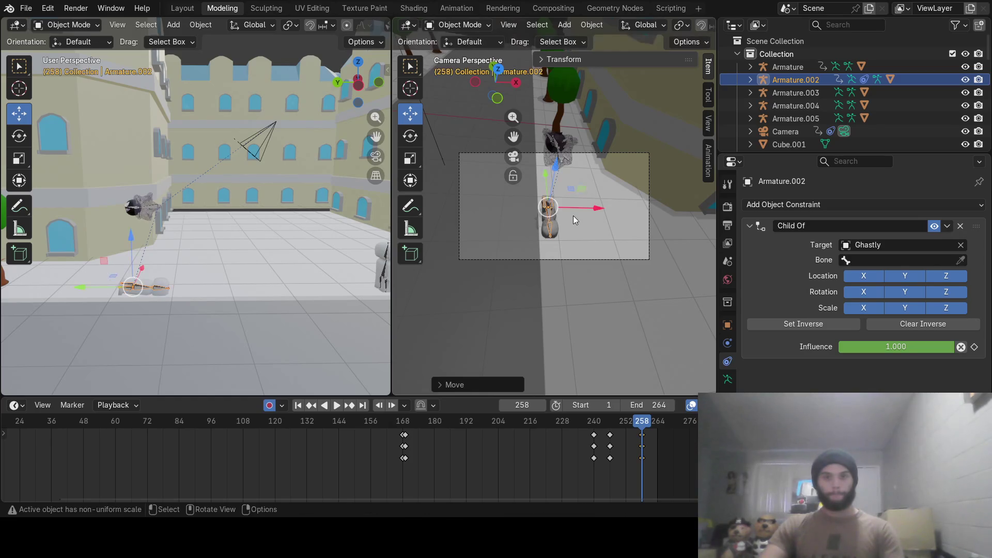
Scrub back to check the keyed motion, then select the camera.
left_click_drag(641, 420, 628, 439)
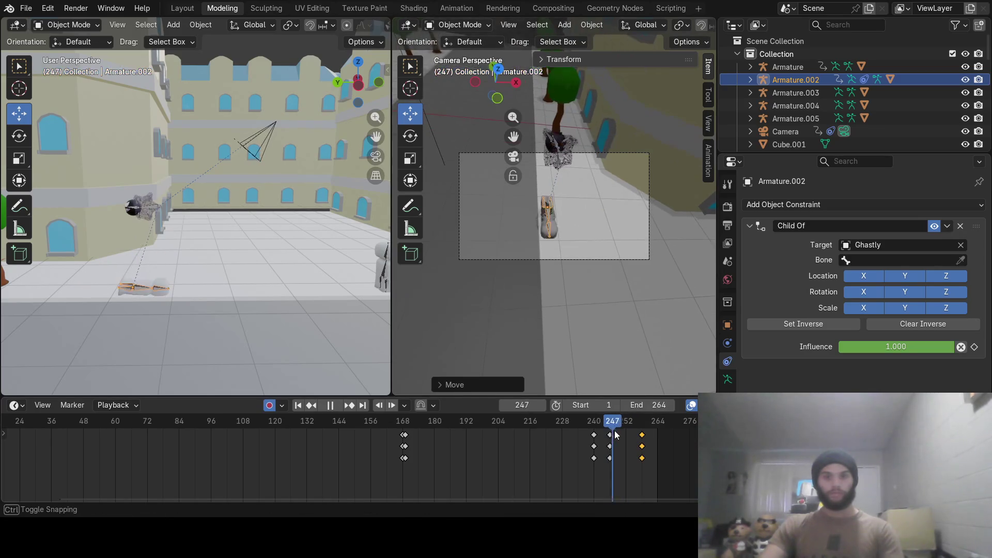
key("space")
left_click(279, 121)
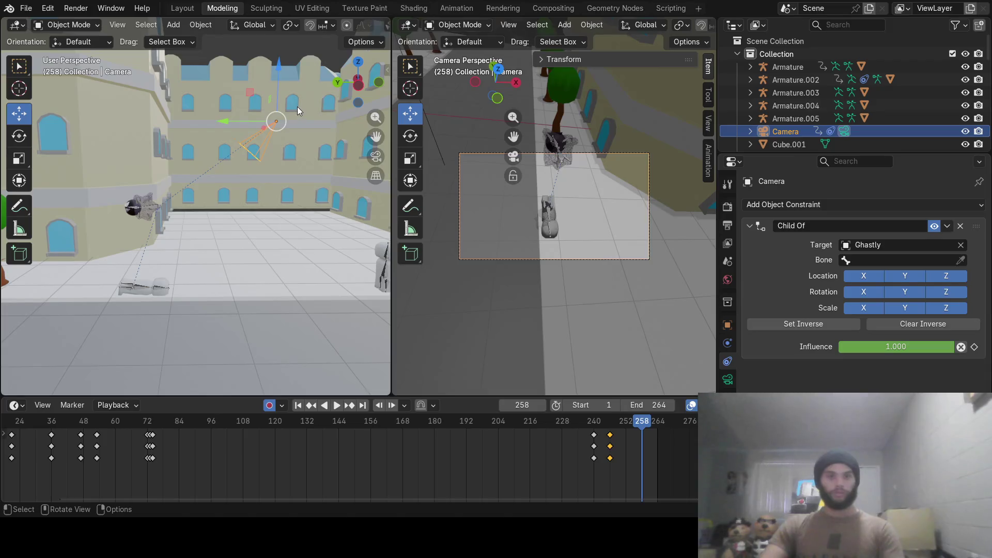
Leave the camera's rotation unchanged and key its Child Of influence at 1.0 on frame 258.
key("r")
left_click(295, 105)
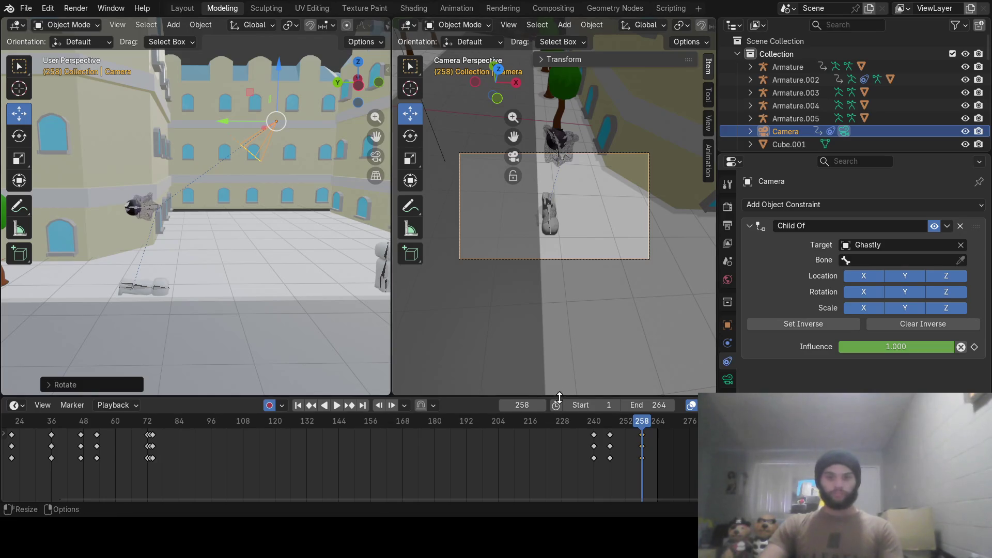
mouse_move(899, 348)
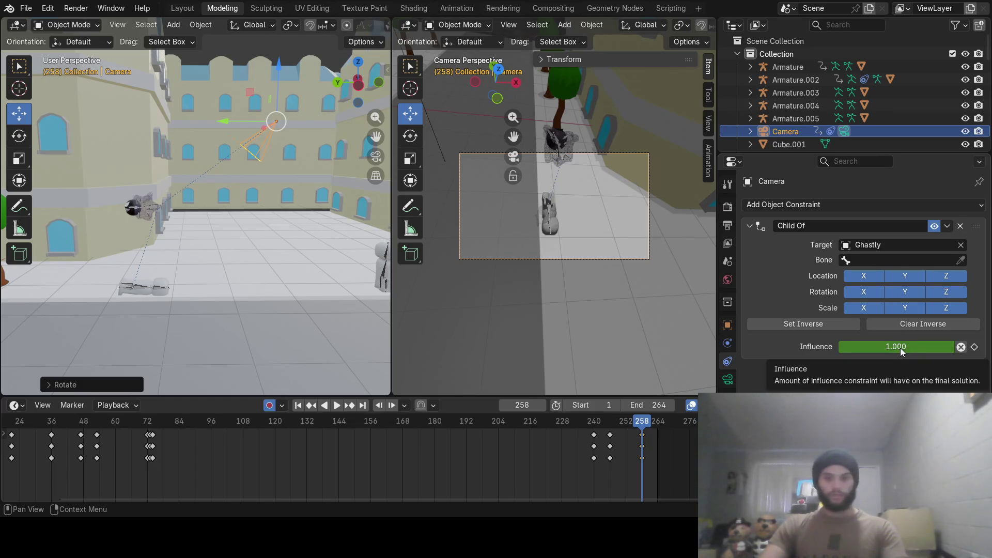
key("i")
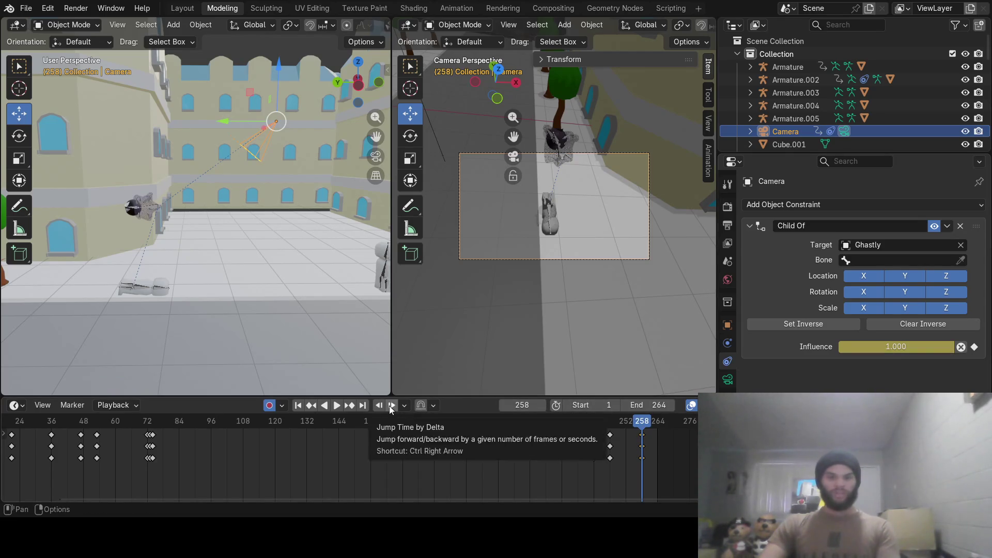
At frame 259, try influence 0 on the camera, undo it, and select Armature.002.
left_click(542, 409)
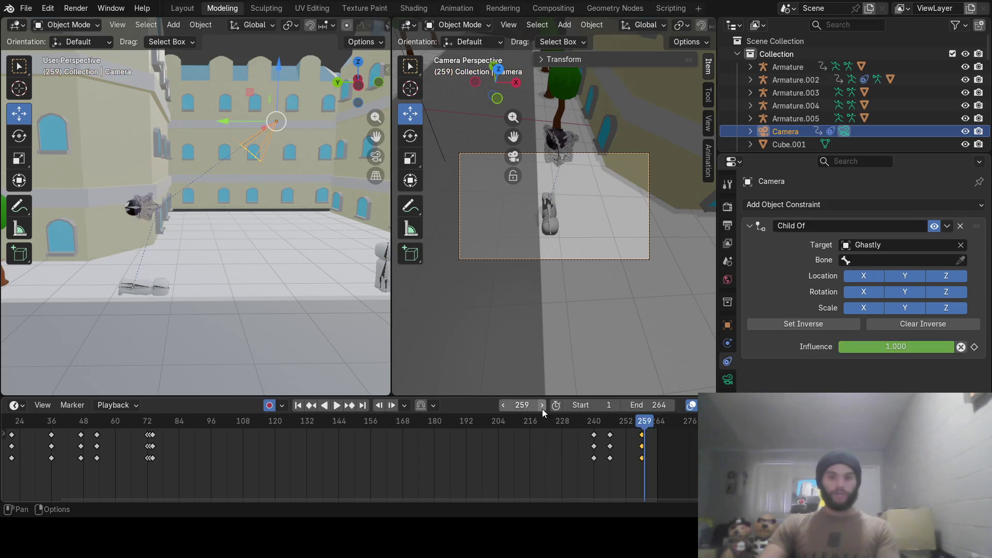
left_click(880, 348)
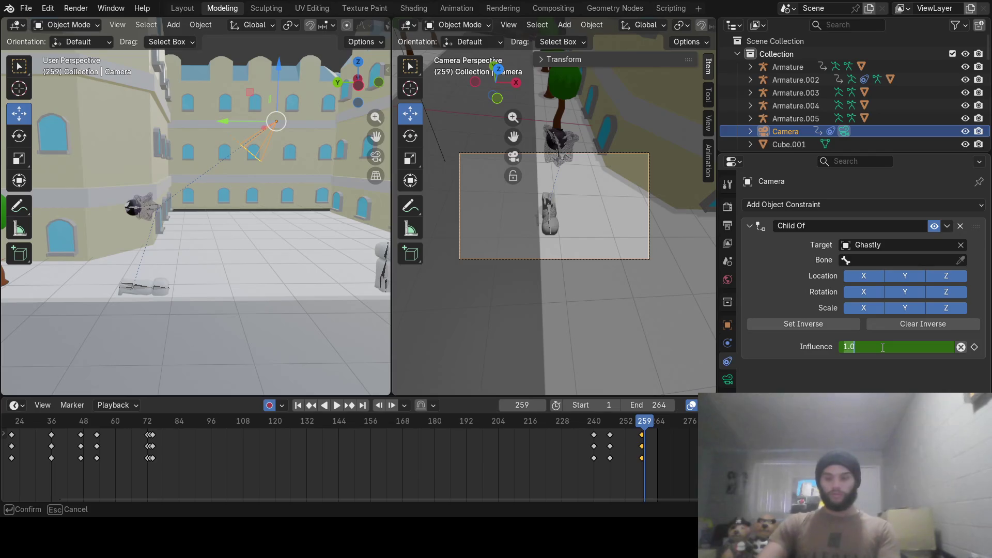
type("0")
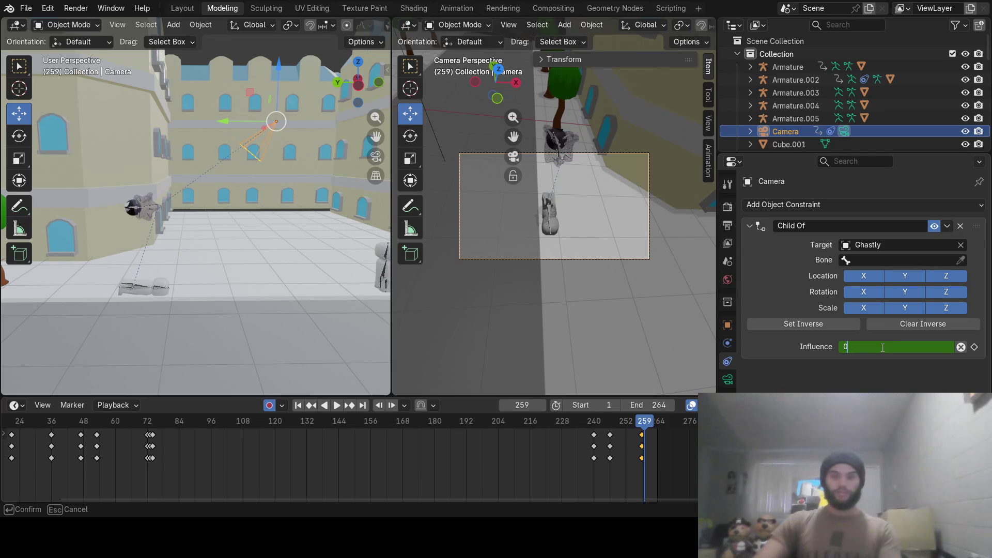
key("Return")
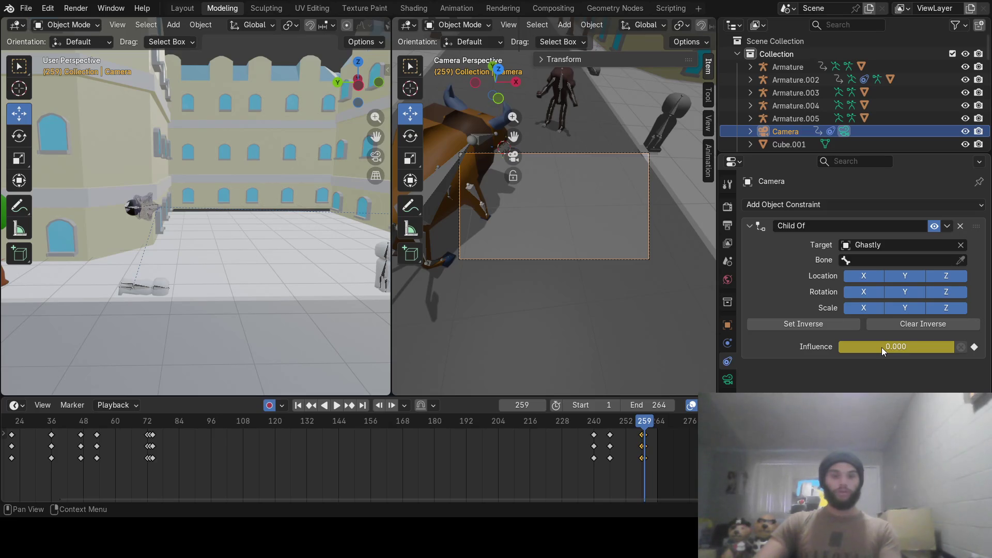
key("ctrl+z")
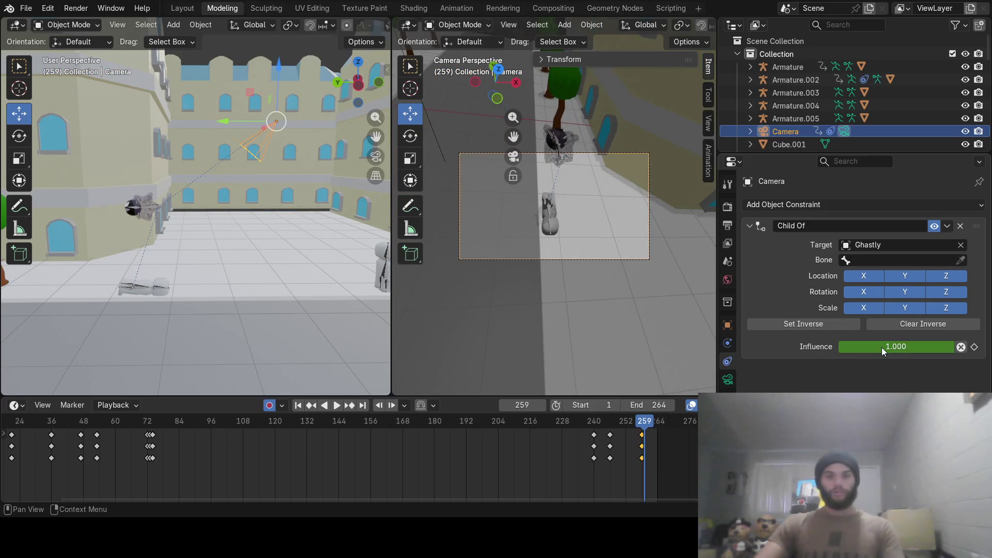
left_click(547, 210)
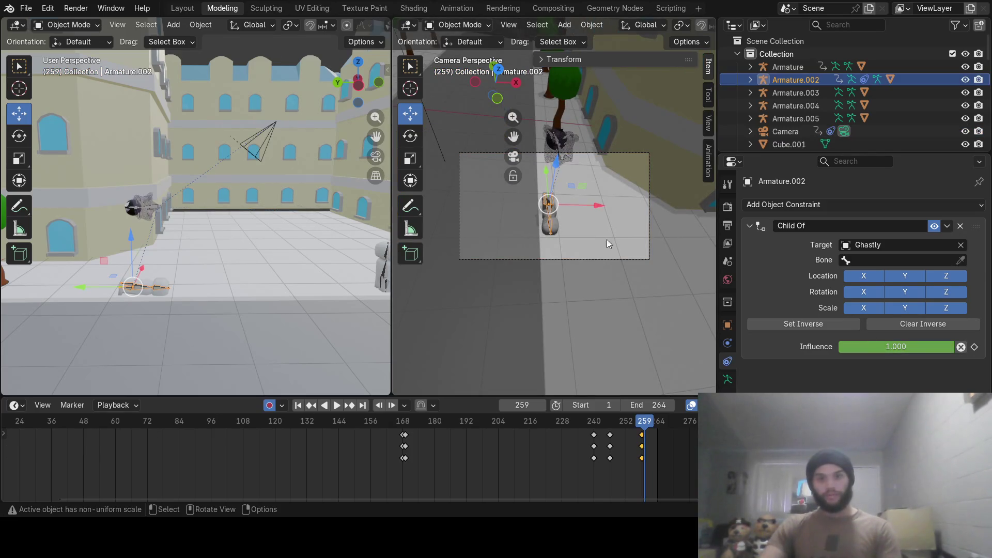
Key Armature.002's Child Of influence at 1.0 on frame 258.
left_click(899, 347)
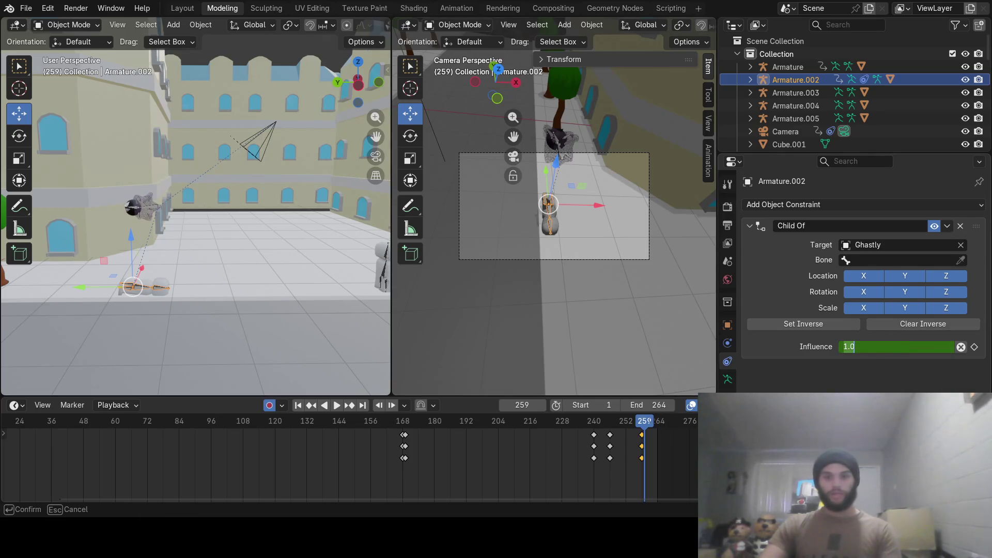
key("Return")
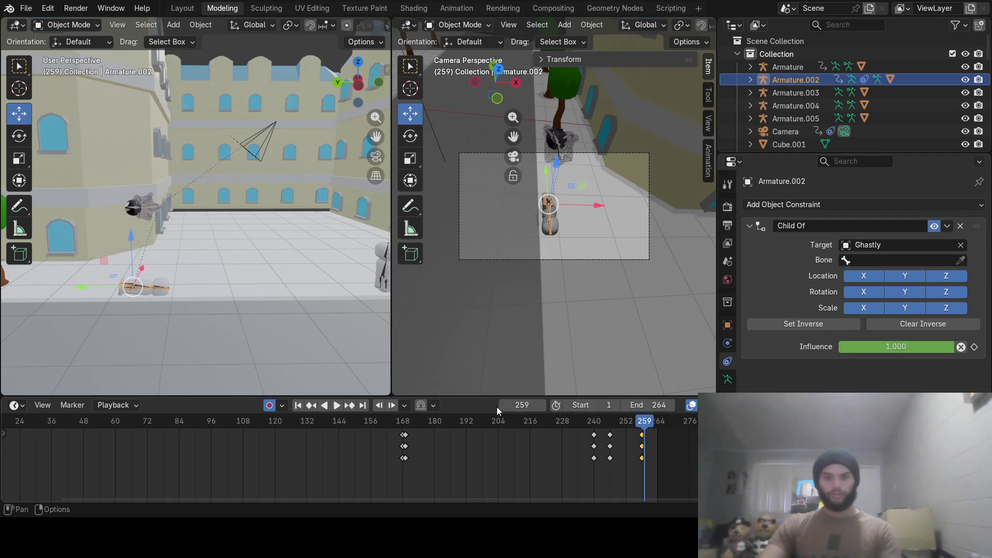
key("Left")
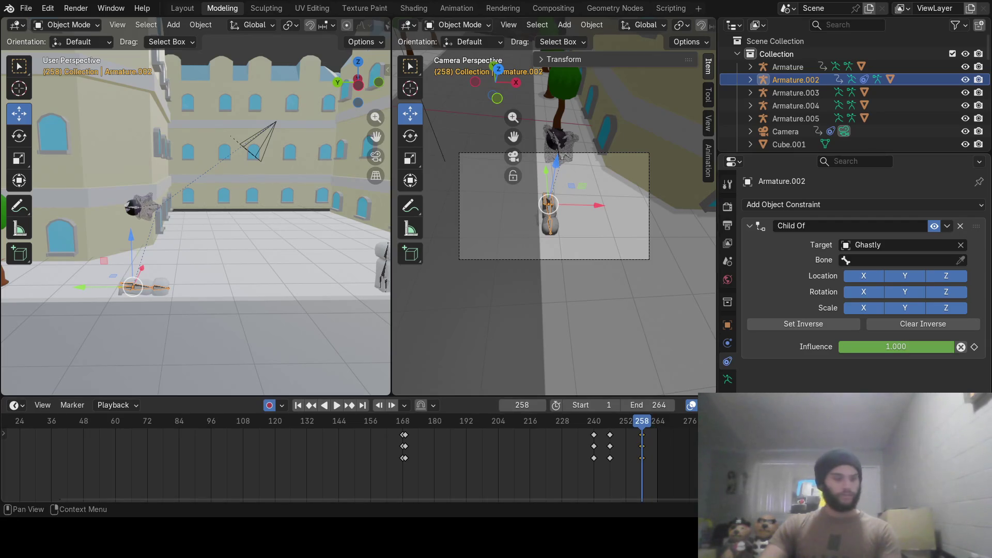
key("i")
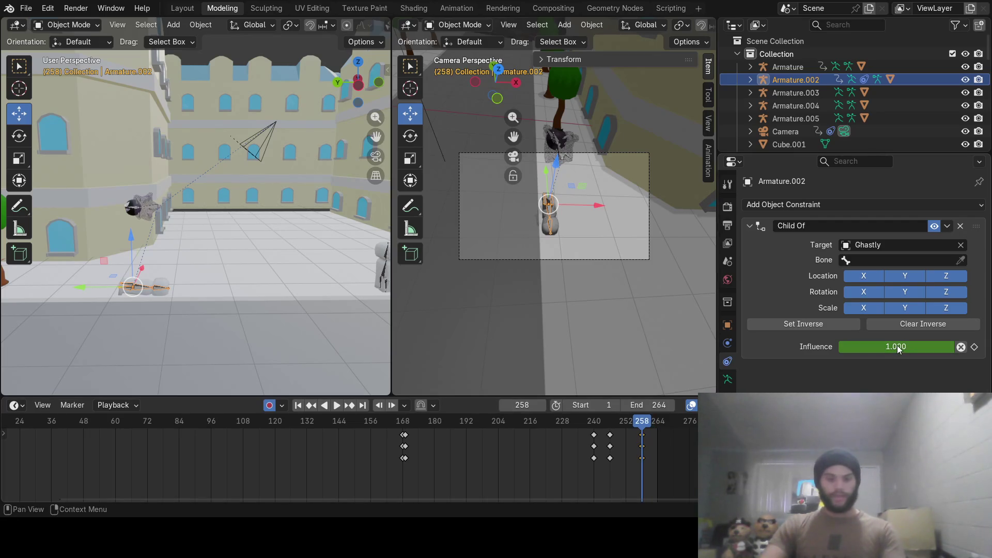
At frame 259, set Armature.002's influence to 0 and key it.
left_click(541, 407)
left_click_drag(907, 346, 907, 346)
type("0")
key("Return")
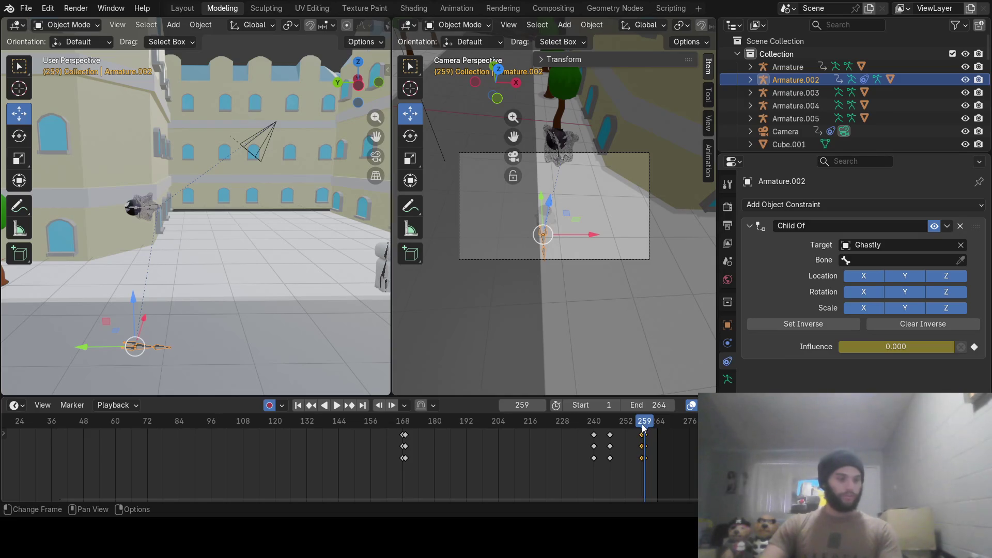
Return the right view to the camera's view and select the camera.
middle_click_drag(655, 244, 642, 241)
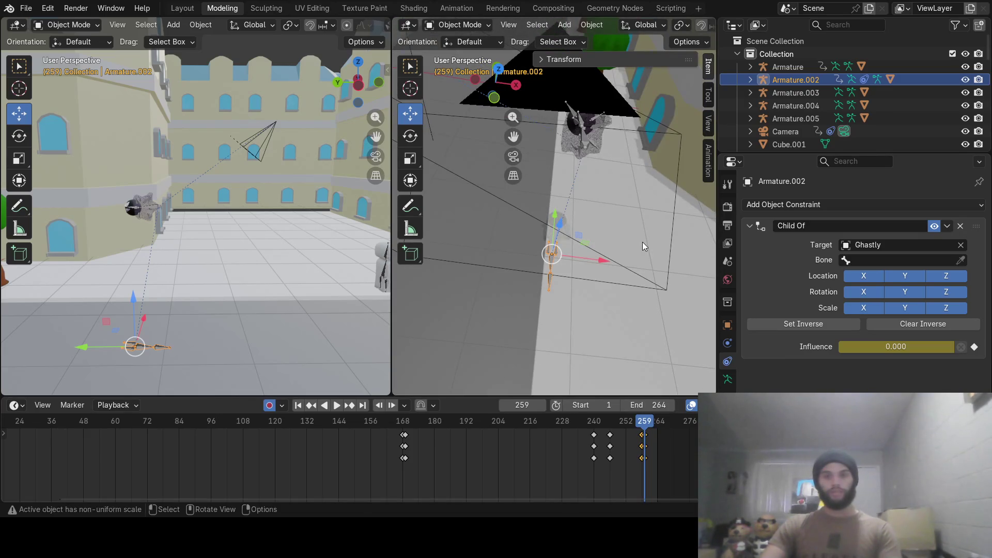
key("KP_0")
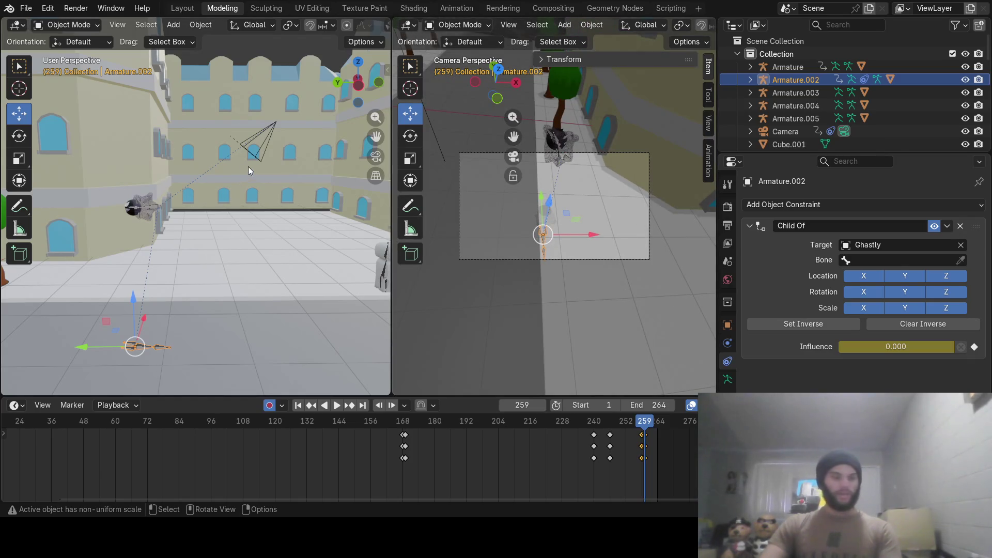
left_click(260, 147)
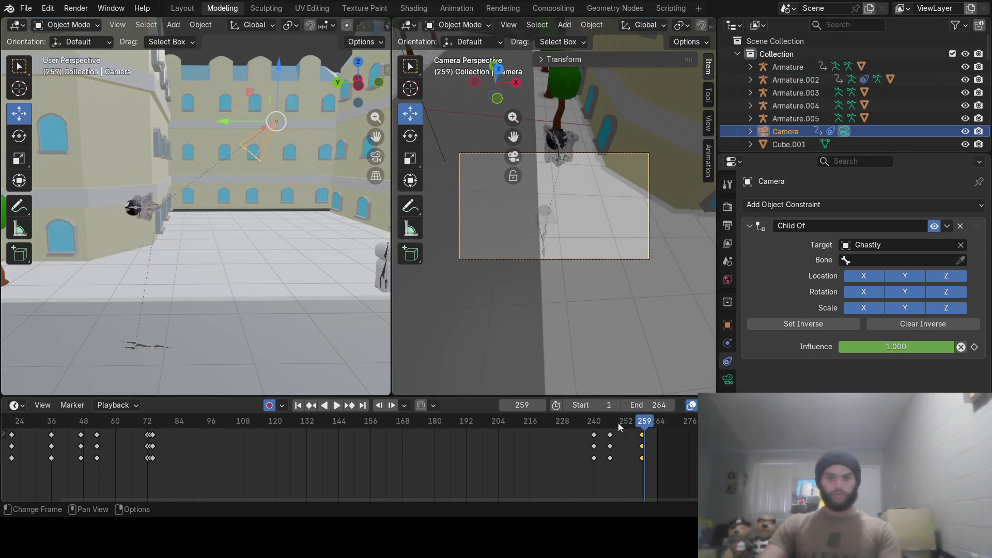
At frame 259, rotate the camera about 20° to look down the street and preview it.
left_click_drag(535, 405, 531, 405)
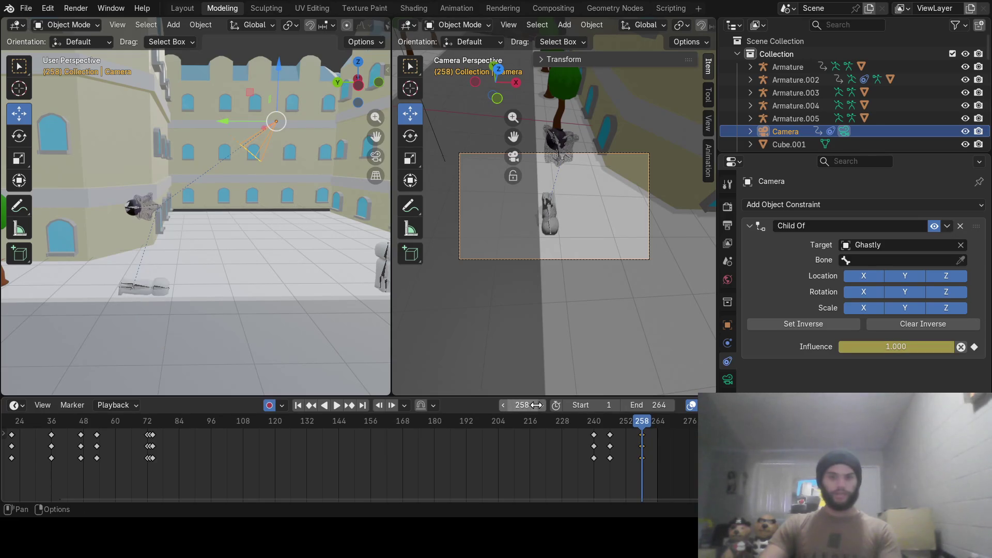
left_click(541, 405)
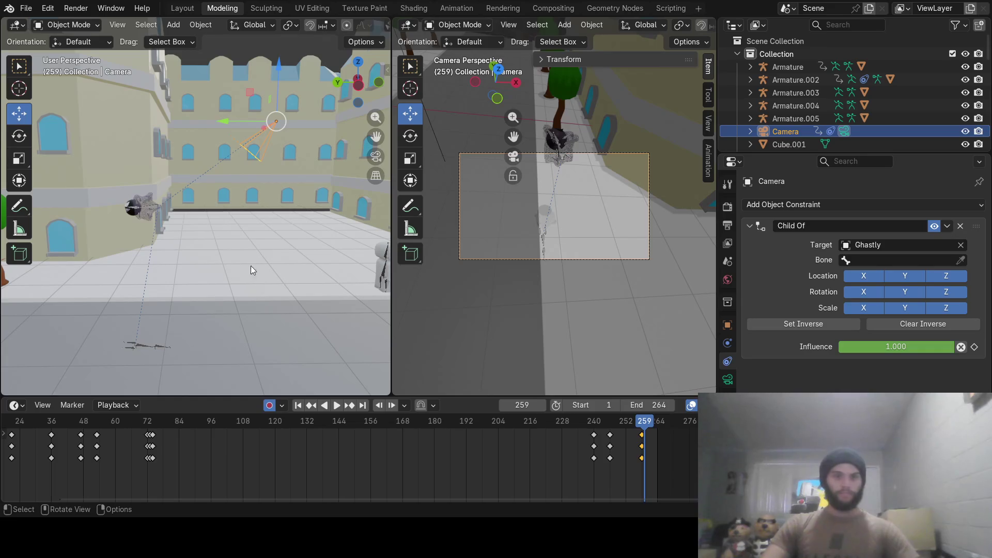
key("r")
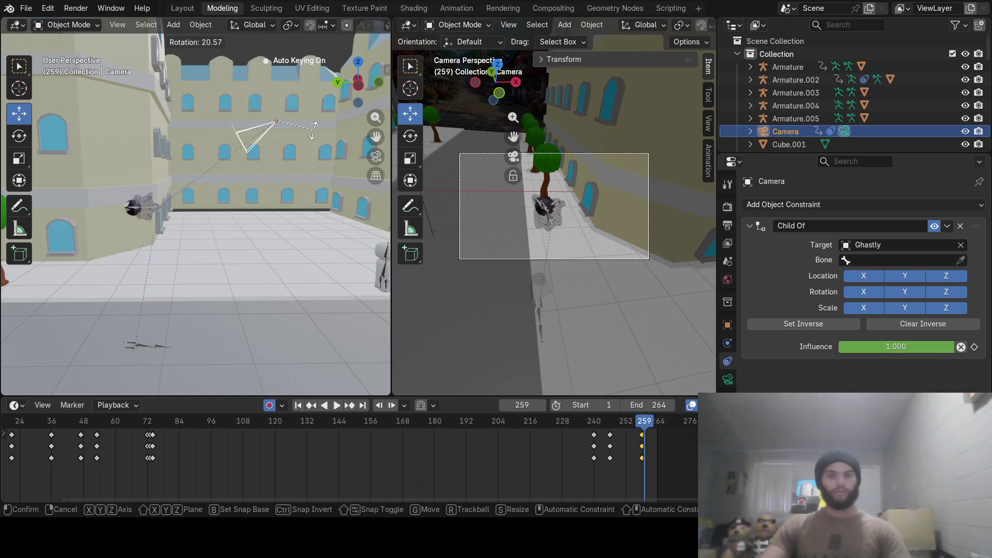
left_click(314, 131)
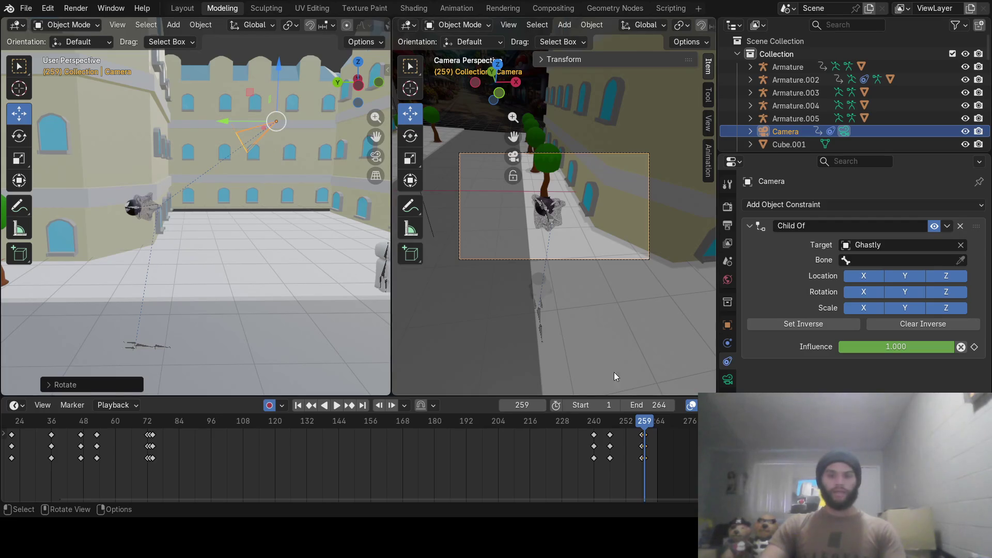
mouse_move(642, 421)
left_mouse_down()
mouse_move(649, 429)
mouse_move(572, 422)
mouse_move(624, 423)
mouse_move(593, 420)
mouse_move(649, 409)
mouse_move(553, 408)
mouse_move(658, 407)
left_mouse_up()
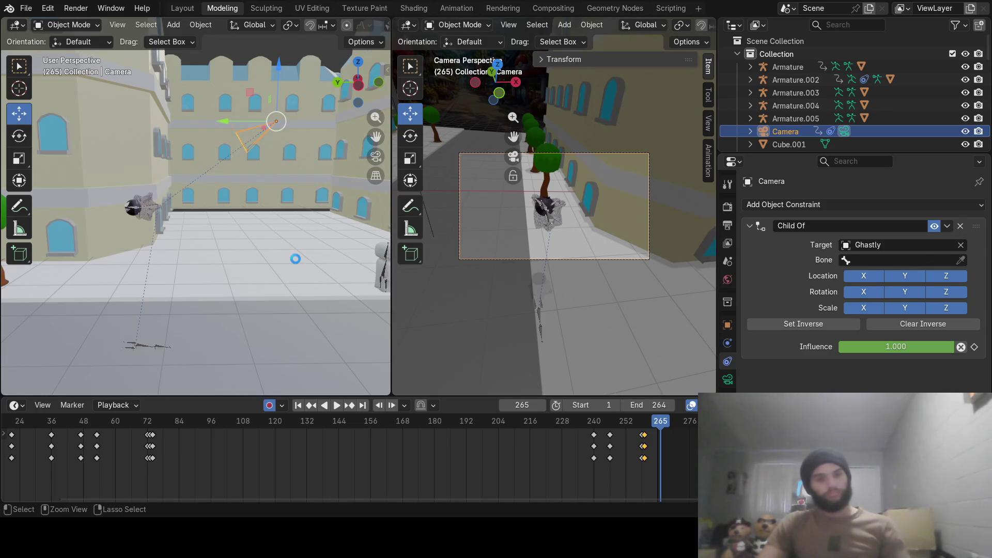
Save city.blend and set the scene's end frame to 400.
key("ctrl+s")
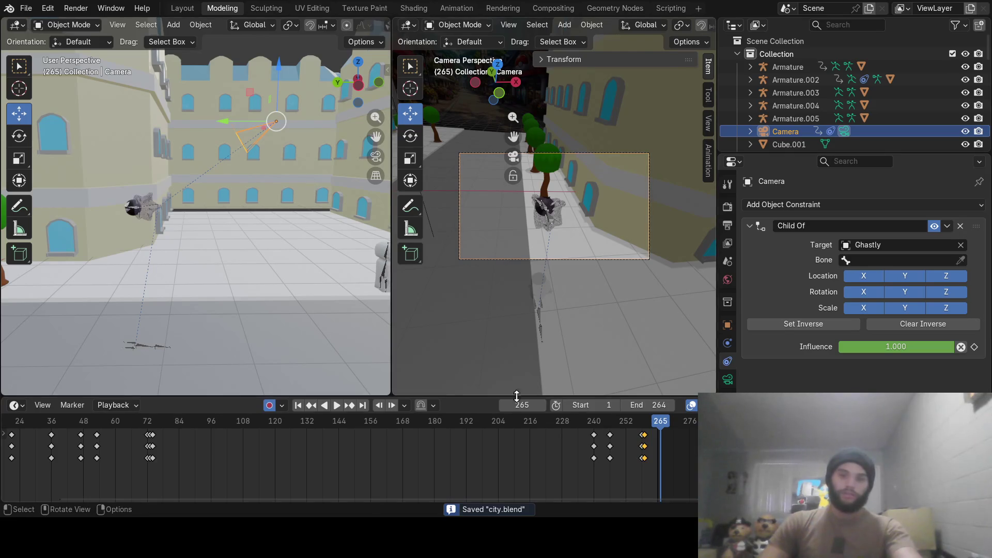
left_click(655, 408)
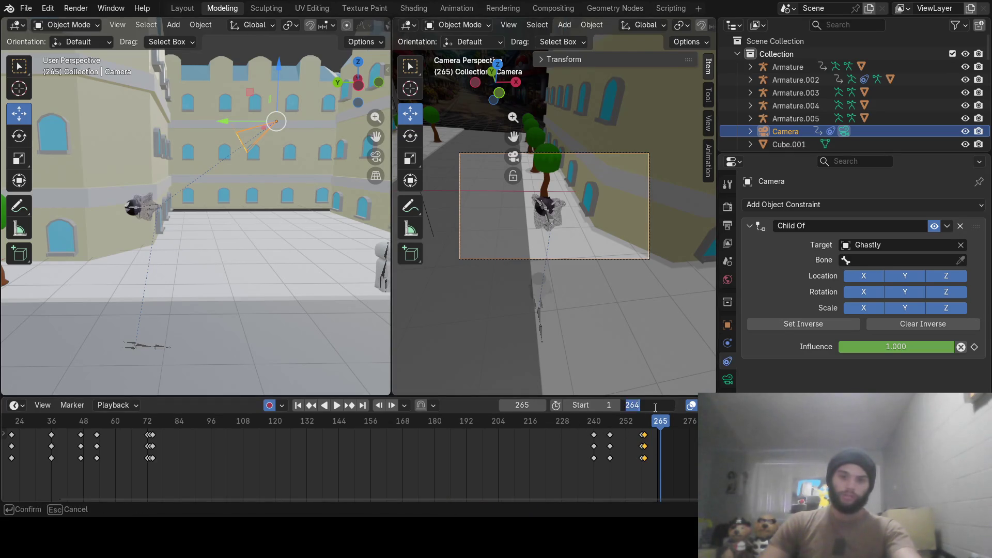
type("400")
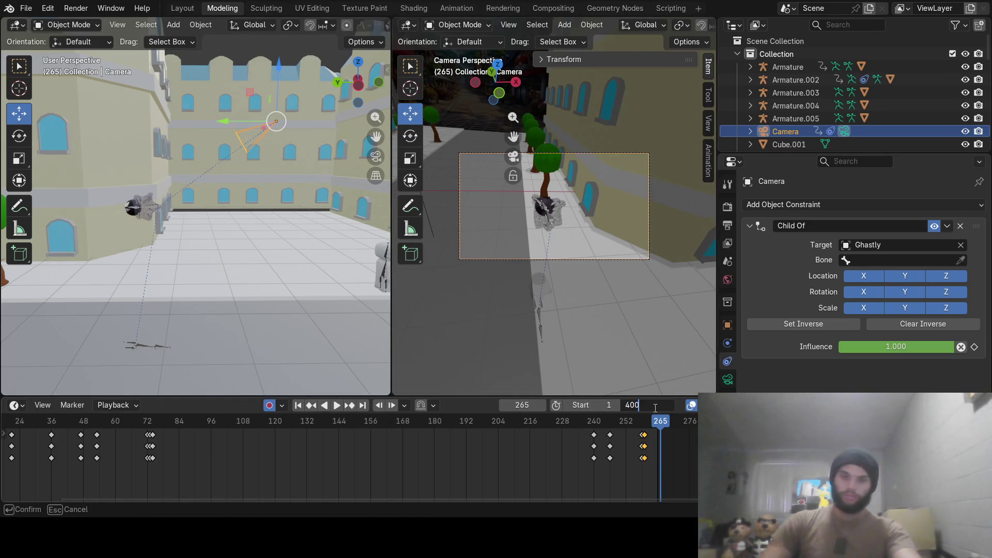
key("Return")
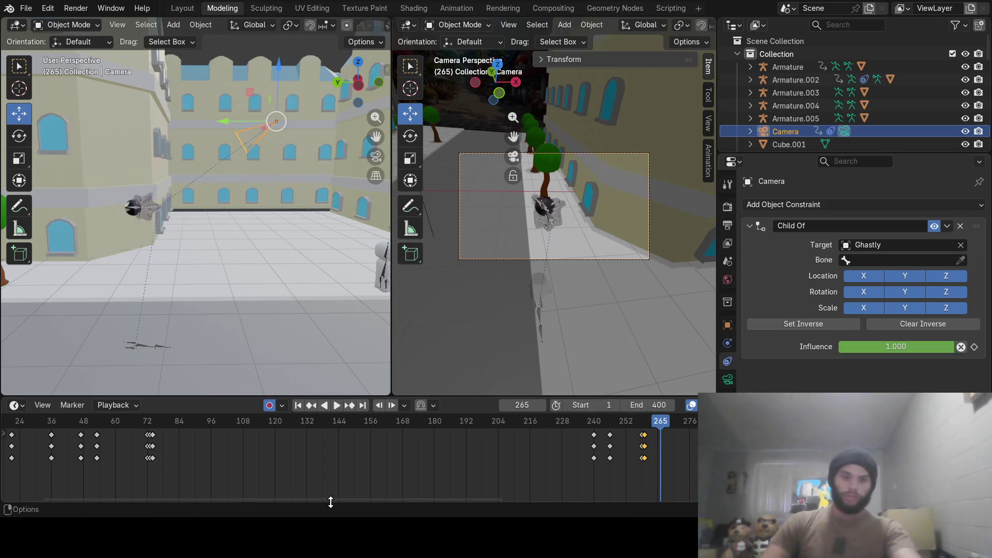
left_click_drag(332, 499, 510, 507)
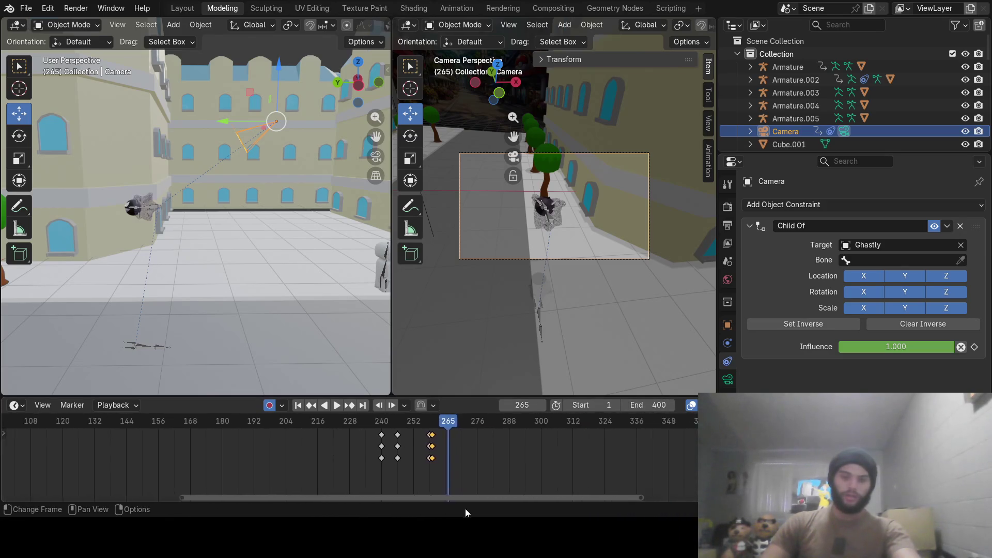
Scrub the timeline to preview the camera move past frame 264 toward 300.
mouse_move(322, 424)
left_mouse_down()
mouse_move(290, 427)
mouse_move(304, 425)
left_mouse_up()
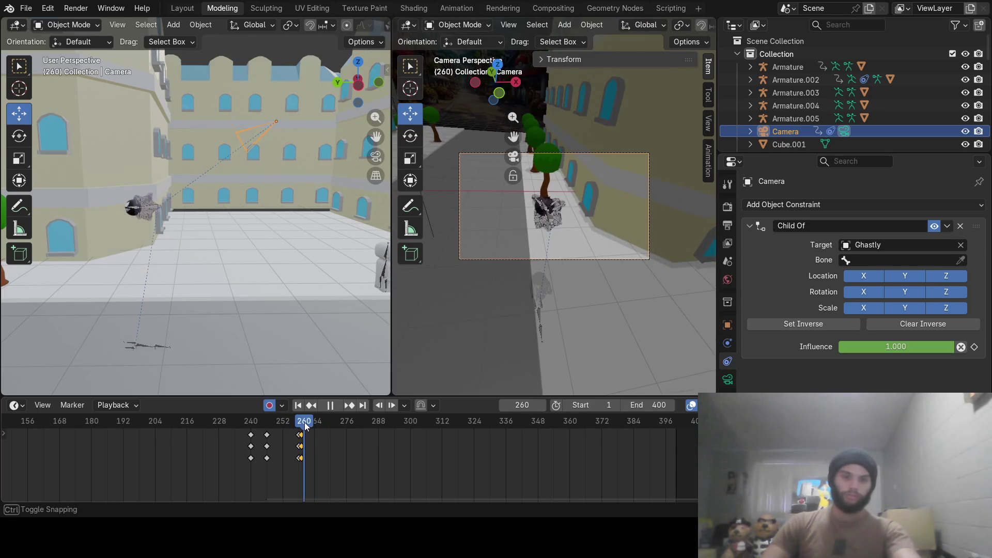
mouse_move(304, 424)
left_mouse_down()
mouse_move(343, 432)
mouse_move(309, 431)
left_mouse_up()
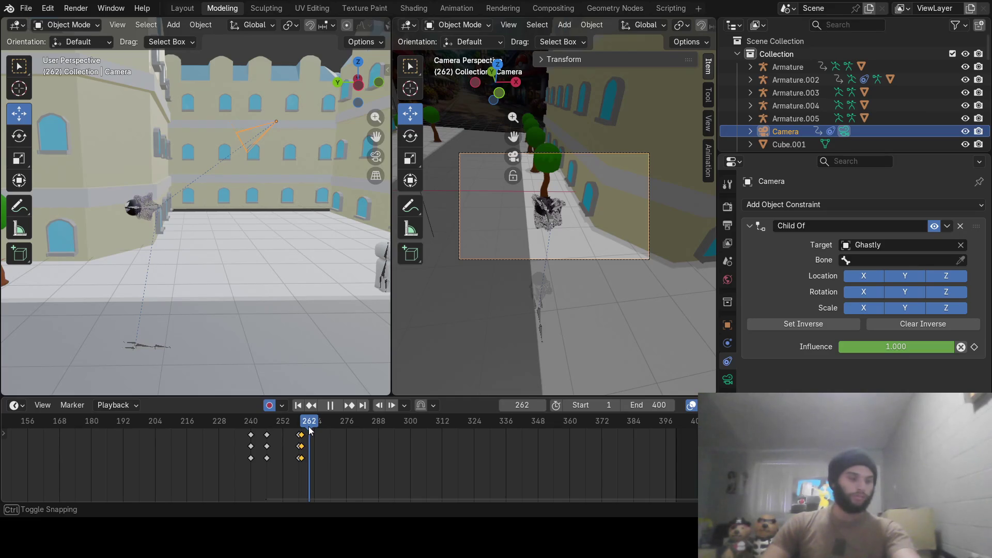
left_click_drag(310, 432, 411, 434)
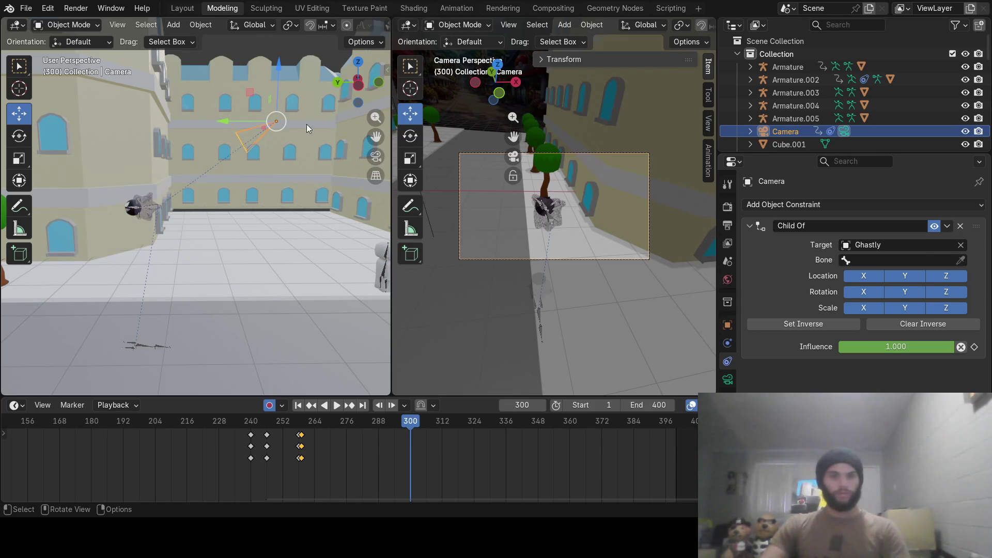
Adjust the camera rotation and key the Child Of influence at 1.0 on frame 300.
key("r")
left_click(294, 95)
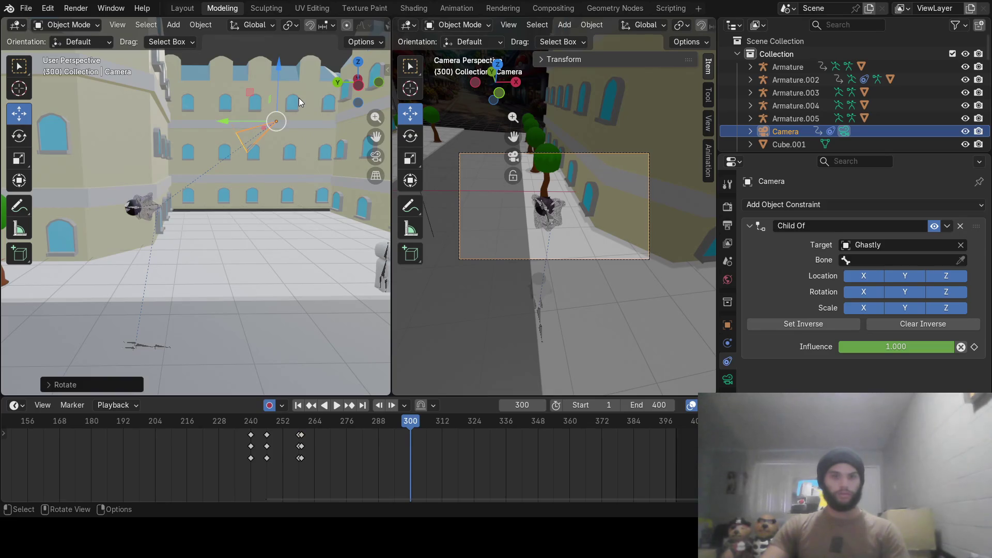
key("r")
left_click(300, 98)
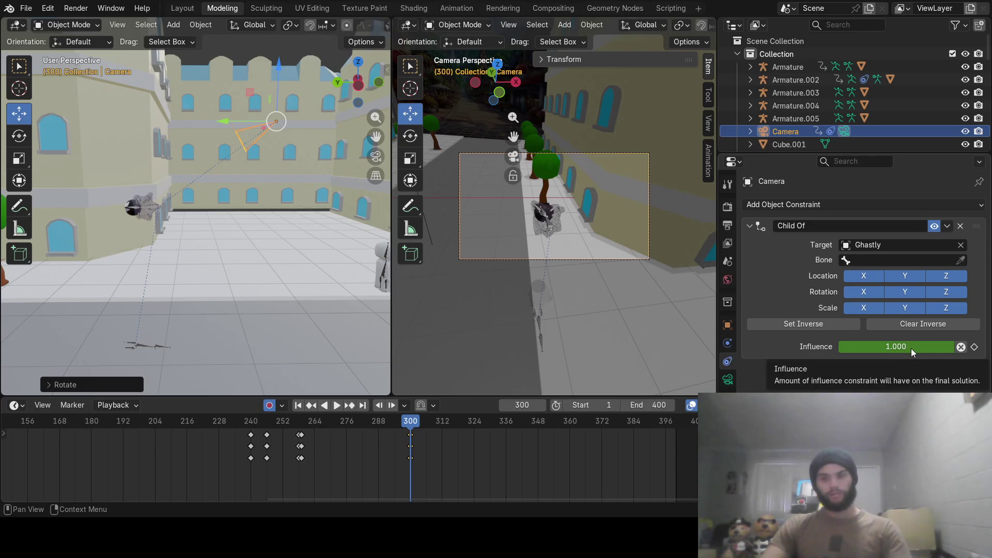
key("i")
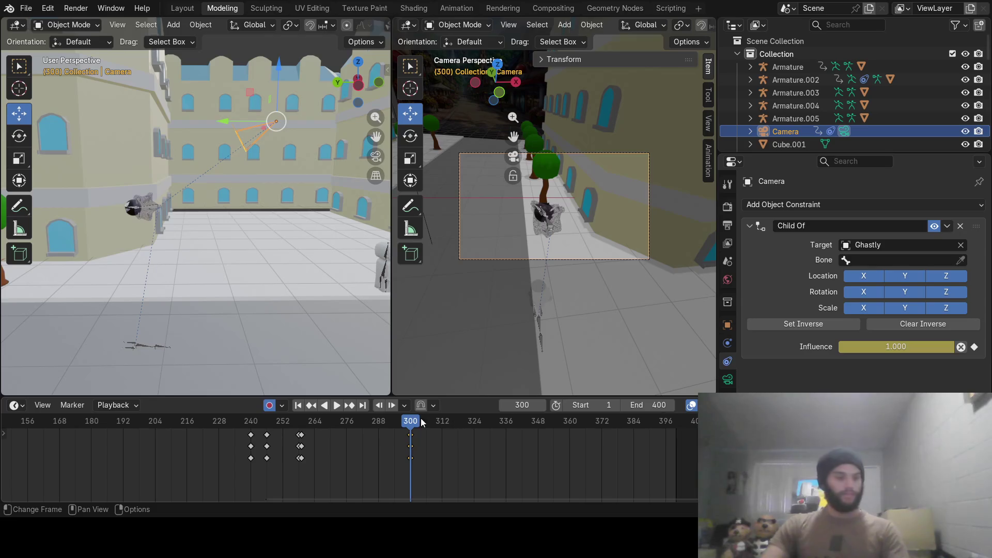
Step to frame 301 and key the Child Of influence at 0.
left_click(540, 407)
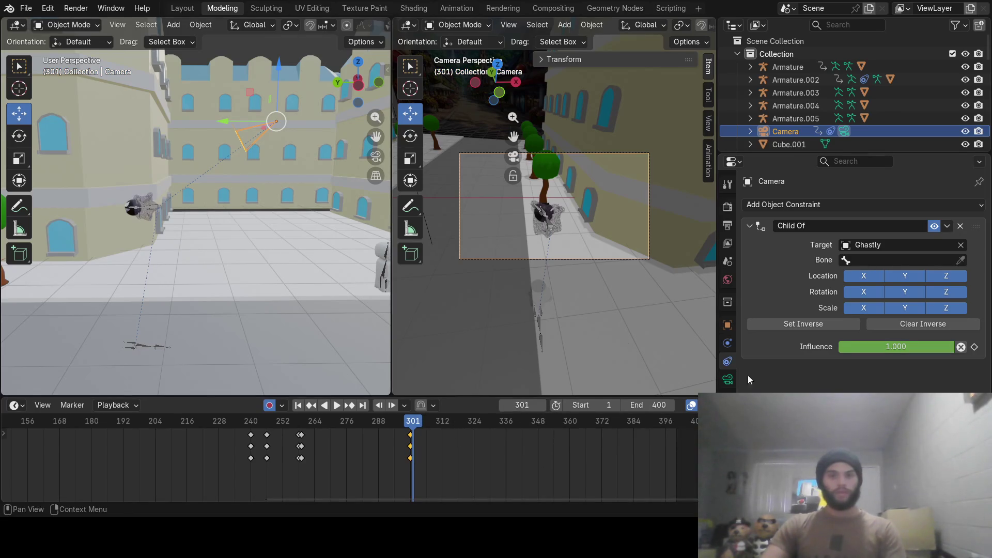
left_click(887, 348)
type("0")
key("Return")
key("i")
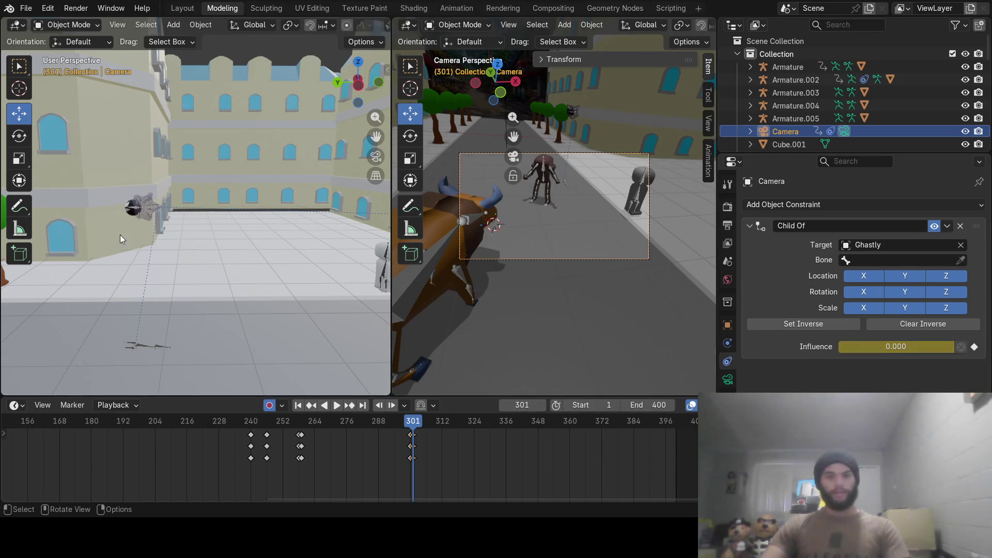
scroll(121, 236, "down", 5)
Move the freed camera along the street and turn it about the global Z axis at frame 301.
mouse_move(121, 240)
middle_mouse_down()
mouse_move(198, 206)
mouse_move(201, 254)
mouse_move(316, 244)
middle_mouse_up()
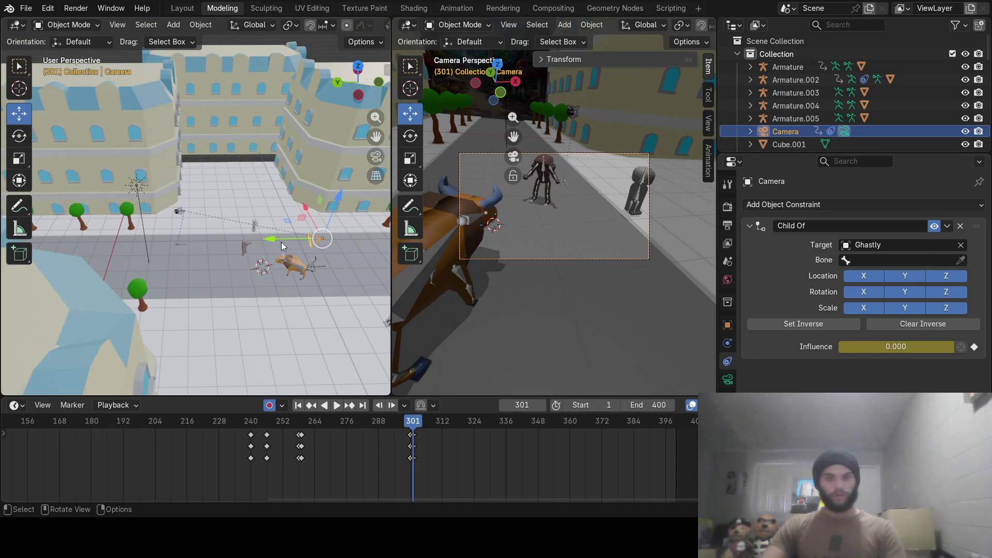
left_click_drag(271, 237, 108, 242)
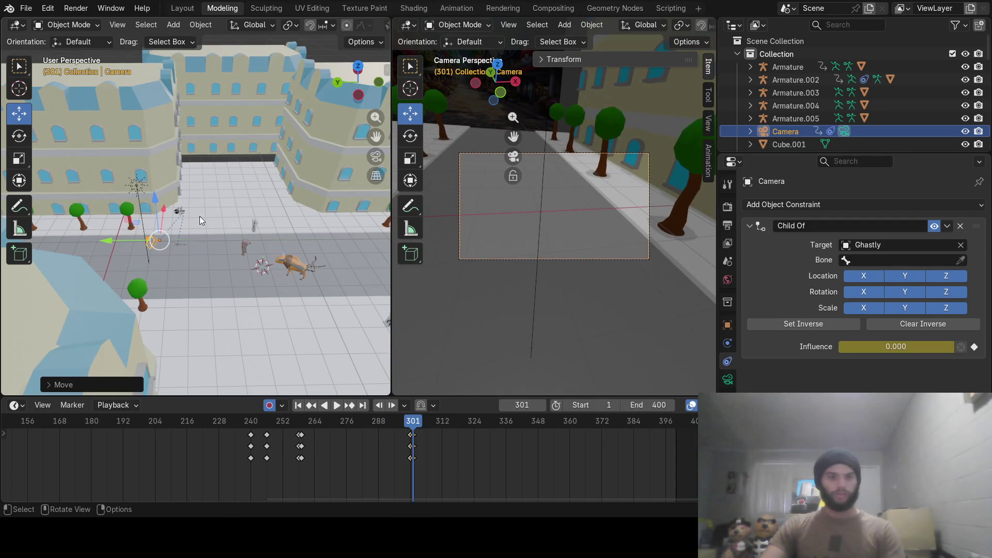
scroll(200, 220, "up", 3)
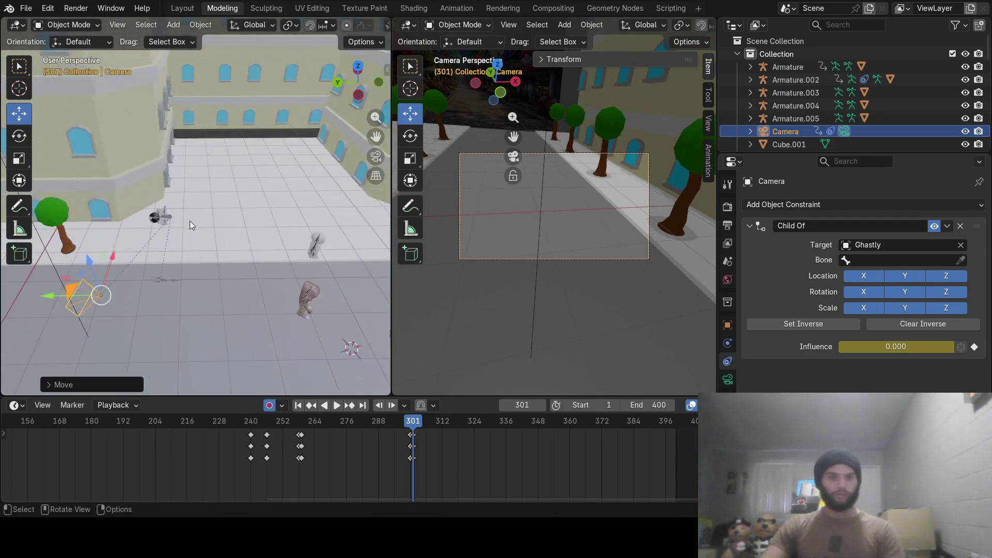
key("g")
left_click(200, 183)
key("r")
key("z")
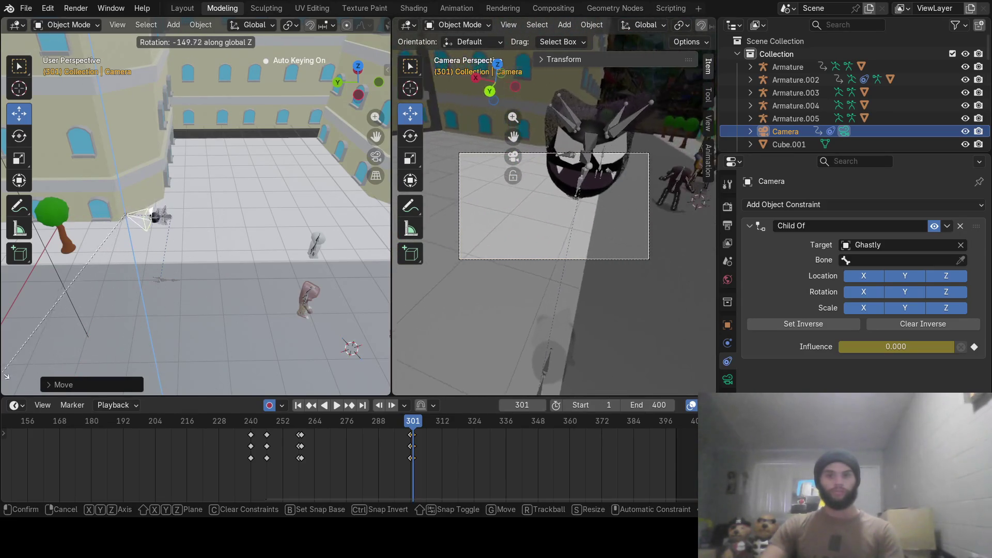
left_click(355, 344)
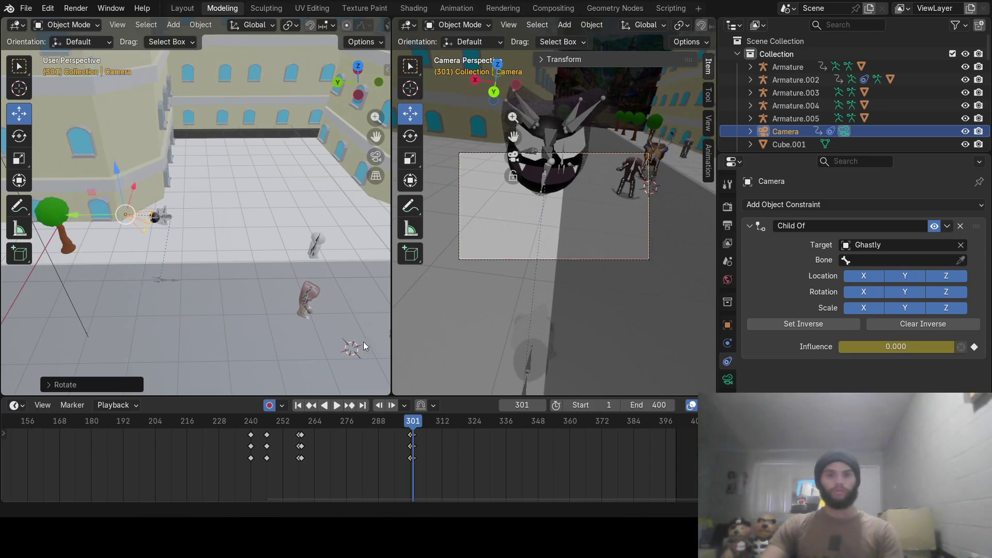
scroll(156, 277, "up", 5)
Refine the camera's rotation, lower it and shift it along Y so it frames the Ghastly.
mouse_move(197, 194)
middle_mouse_down()
mouse_move(127, 212)
mouse_move(206, 226)
middle_mouse_up()
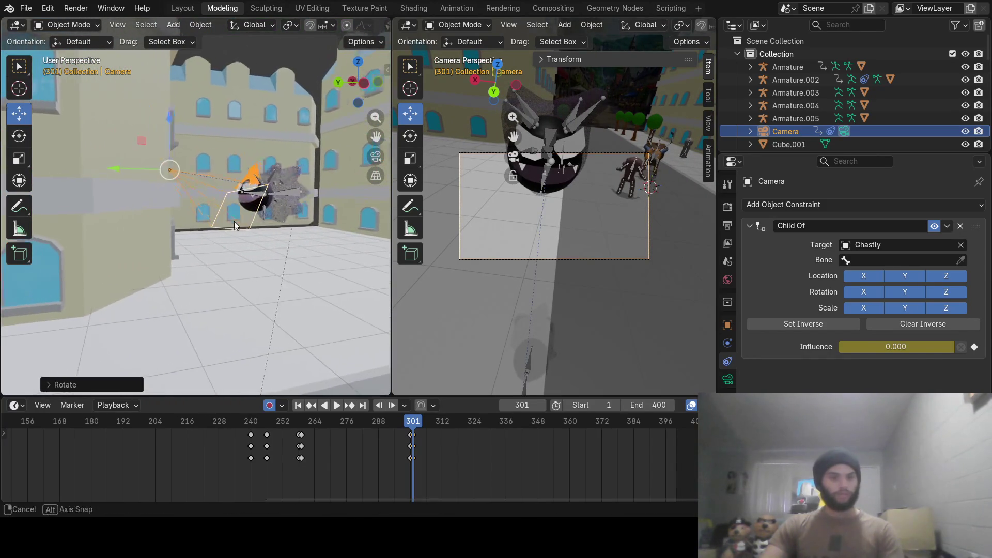
key("r")
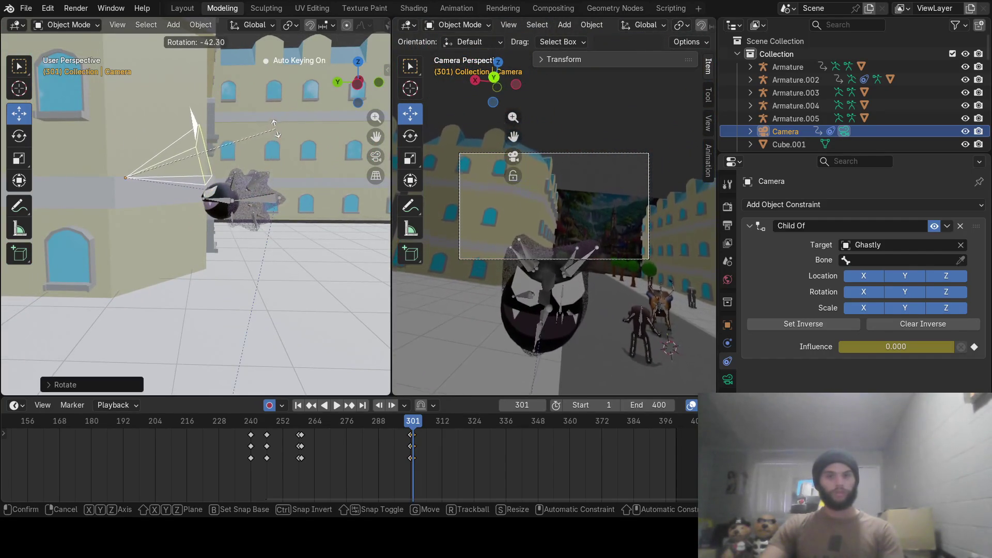
left_click(626, 165)
key("r")
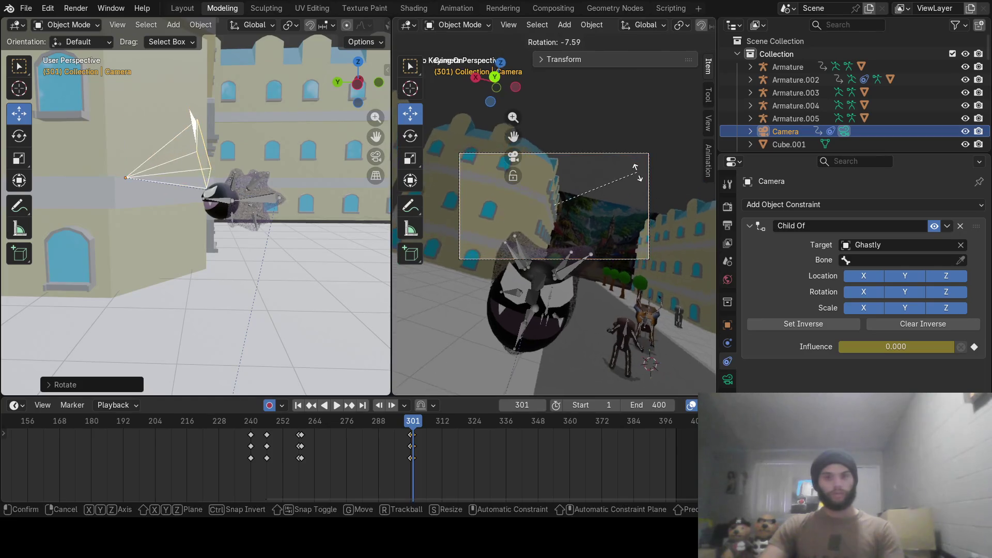
left_click(628, 148)
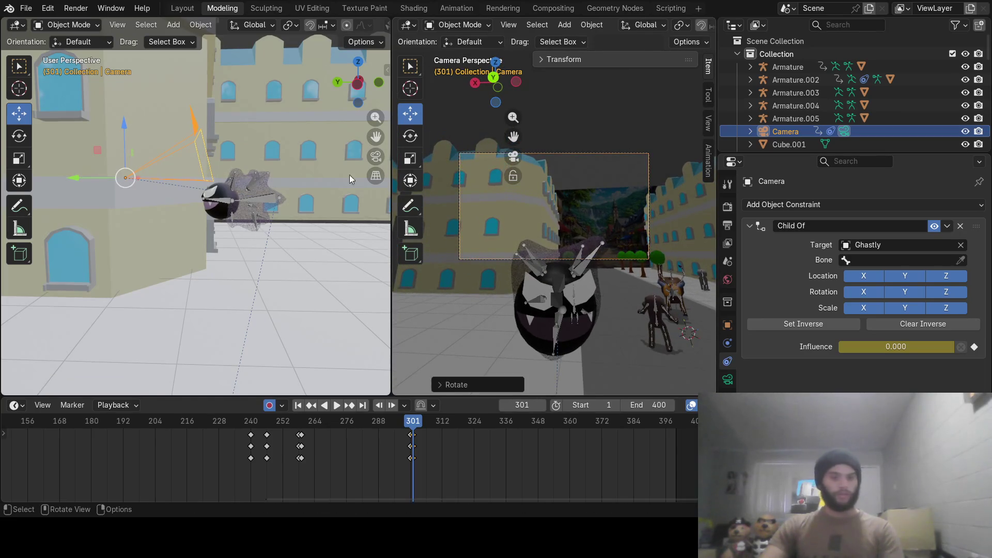
middle_click_drag(211, 175, 204, 172)
left_click_drag(140, 133, 188, 179)
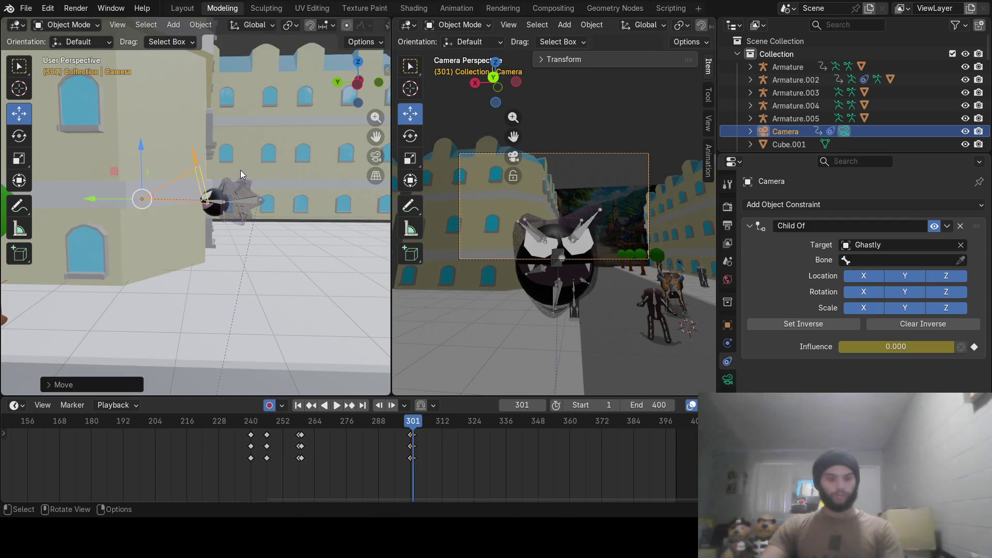
key("r")
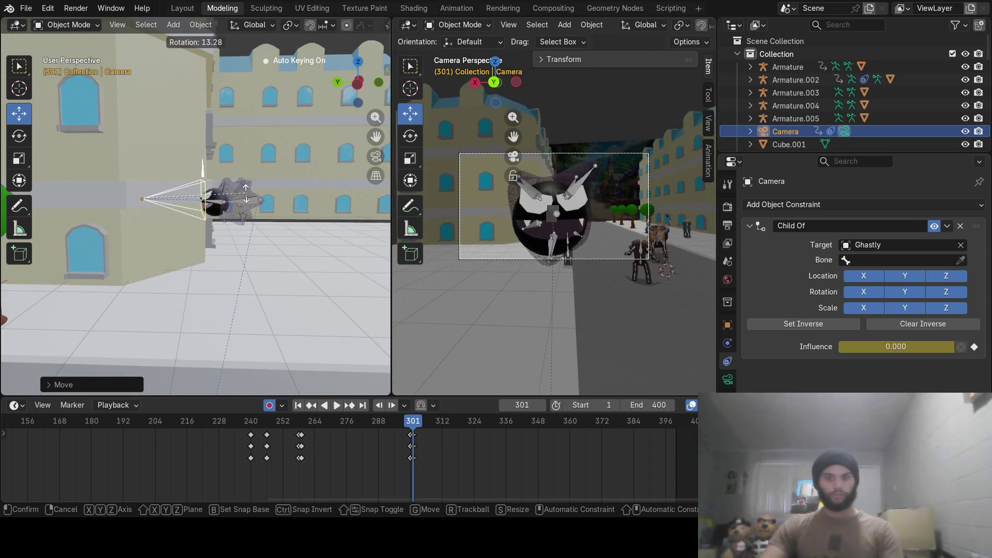
left_click(245, 196)
left_click_drag(101, 199, 61, 210)
Scrub the timeline to preview the camera motion, returning to frame 301.
mouse_move(413, 422)
left_mouse_down()
mouse_move(302, 425)
mouse_move(379, 432)
mouse_move(364, 434)
mouse_move(141, 436)
mouse_move(207, 441)
left_mouse_up()
middle_click_drag(223, 259, 197, 274)
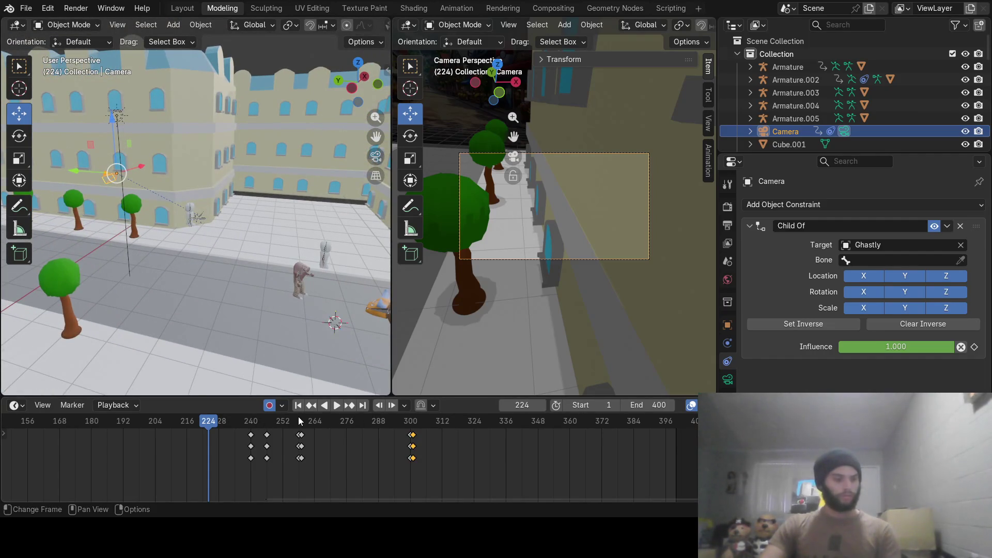
key("ctrl+g")
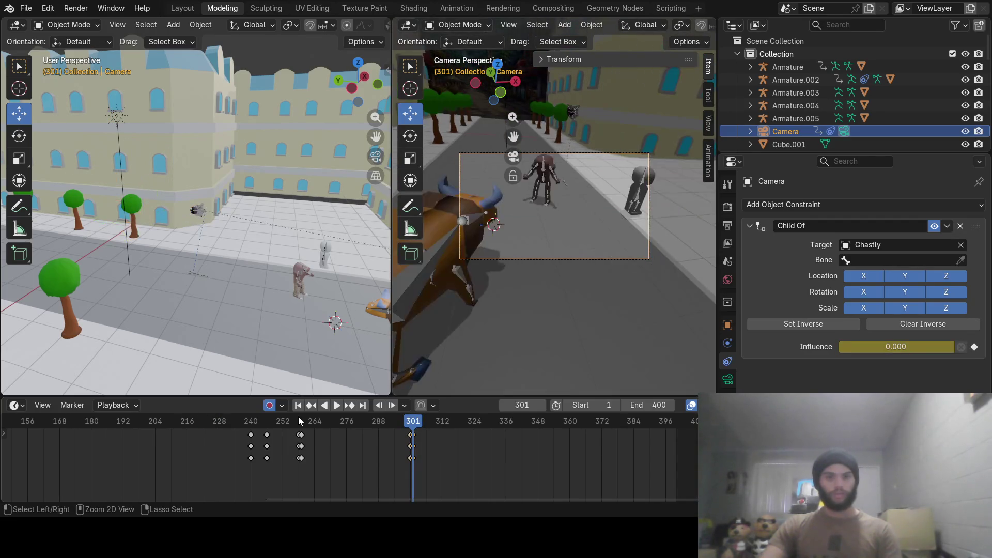
Select the camera keyframes at frame 300, scrub to frame 276 and bring up the Delete menu.
mouse_move(412, 422)
left_mouse_down()
mouse_move(334, 436)
mouse_move(357, 438)
mouse_move(389, 434)
mouse_move(280, 425)
mouse_move(415, 428)
mouse_move(192, 434)
mouse_move(351, 440)
left_mouse_up()
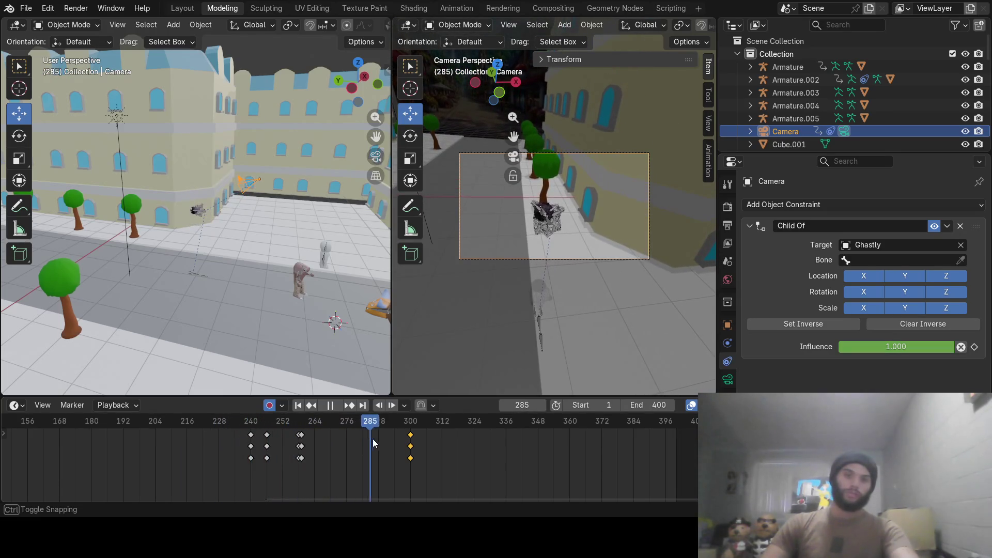
left_click(410, 440)
left_click_drag(410, 439, 312, 427)
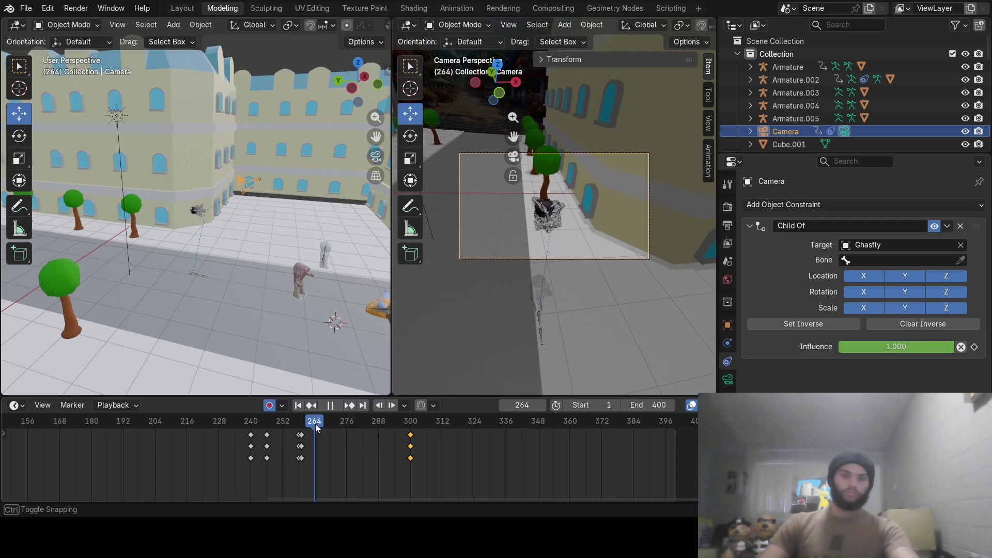
left_click_drag(323, 425, 346, 426)
key("x")
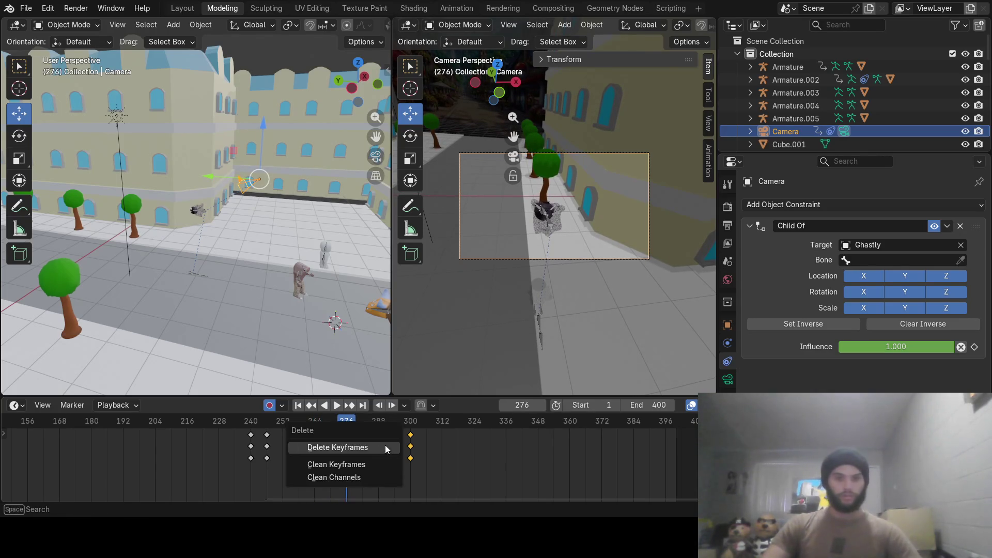
Delete all keyframes near frame 300 and scrub back toward frame 258.
left_click(383, 445)
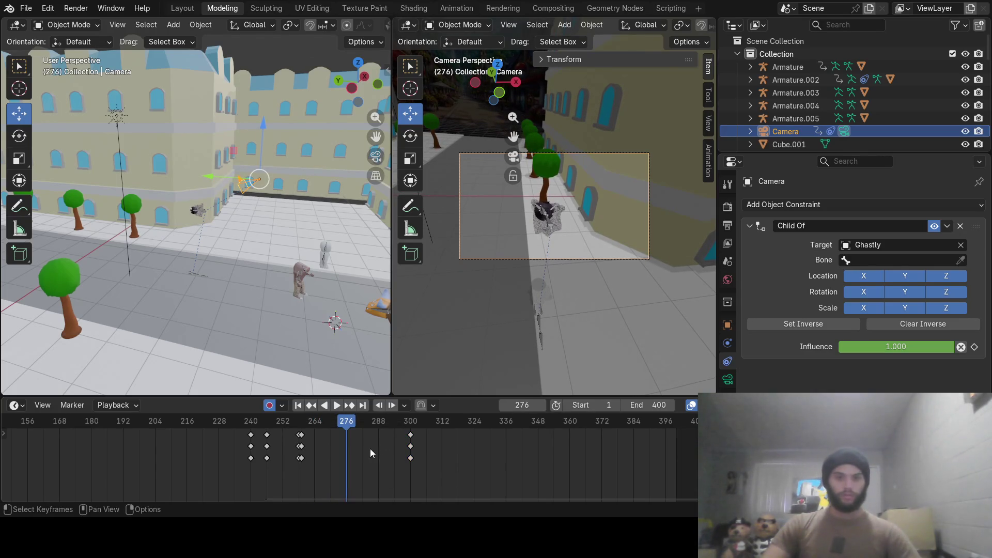
key("x")
left_click(410, 436)
mouse_move(356, 431)
left_mouse_down()
mouse_move(270, 425)
mouse_move(313, 434)
left_mouse_up()
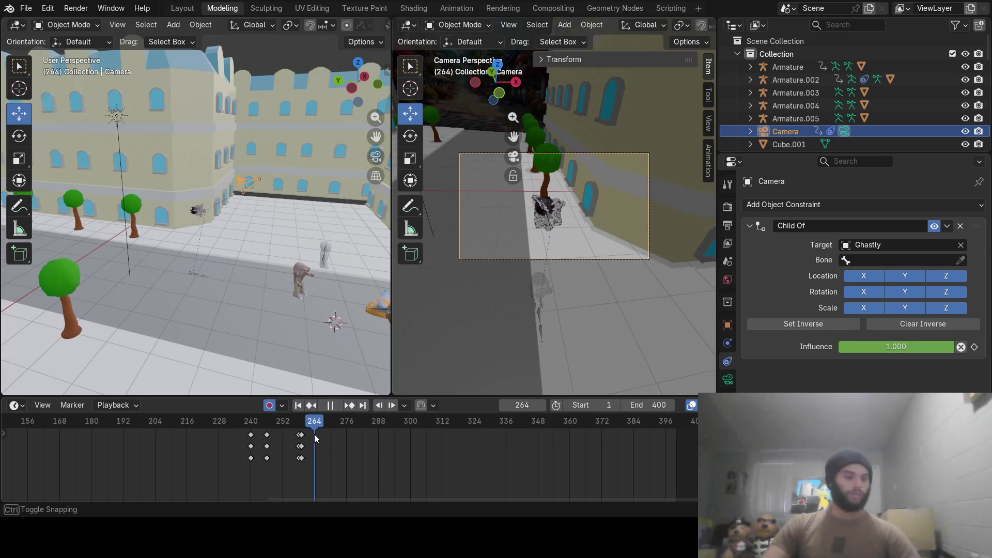
Set the end frame to 264, play back the camera animation, then start editing the end frame to 276.
left_click_drag(258, 179, 258, 179)
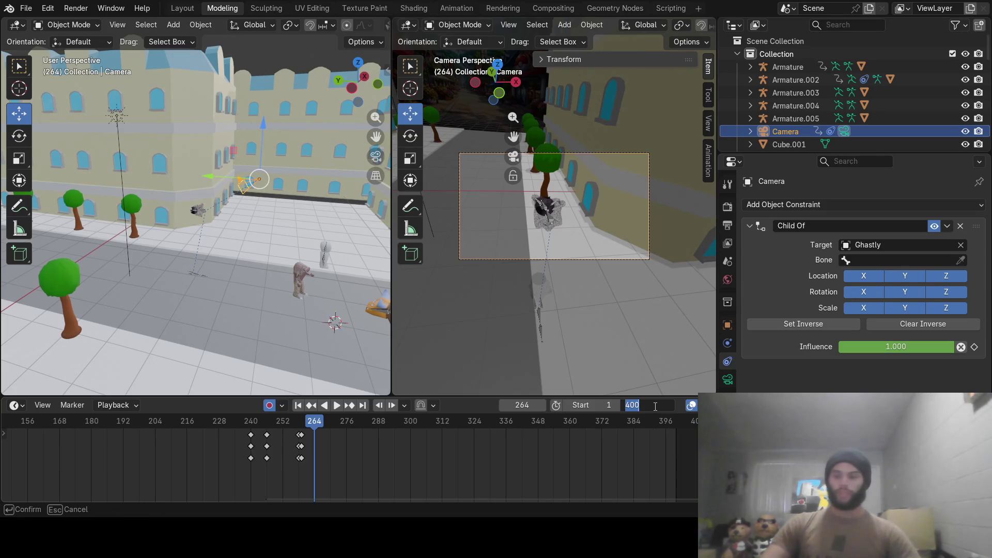
key("Return")
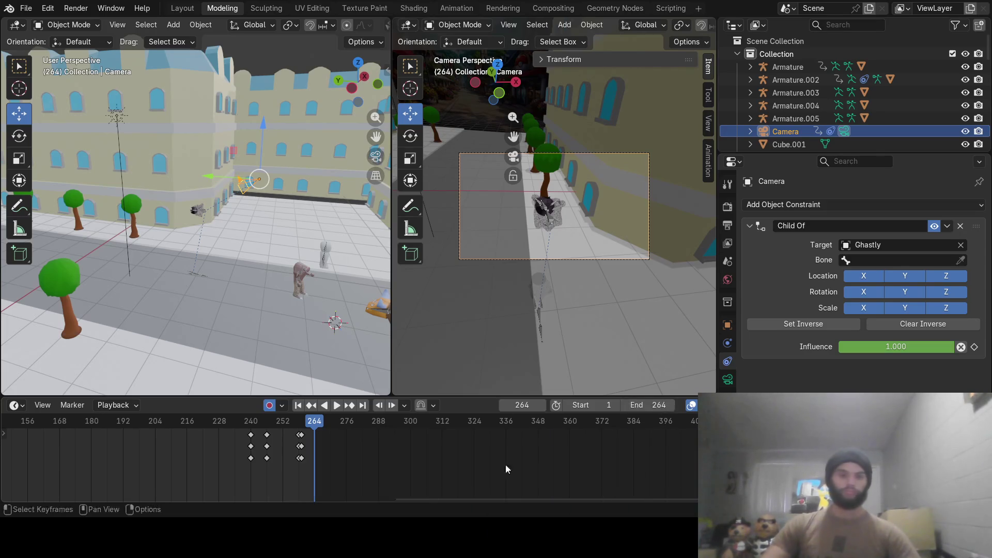
left_click_drag(314, 422, 308, 431)
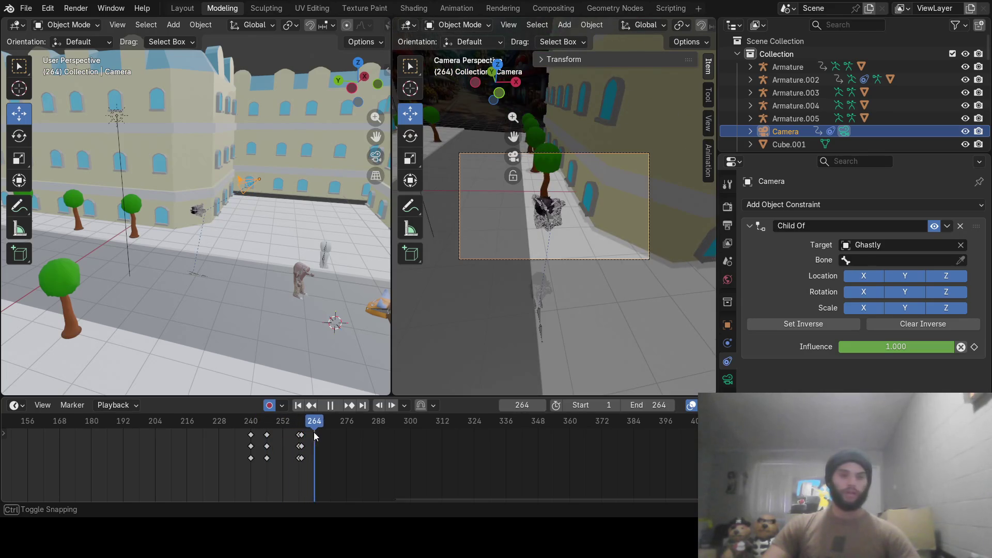
mouse_move(308, 431)
left_mouse_down()
mouse_move(207, 438)
mouse_move(278, 438)
left_mouse_up()
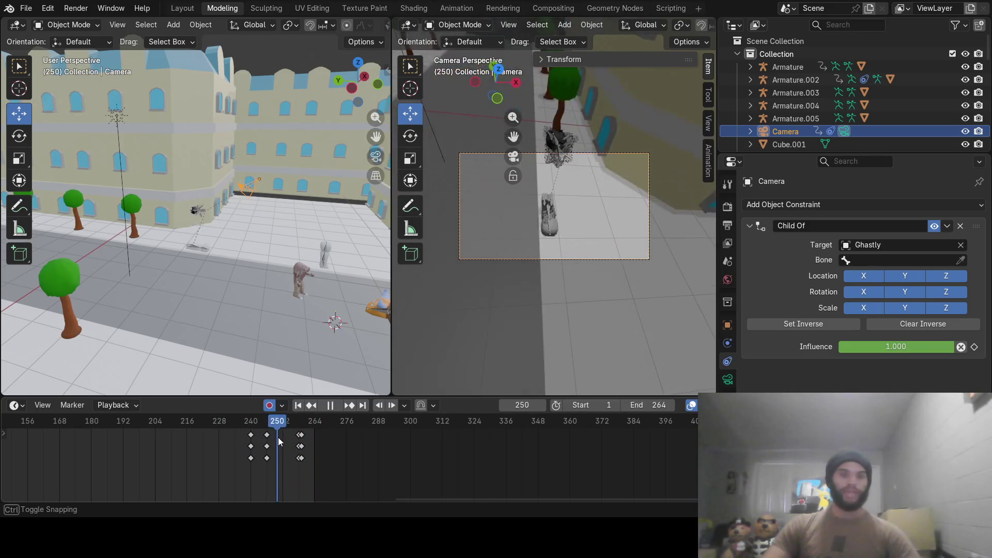
mouse_move(441, 500)
left_mouse_down()
mouse_move(162, 490)
mouse_move(314, 453)
left_mouse_up()
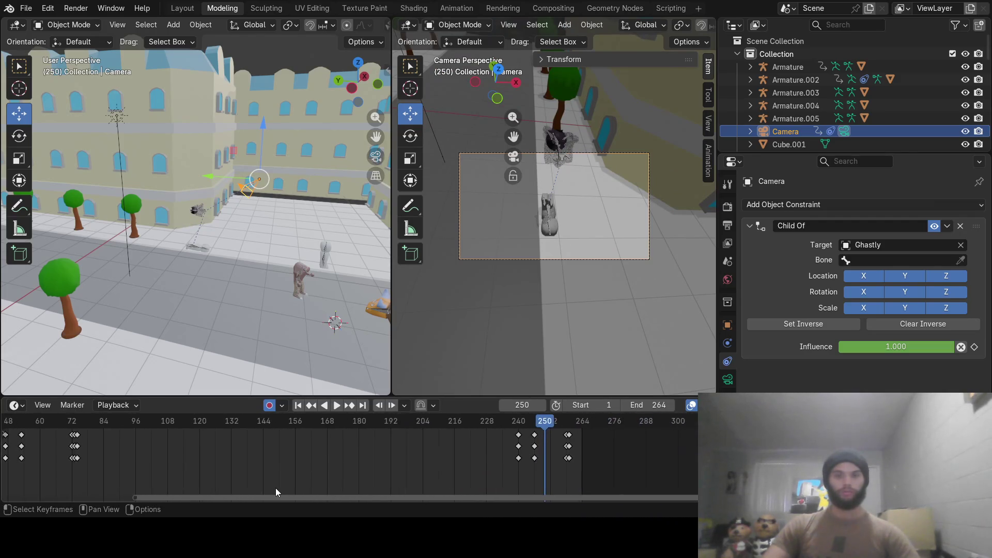
left_click(337, 405)
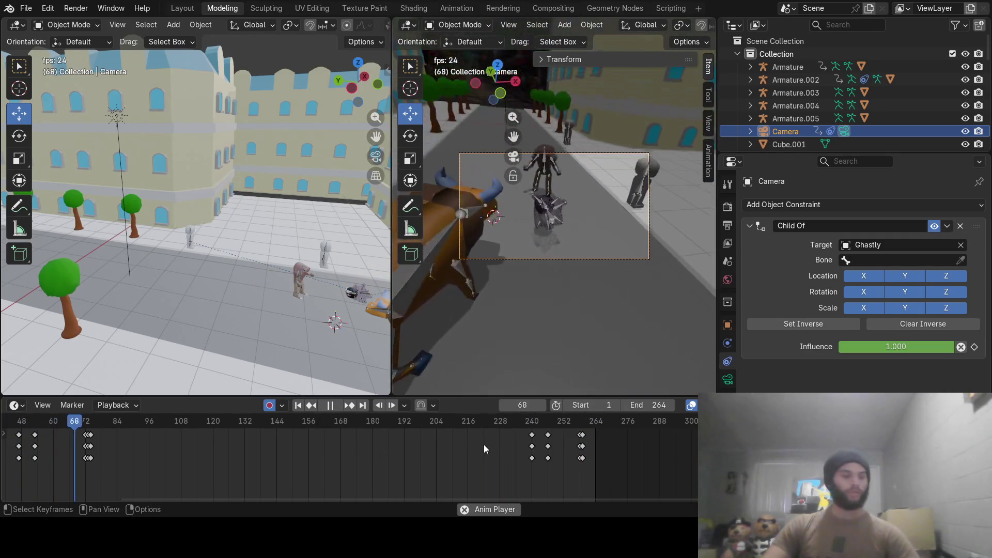
key("space")
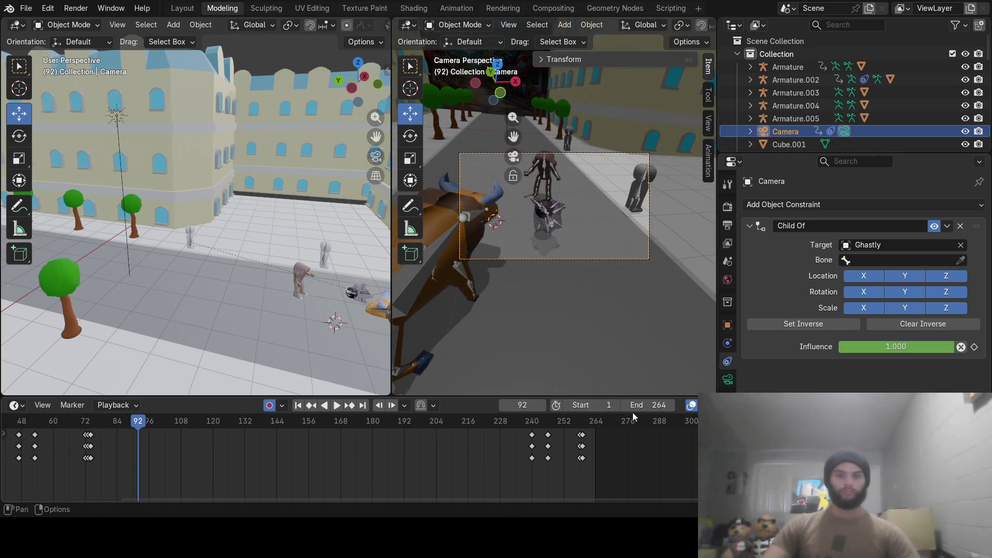
left_click(655, 404)
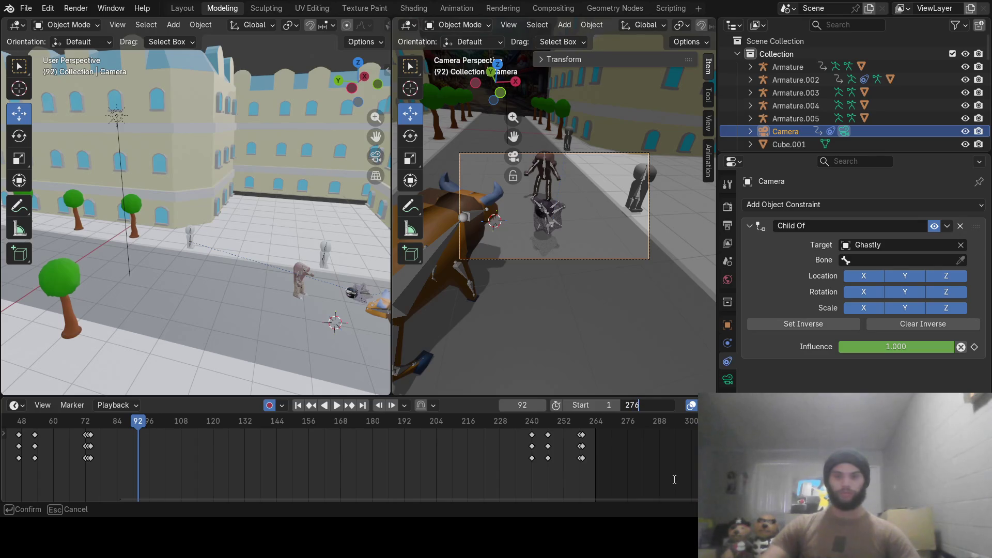
Confirm 276 as the end frame and play the animation from frame 202.
key("Return")
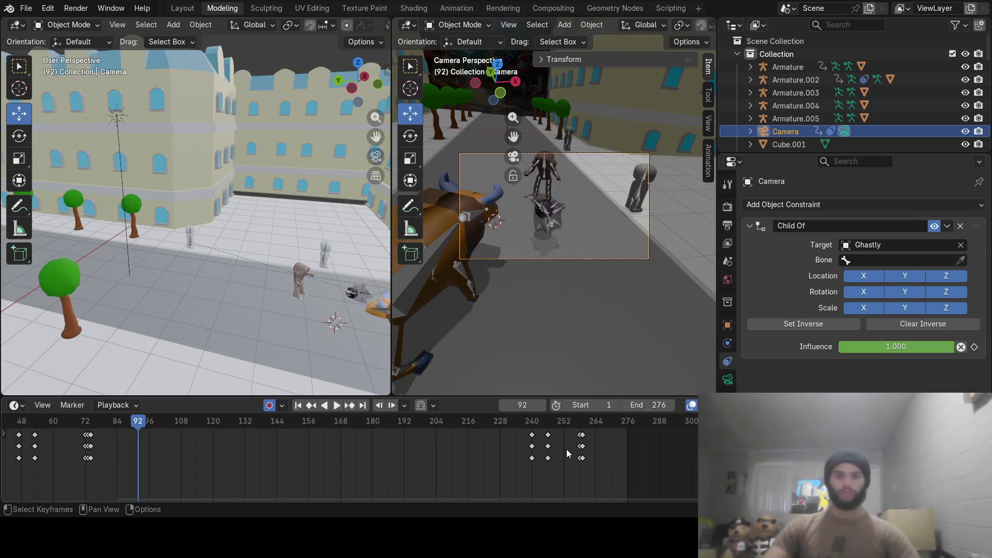
left_click(430, 421)
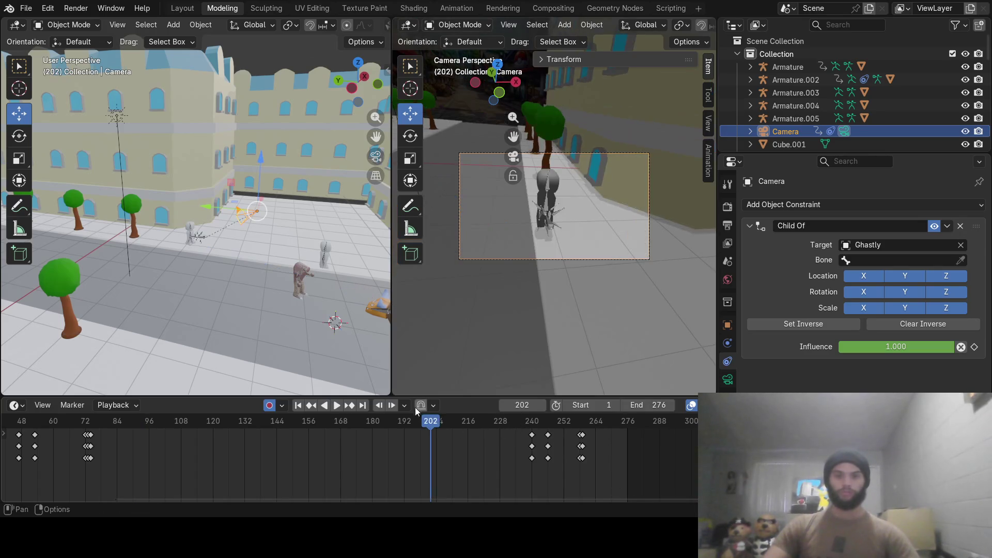
left_click(336, 406)
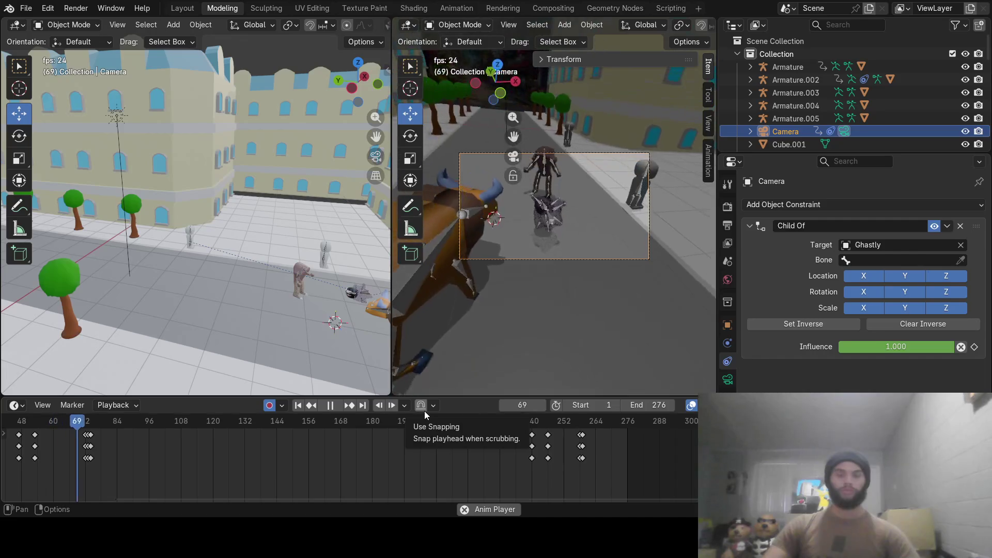
left_click(335, 409)
left_click_drag(395, 497, 297, 503)
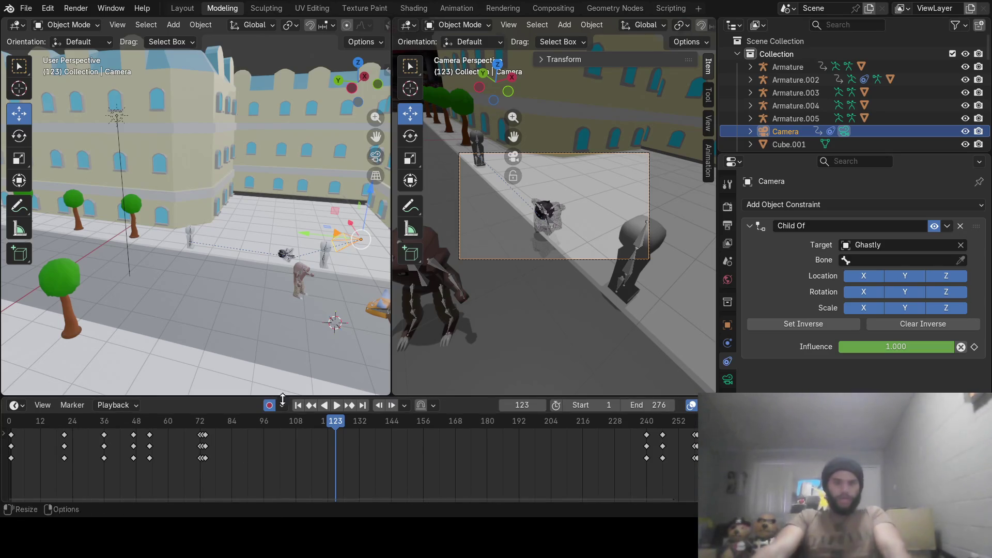
Scrub through the animation to frame 124 and show the Output Properties with the 1–276 range.
left_click_drag(322, 423, 137, 489)
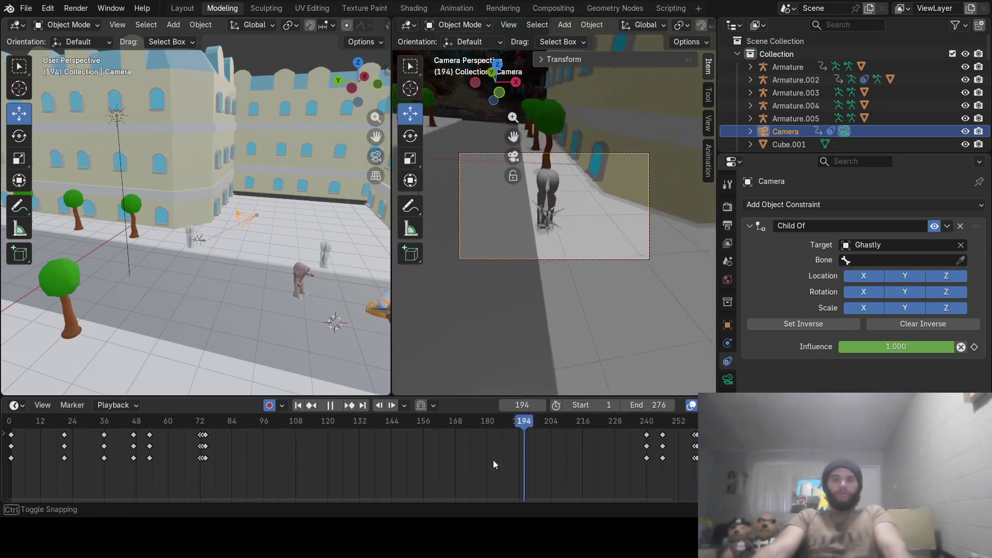
left_click_drag(137, 489, 335, 496)
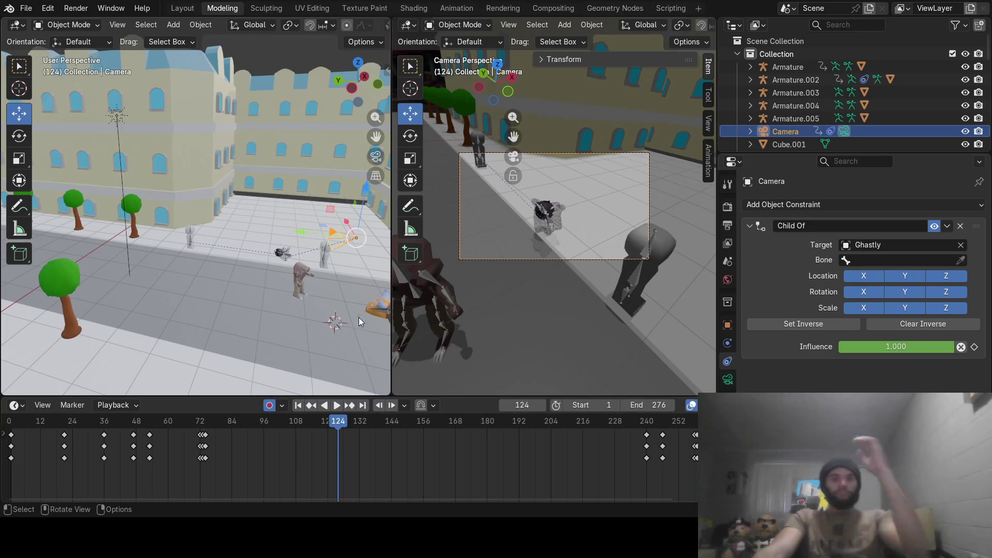
left_click(728, 226)
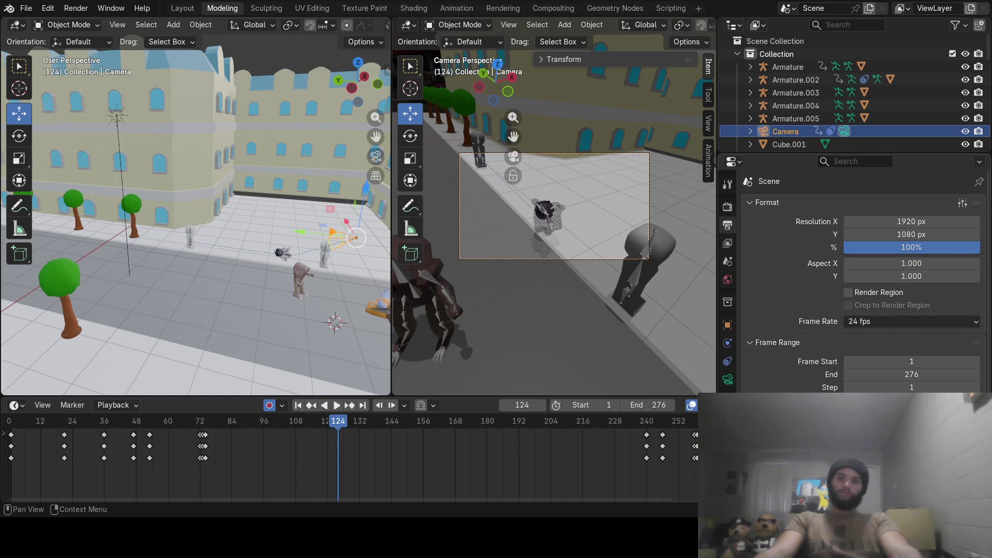
Check the EEVEE 64-sample render settings and the output settings, then bring up the Render menu.
key("Return")
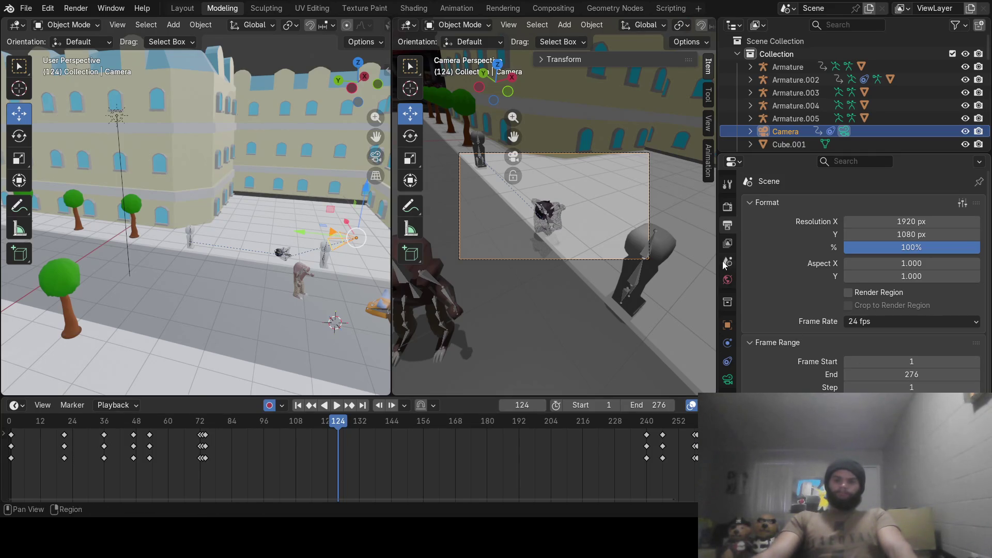
left_click(729, 208)
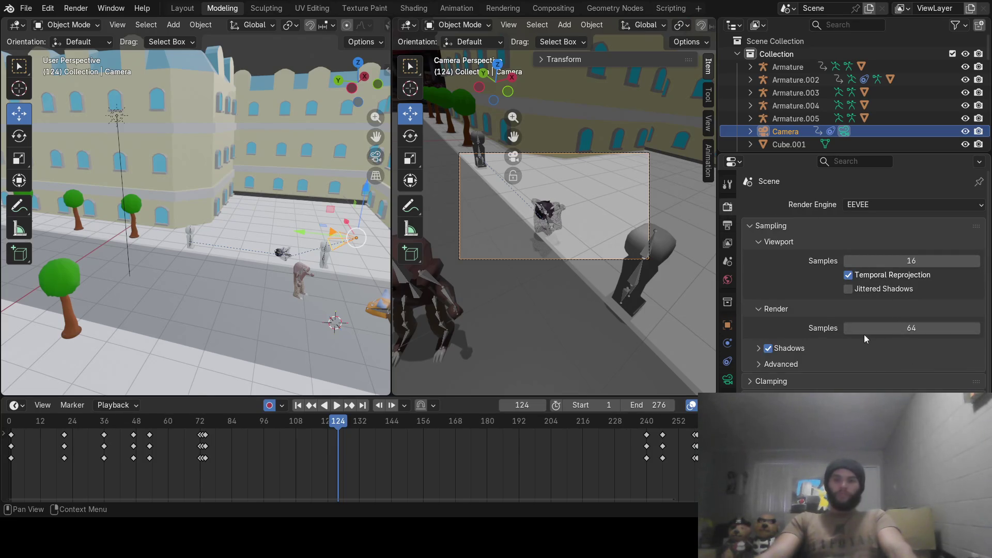
left_click(729, 225)
scroll(852, 279, "down", 2)
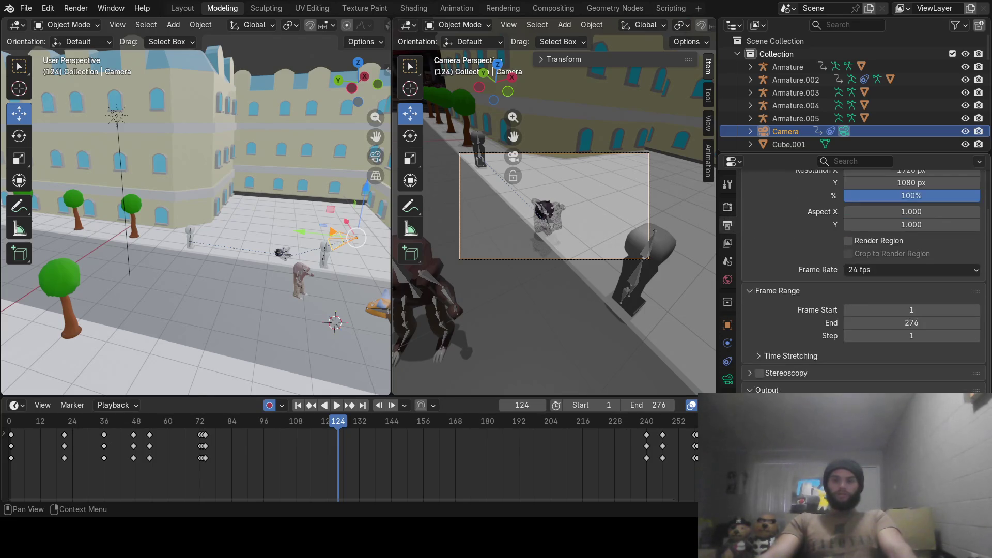
left_click(76, 8)
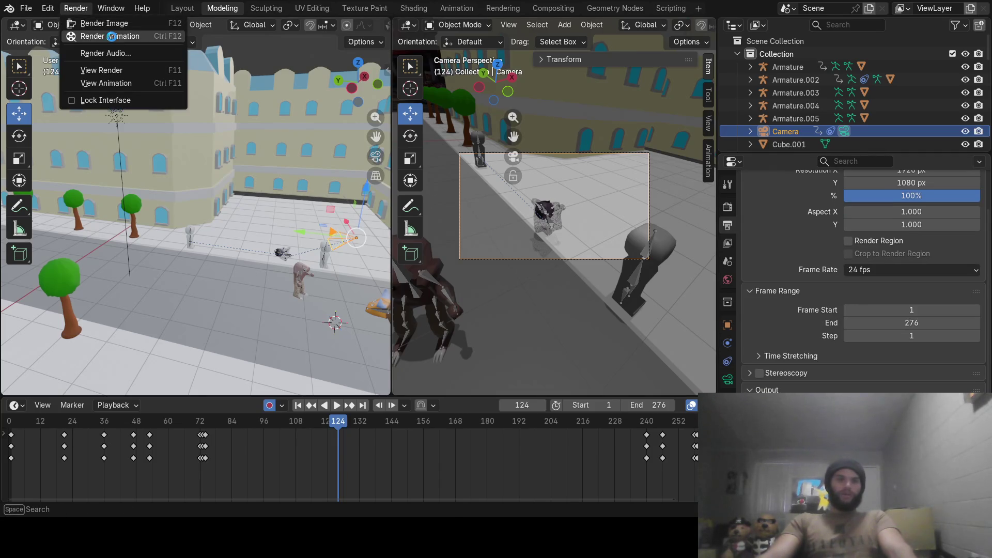
Start Render Animation and cancel it with Esc after a few frames.
left_click(111, 38)
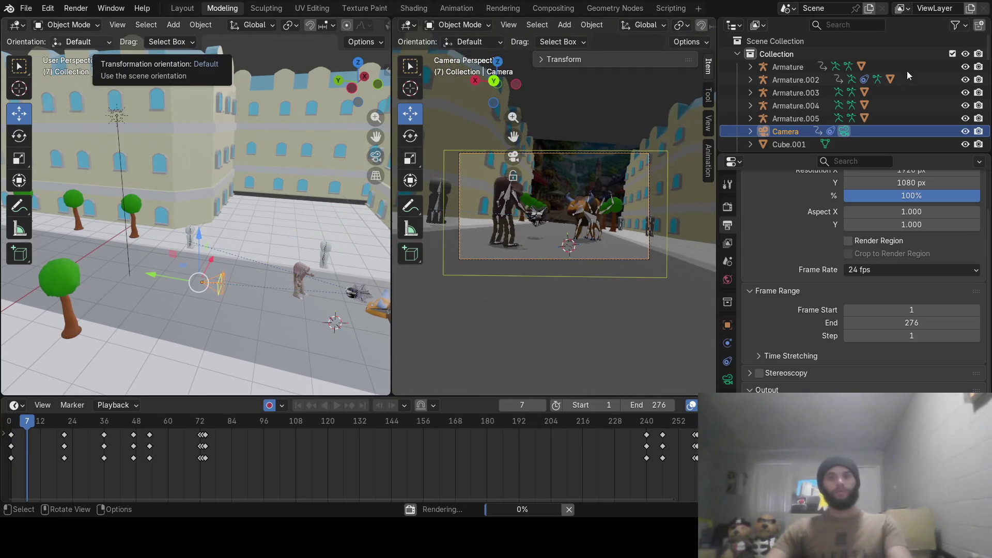
key("Escape")
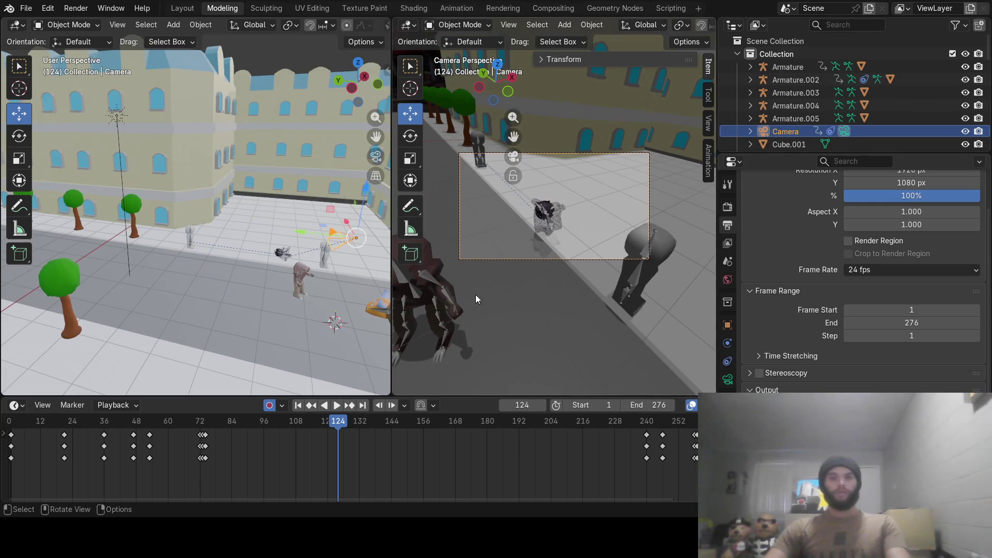
scroll(837, 109, "down", 5)
scroll(837, 122, "down", 5)
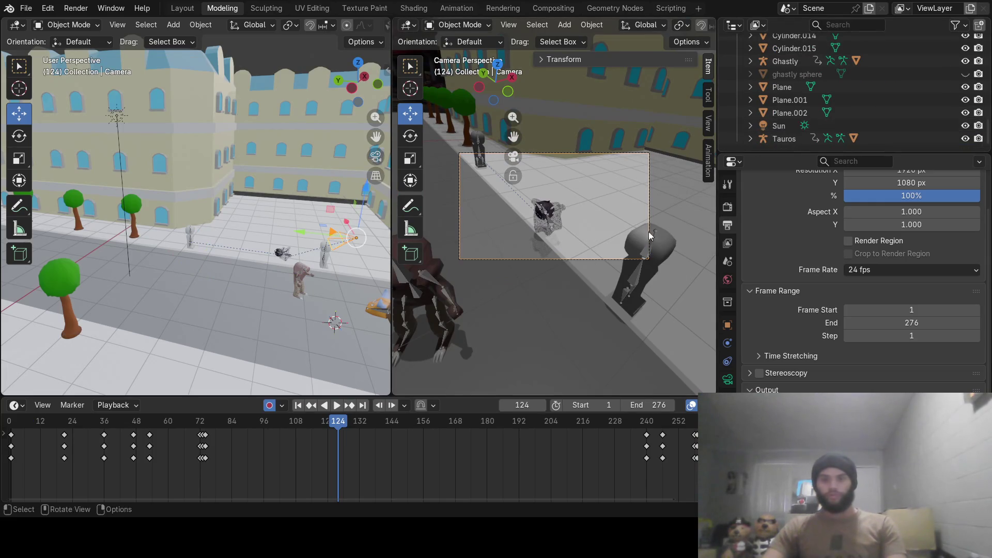
scroll(896, 127, "up", 3)
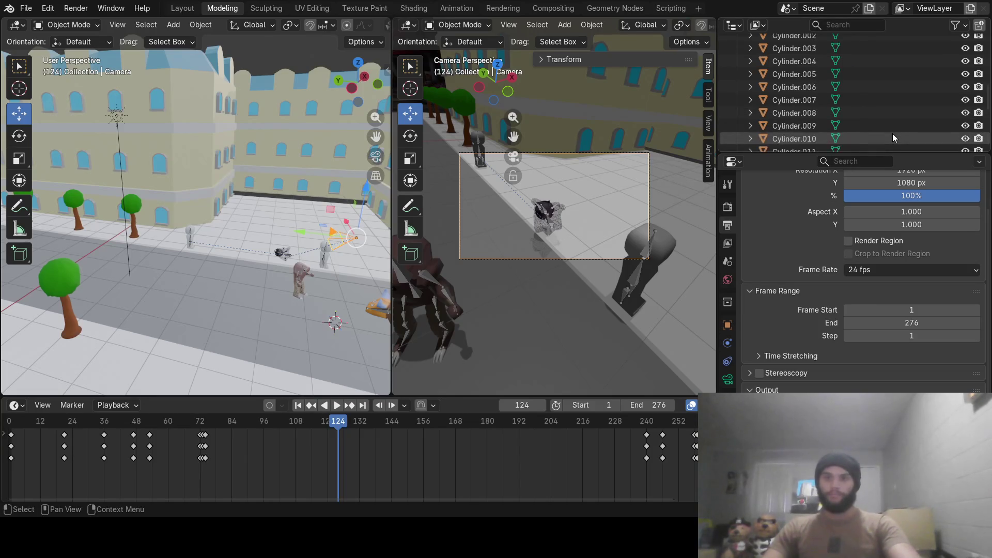
scroll(892, 133, "down", 3)
Select the ghastly sphere in the Outliner, check it in the viewport and delete it.
left_click(790, 73)
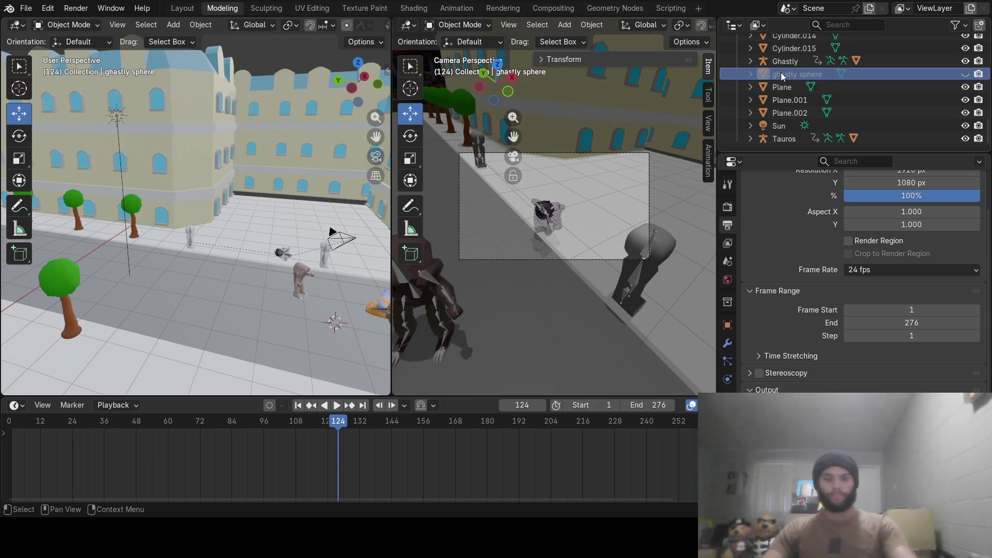
scroll(304, 222, "down", 4)
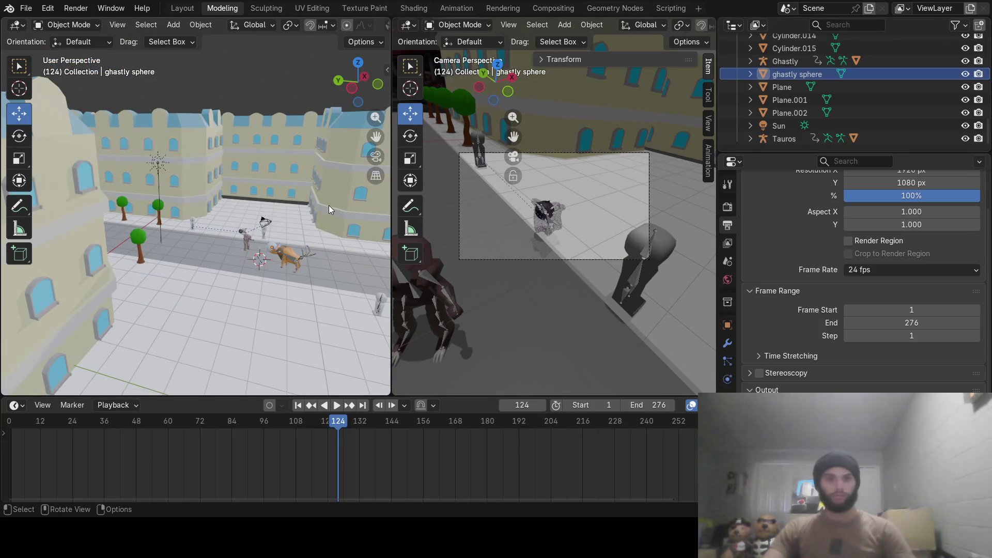
scroll(310, 226, "up", 2)
scroll(304, 239, "up", 3)
mouse_move(306, 245)
middle_mouse_down()
mouse_move(208, 216)
mouse_move(274, 260)
middle_mouse_up()
scroll(297, 267, "up", 3)
scroll(182, 202, "up", 3)
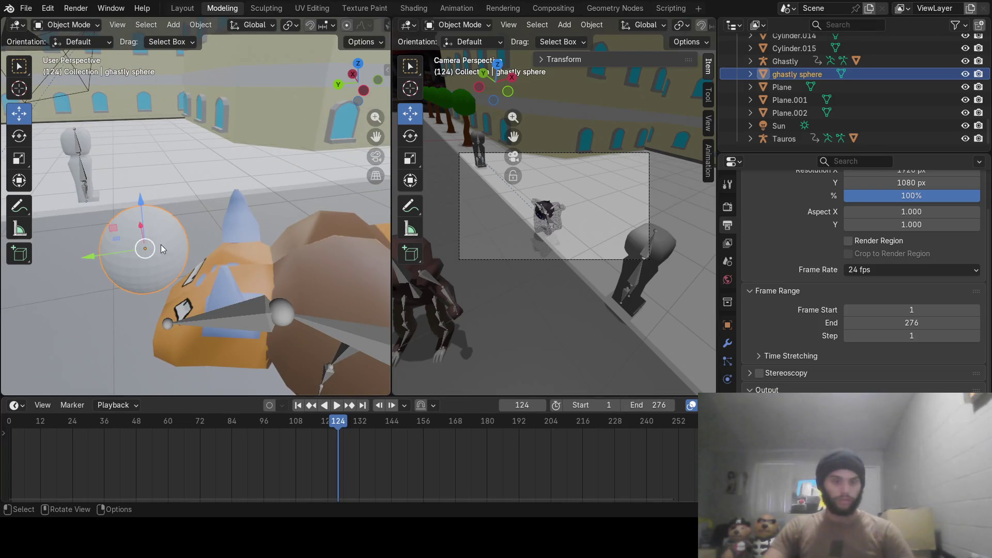
key("x")
left_click(176, 204)
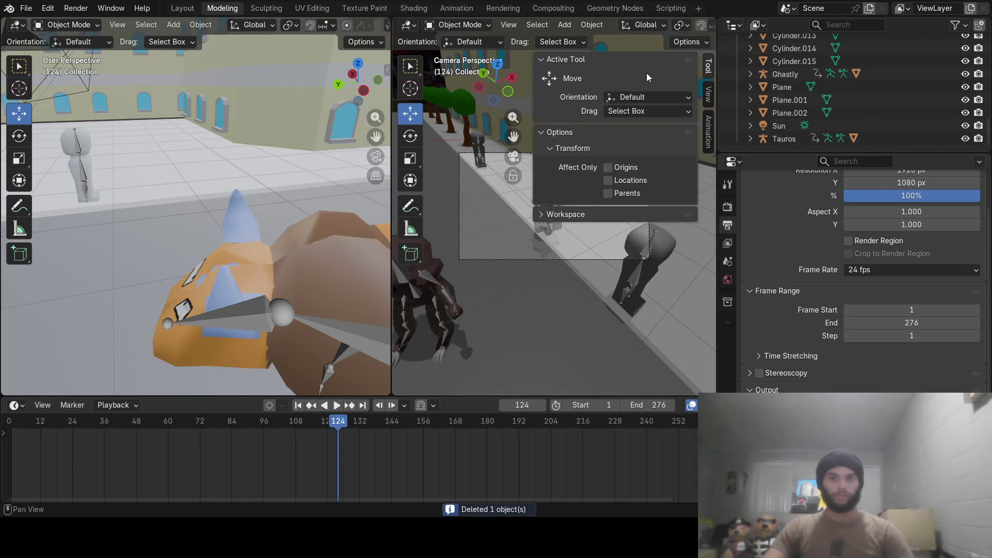
scroll(249, 250, "down", 5)
Browse the viewport tool settings and drag-select dropdowns without changing anything.
mouse_move(227, 254)
middle_mouse_down()
mouse_move(171, 243)
mouse_move(586, 52)
middle_mouse_up()
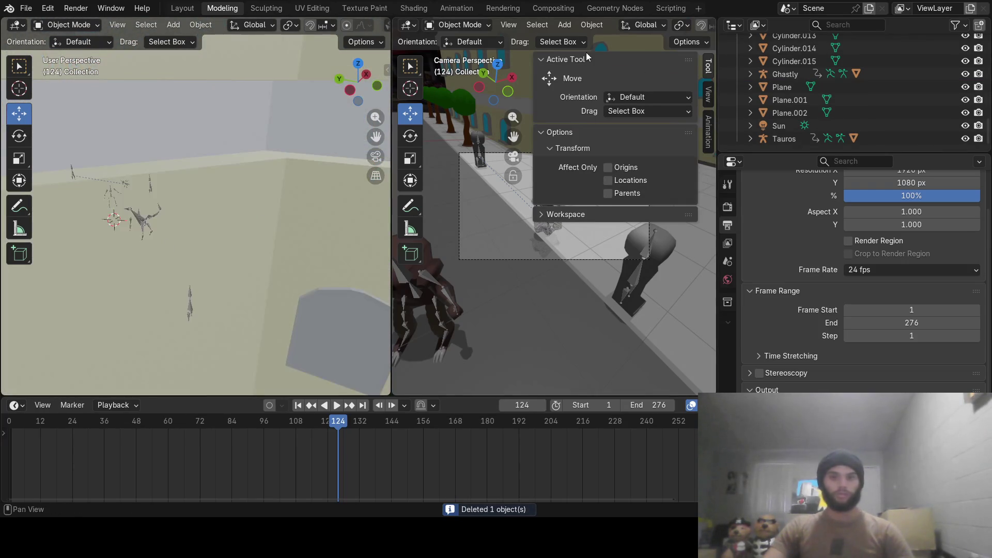
left_click(543, 58)
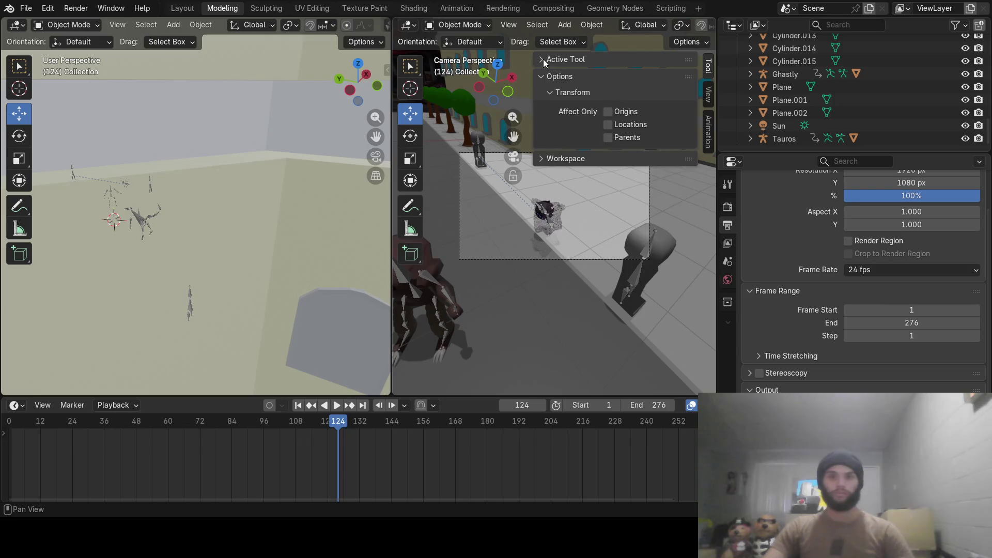
left_click(543, 59)
left_click(575, 45)
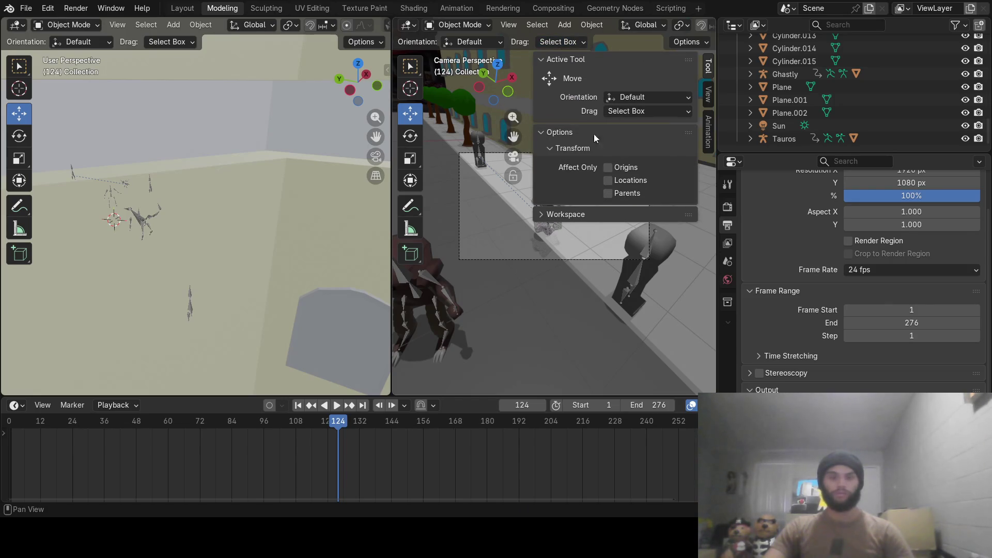
left_click(547, 61)
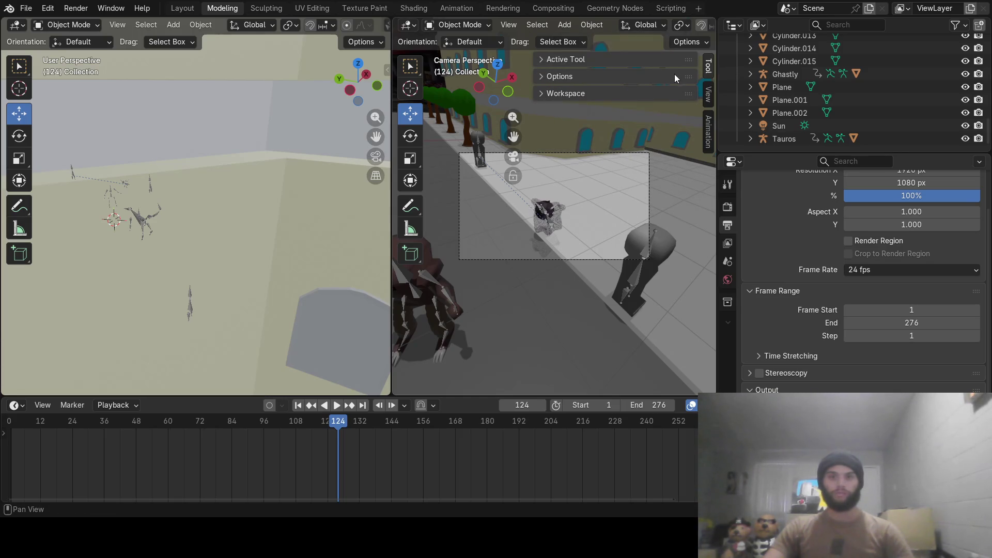
left_click(586, 61)
left_click(558, 41)
left_click(411, 24)
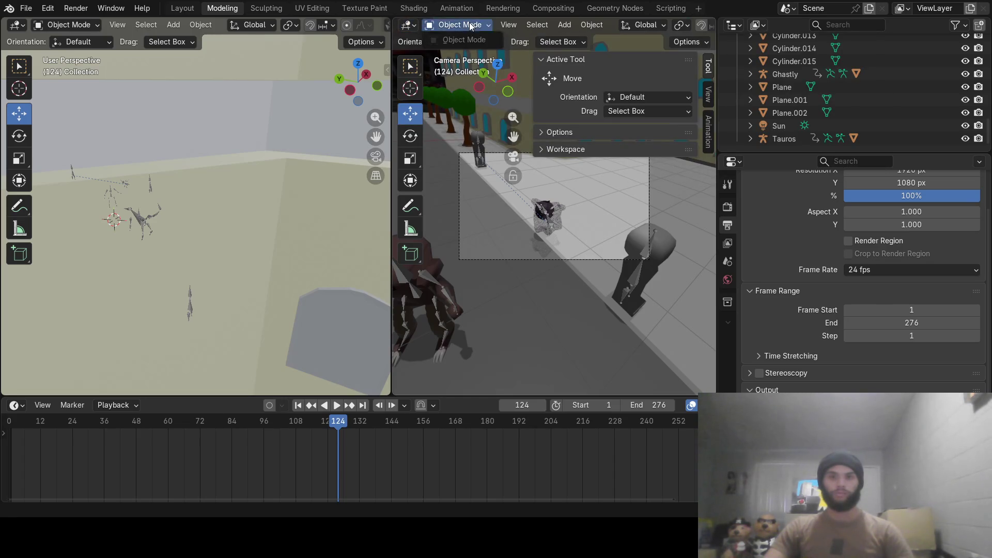
left_click(581, 43)
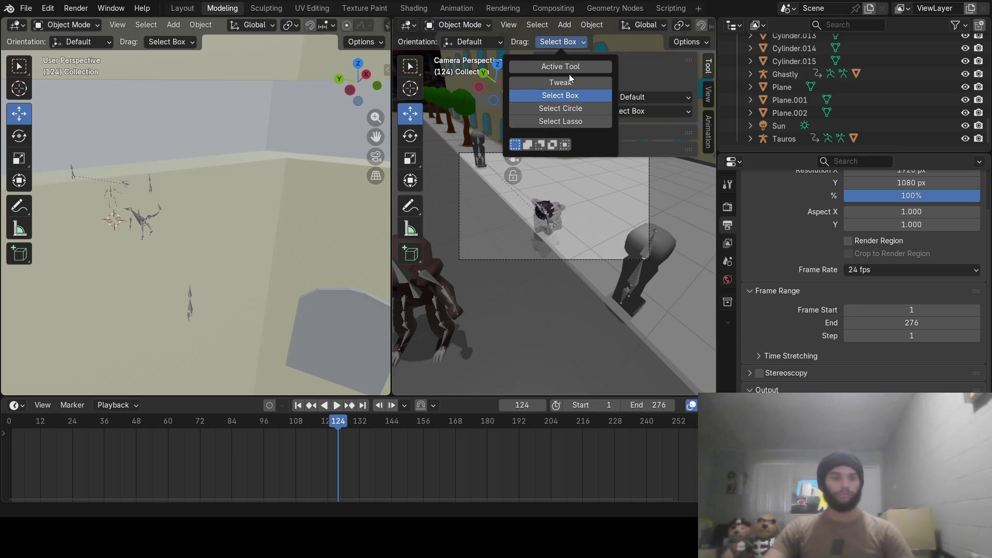
left_click(467, 41)
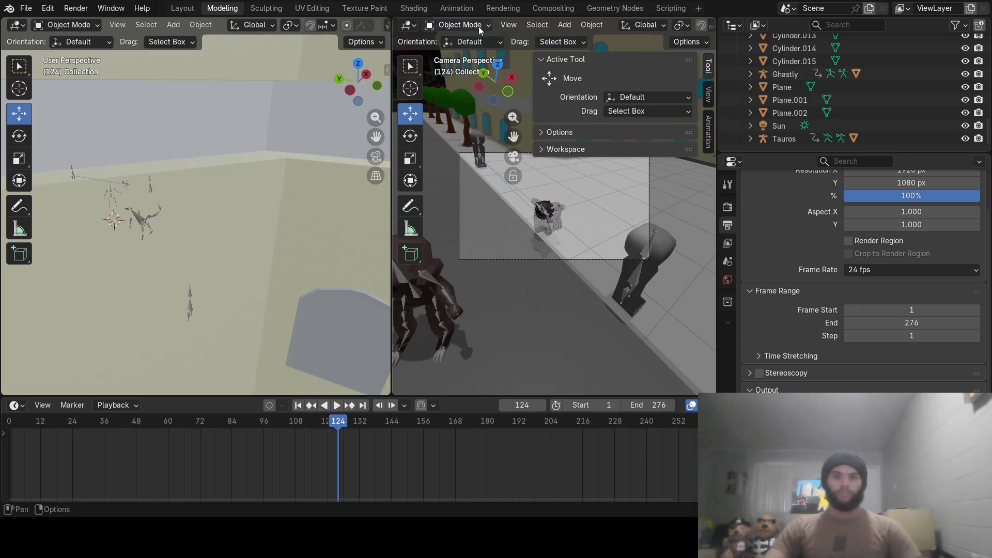
Bring up the Render menu to start rendering the full animation.
left_click(75, 8)
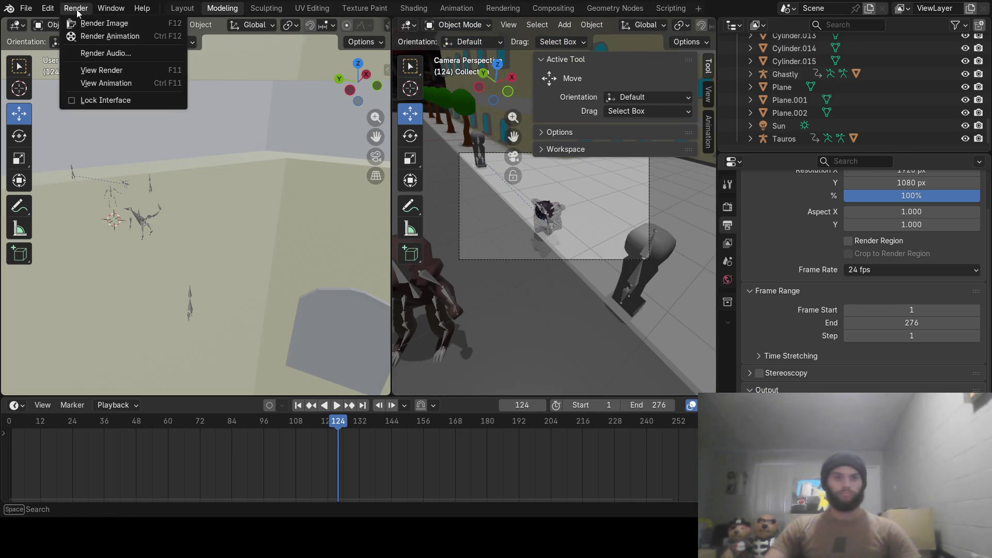